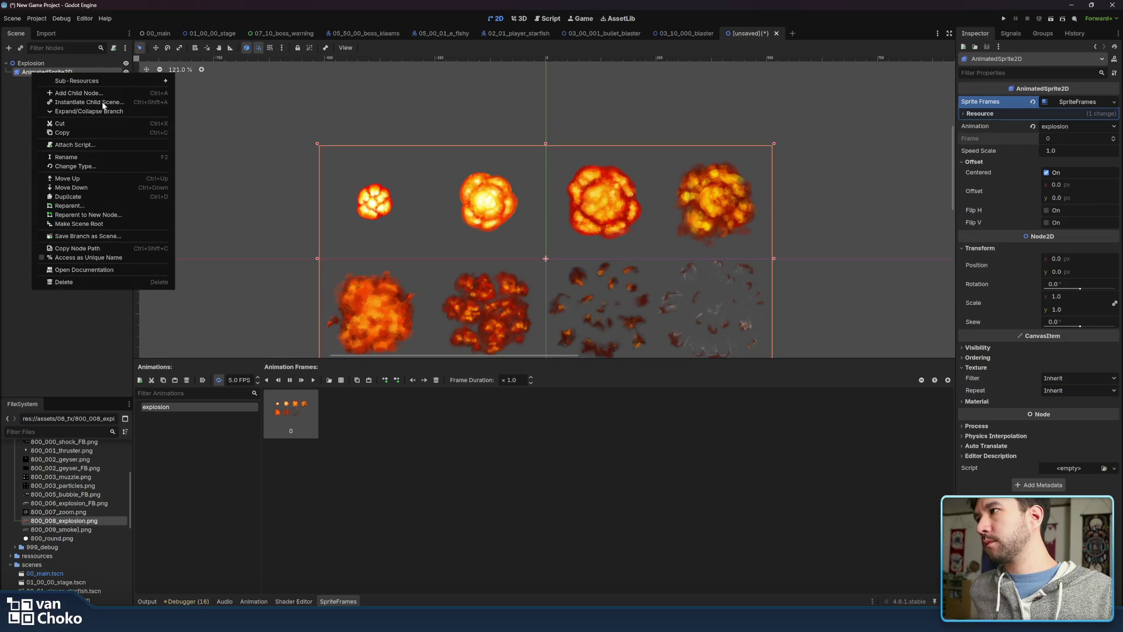
Delete AnimatedSprite2D and add a Sprite2D under Explosion textured with 800_008_explosion.png
left_click(85, 282)
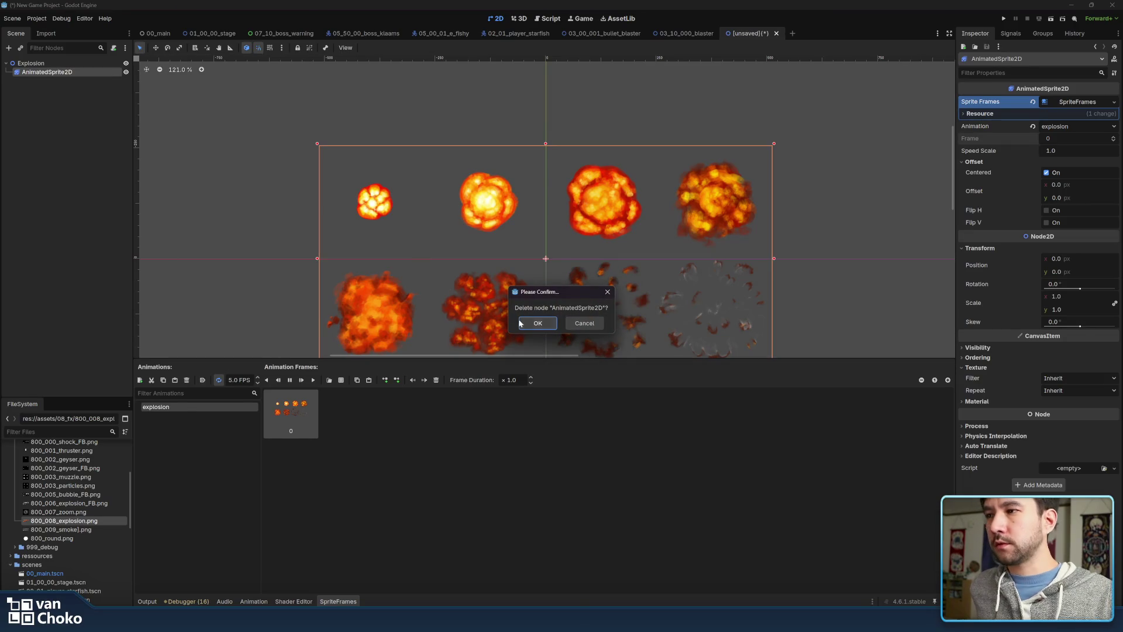
left_click(537, 323)
right_click(66, 64)
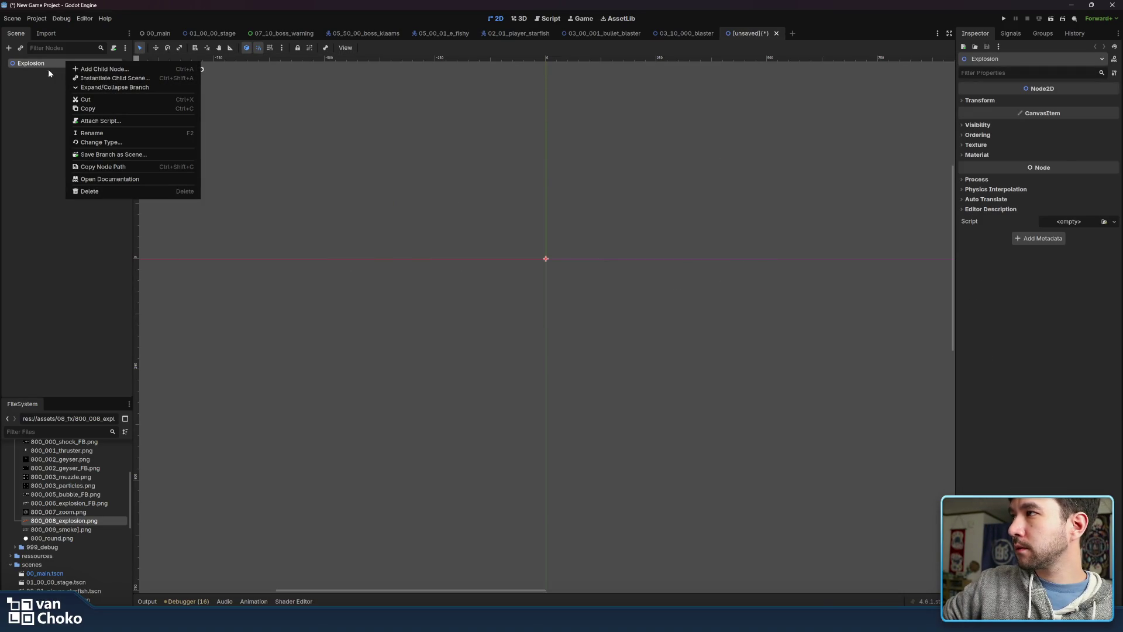
left_click(117, 69)
double_click(350, 166)
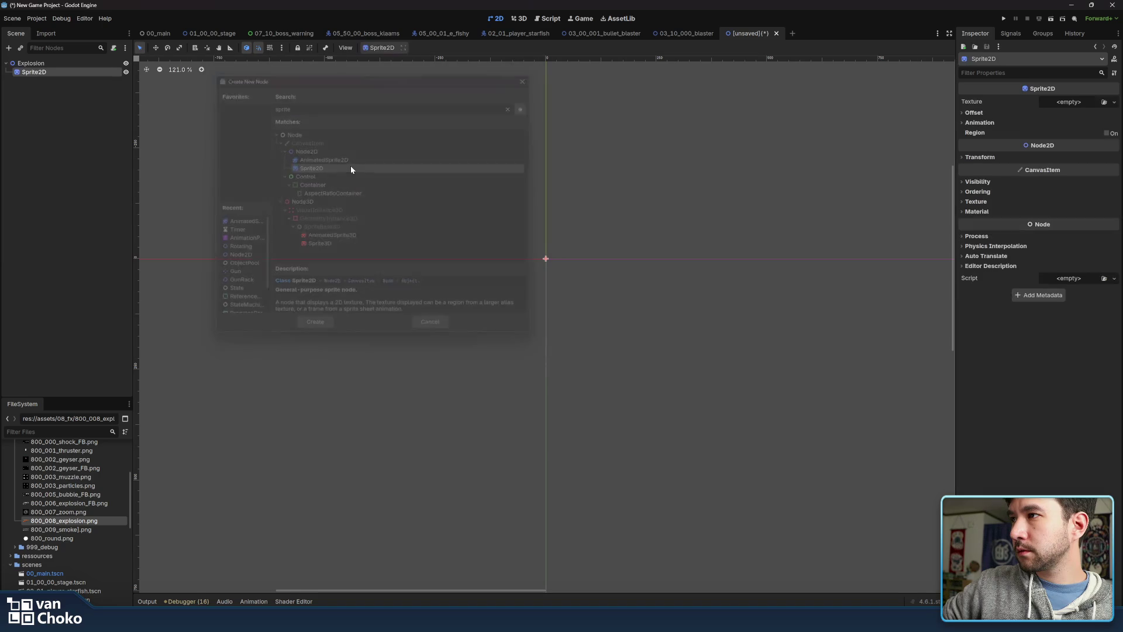
mouse_move(82, 520)
left_mouse_down()
mouse_move(534, 185)
mouse_move(1069, 107)
left_mouse_up()
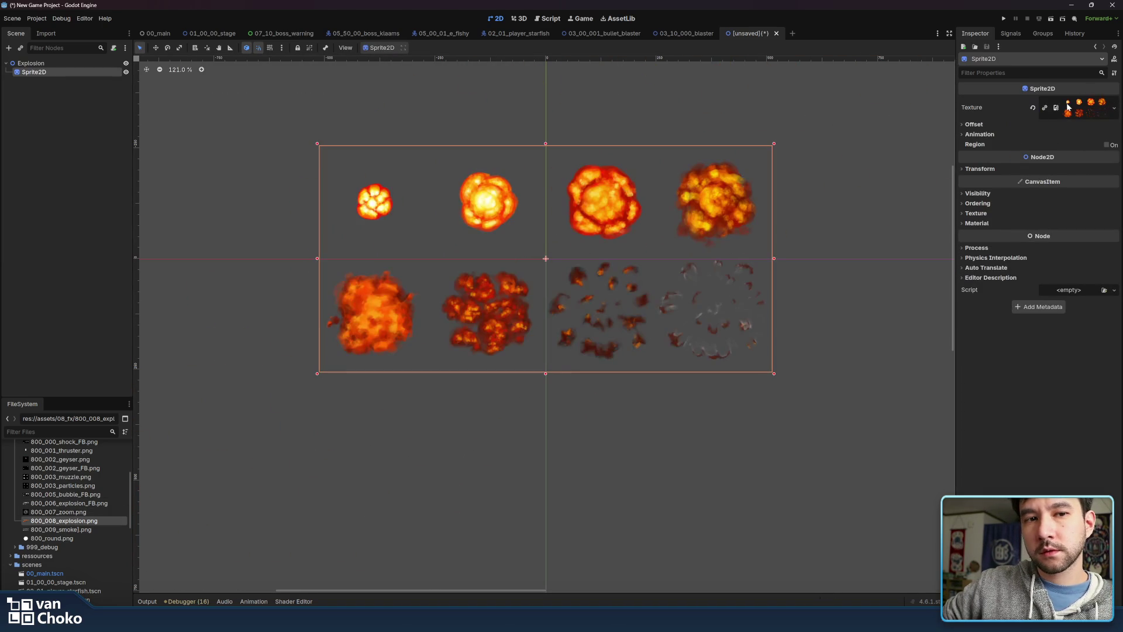
Split the explosion sheet into frames with Hframes 4 and Vframes 2
left_click(973, 125)
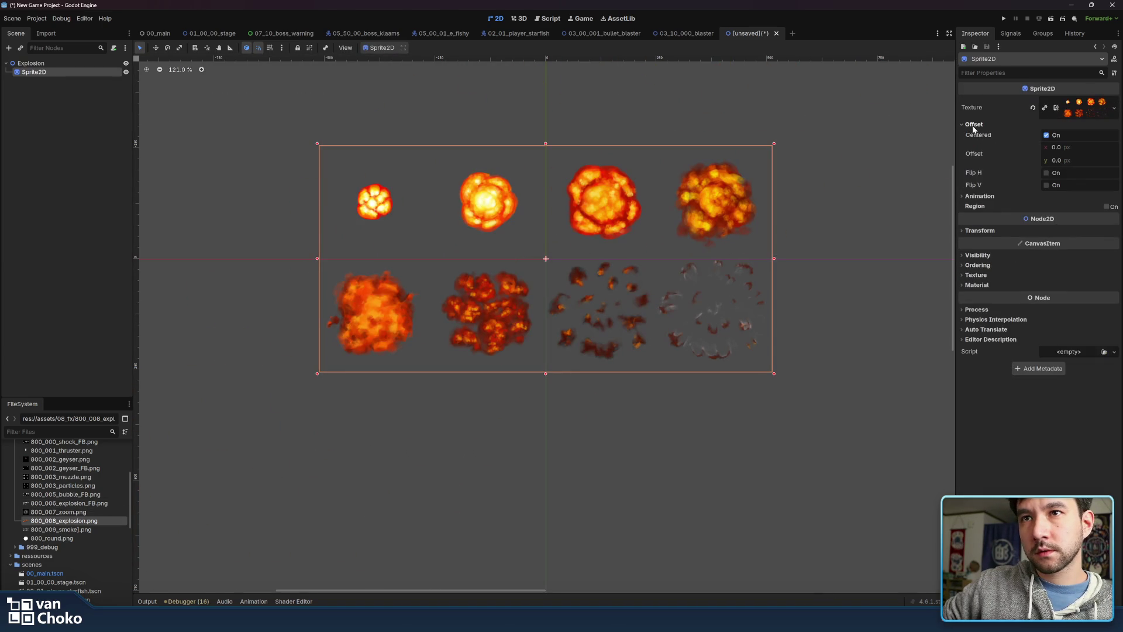
left_click(978, 197)
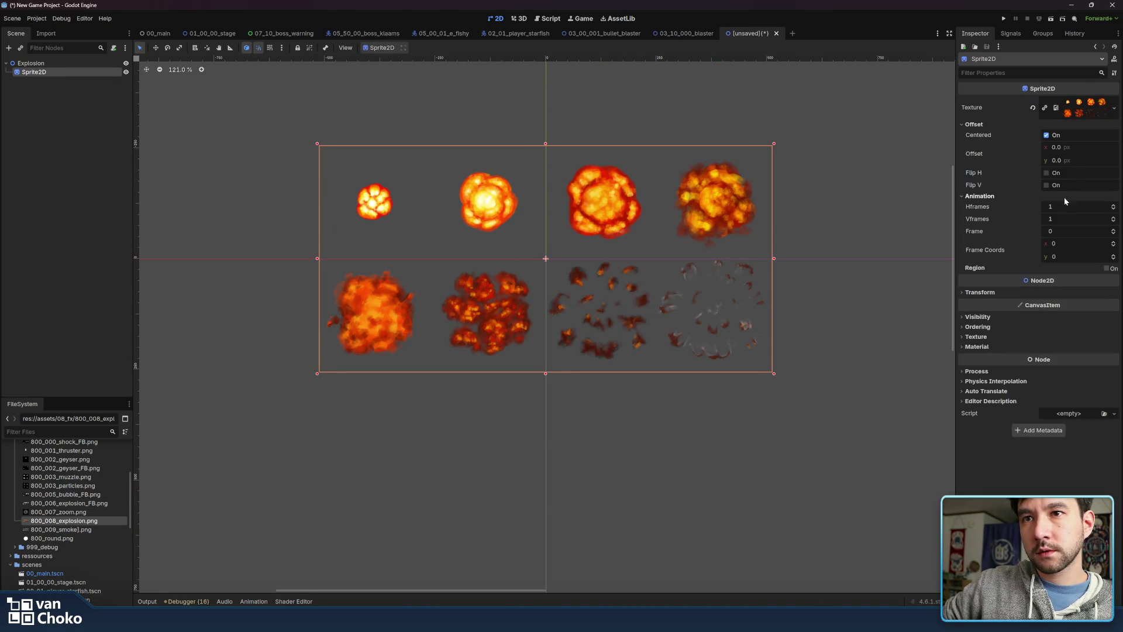
left_click(1114, 204)
left_click(1114, 205)
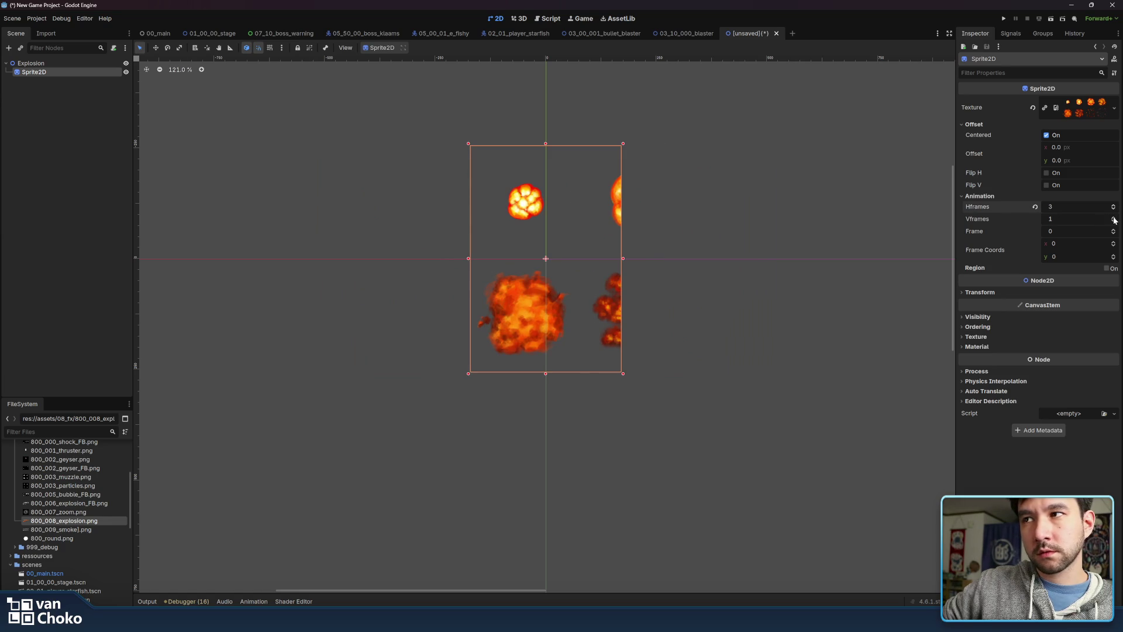
left_click(1114, 205)
left_click(1114, 217)
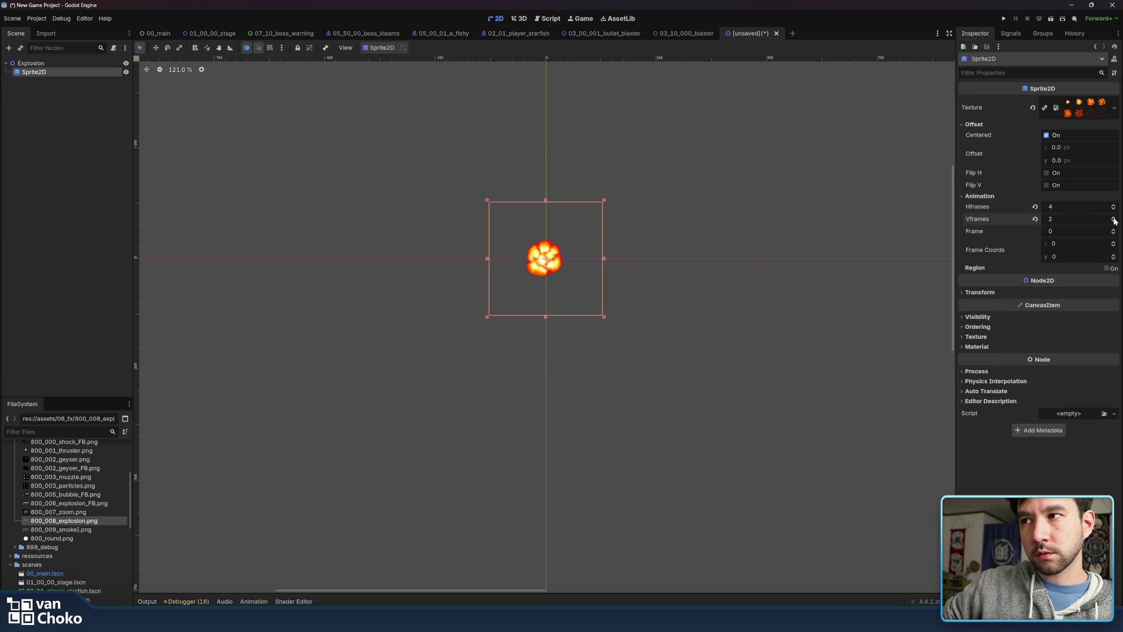
Preview the explosion frames by stepping the Frame value, ending back on frame 0
left_click(1114, 231)
left_click(1114, 230)
left_click(1114, 231)
left_click(1114, 231)
left_click(1113, 230)
left_click(1113, 231)
left_click(1114, 230)
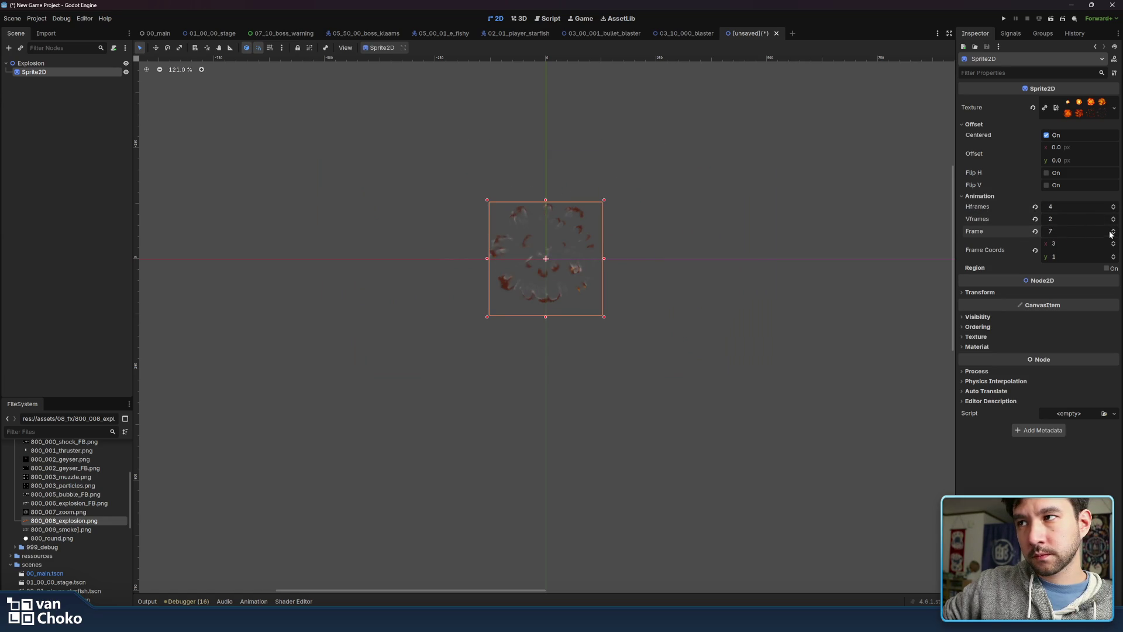
left_click(1114, 234)
left_click(1113, 234)
left_click(1113, 234)
left_click(1113, 234)
left_click(1113, 234)
left_click(1113, 235)
left_click(1114, 237)
left_click(1114, 232)
left_click(1114, 232)
left_click(1114, 232)
left_click(1114, 233)
left_click(1114, 232)
left_click(1114, 232)
left_click(1114, 231)
left_click(1114, 235)
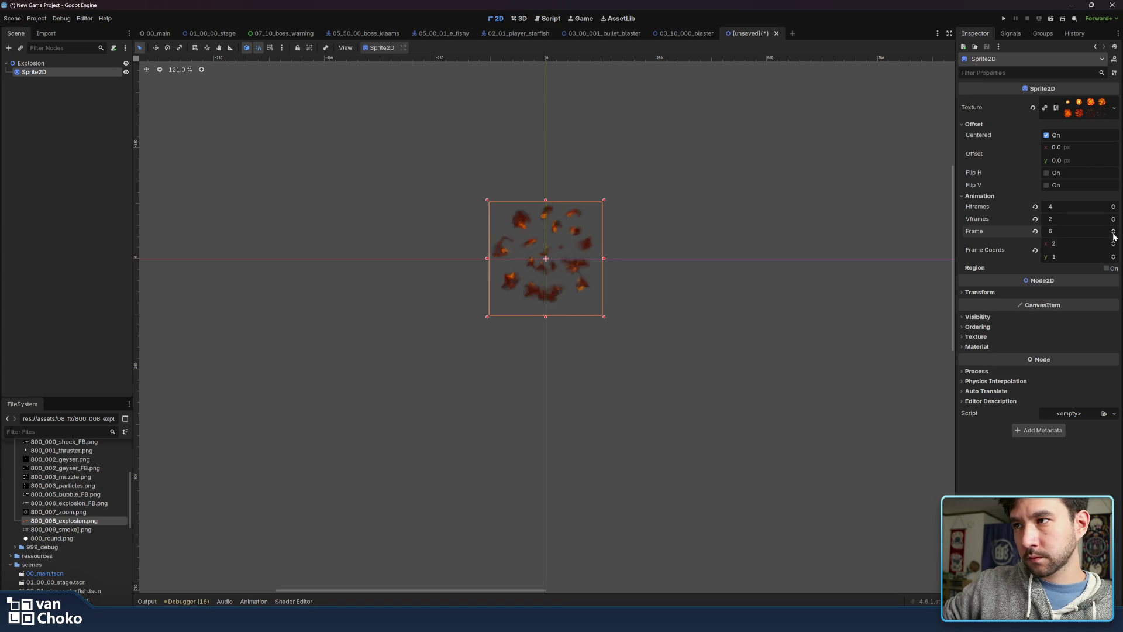
left_click(1113, 236)
left_click(1114, 235)
left_click(1114, 235)
left_click(1113, 235)
left_click(1114, 235)
left_click(1114, 235)
left_click(1114, 232)
left_click(1114, 232)
left_click(1114, 232)
left_click(1114, 231)
left_click(1114, 232)
left_click(1114, 232)
left_click(1114, 232)
left_click(1114, 235)
left_click(1113, 235)
left_click(1113, 235)
left_click(1113, 235)
left_click(1113, 235)
left_click(1113, 236)
left_click(1114, 235)
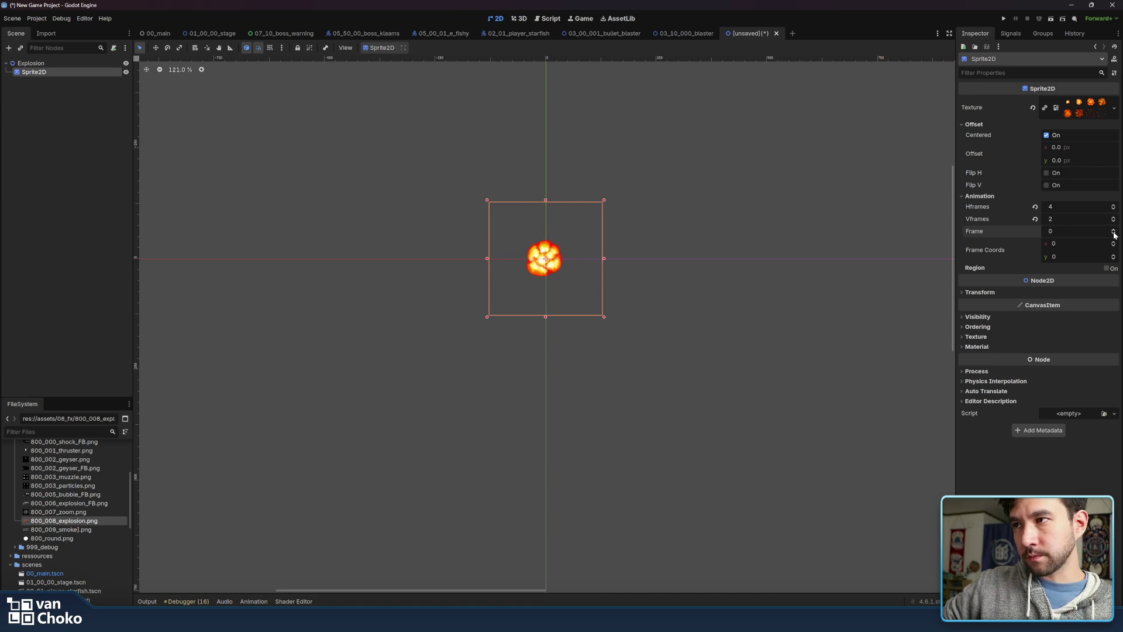
left_click(56, 63)
double_click(57, 69)
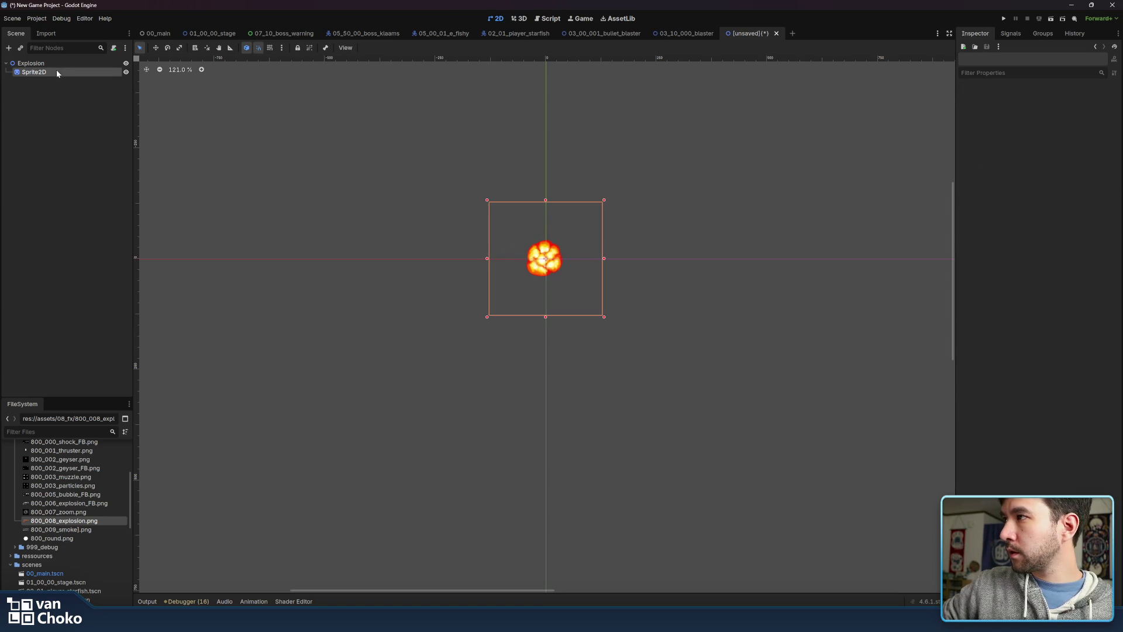
Rename the Sprite2D node to expl
type("epl")
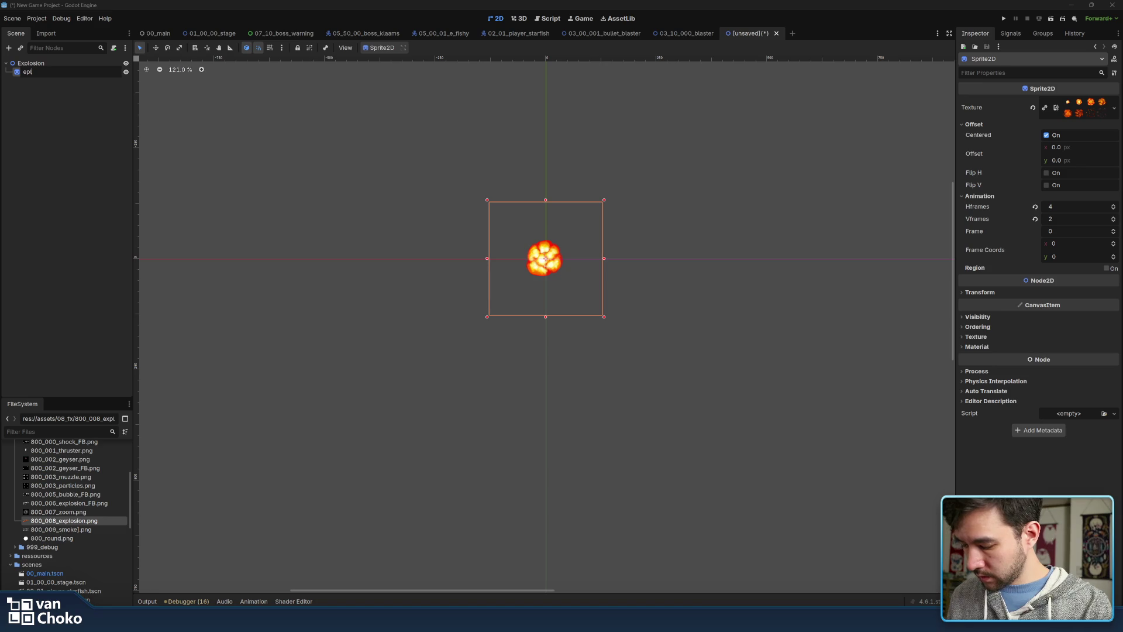
key("BackSpace")
type("xp")
key("BackSpace")
type("xpl")
key("Return")
Add a CPUParticles2D child node under the Explosion root
left_click(81, 279)
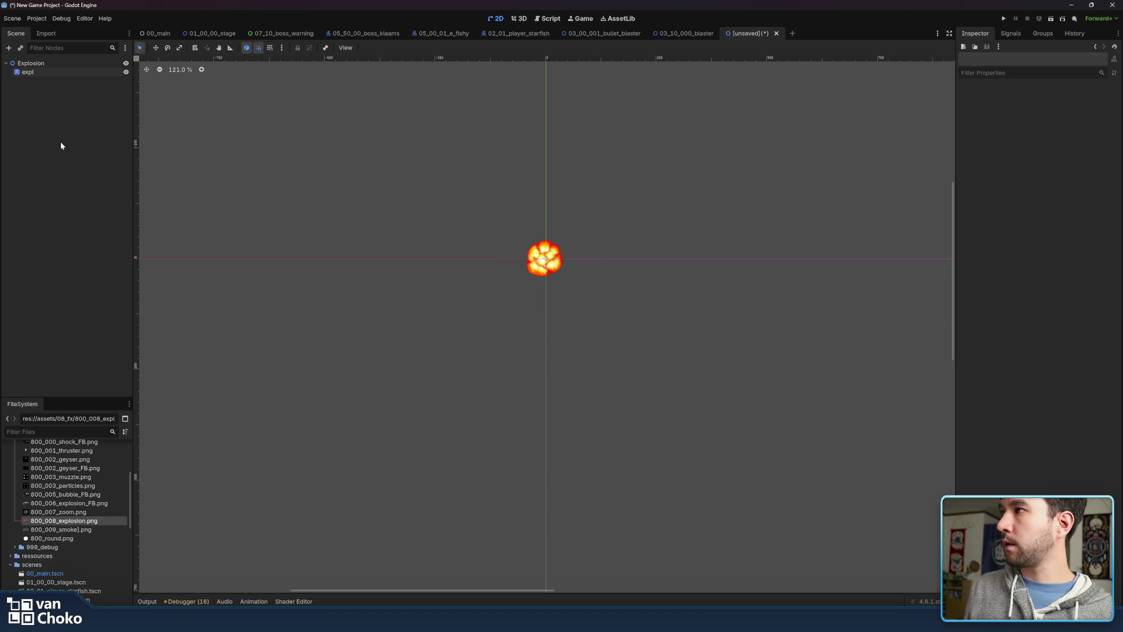
left_click(47, 62)
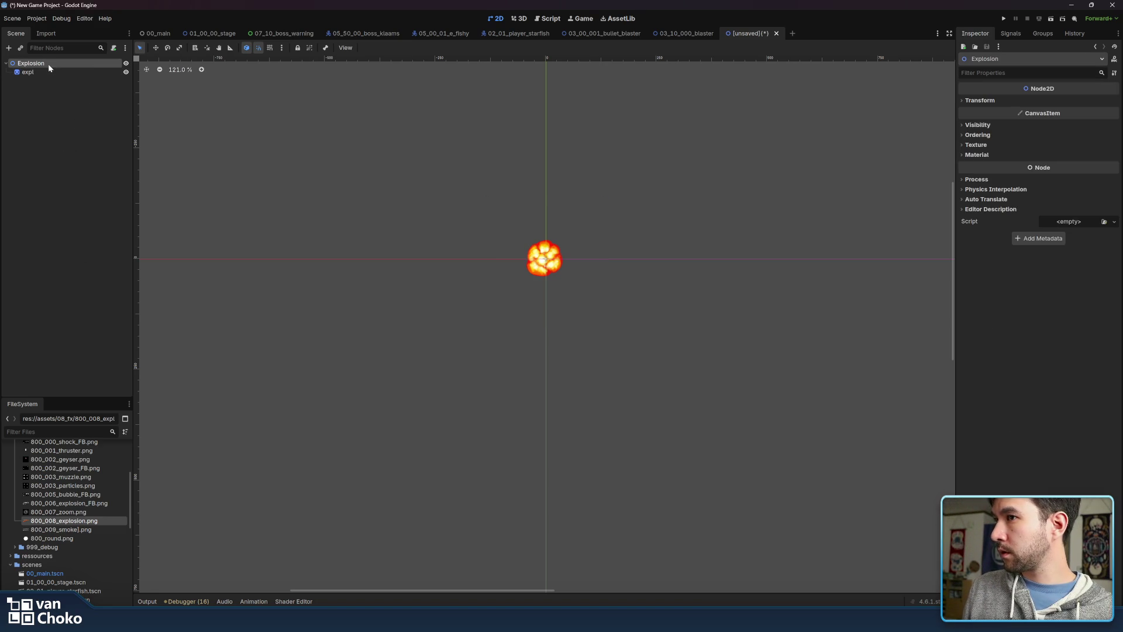
key("ctrl+a")
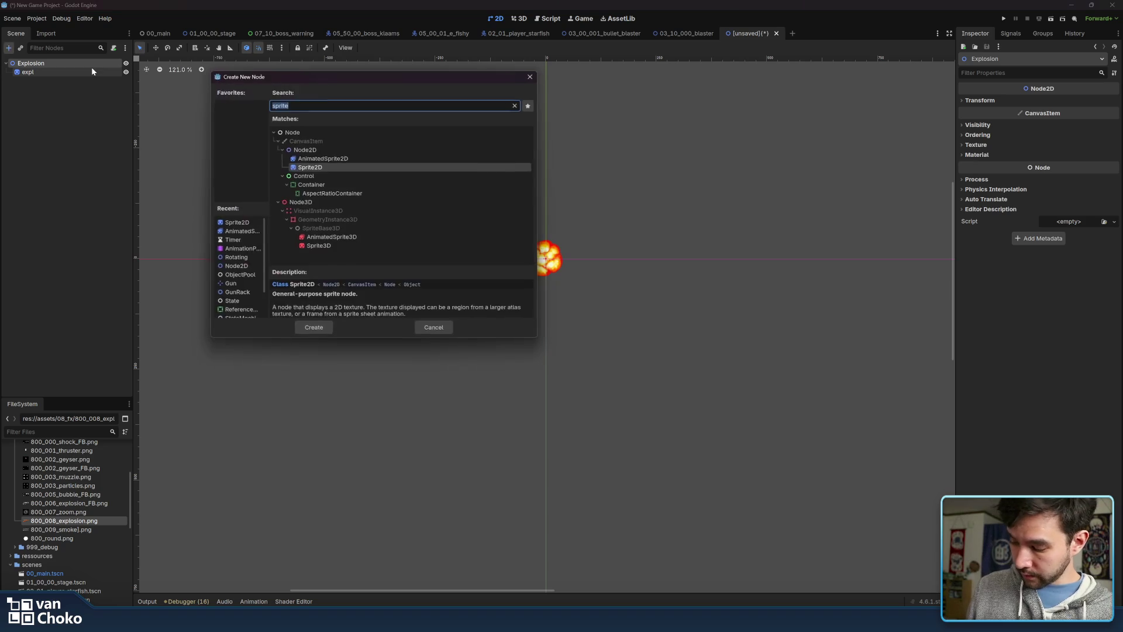
type("particl")
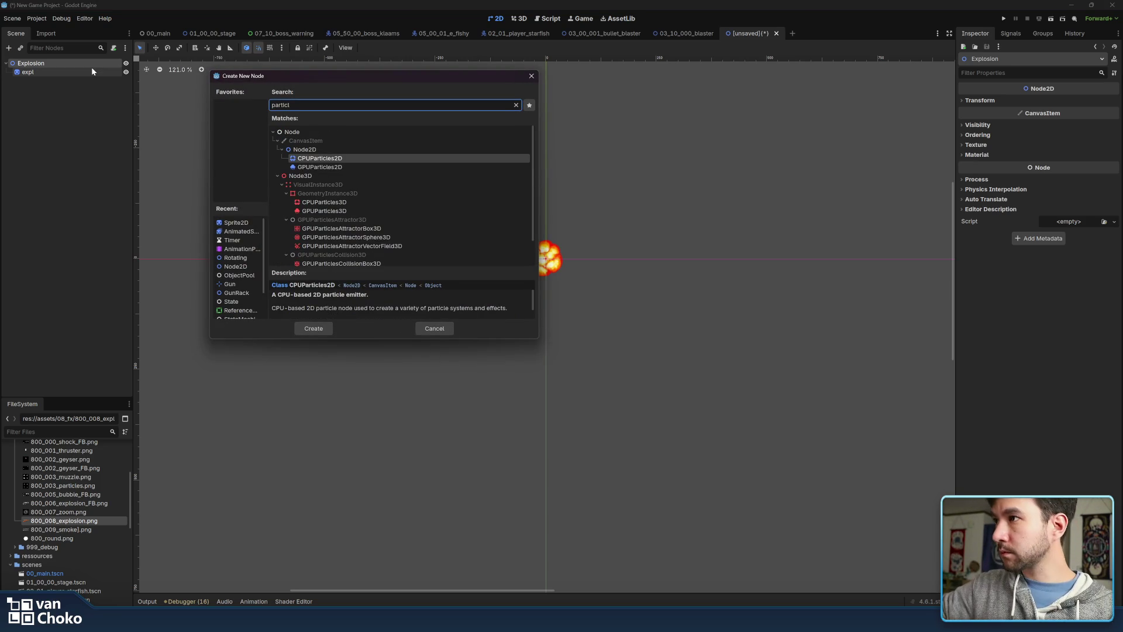
key("Return")
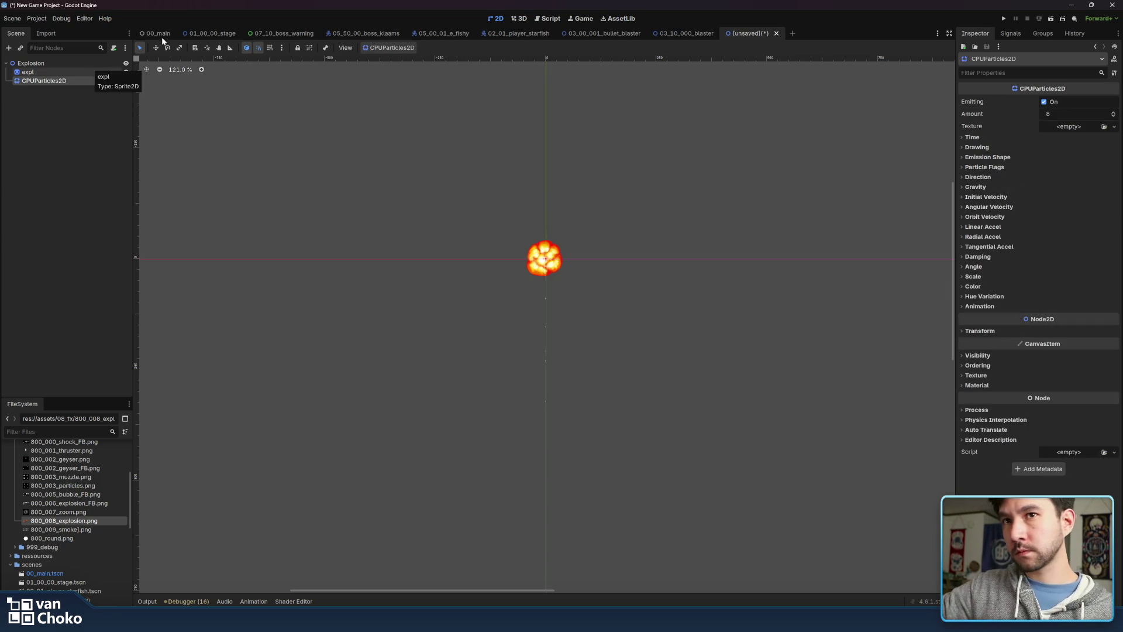
left_click(70, 530)
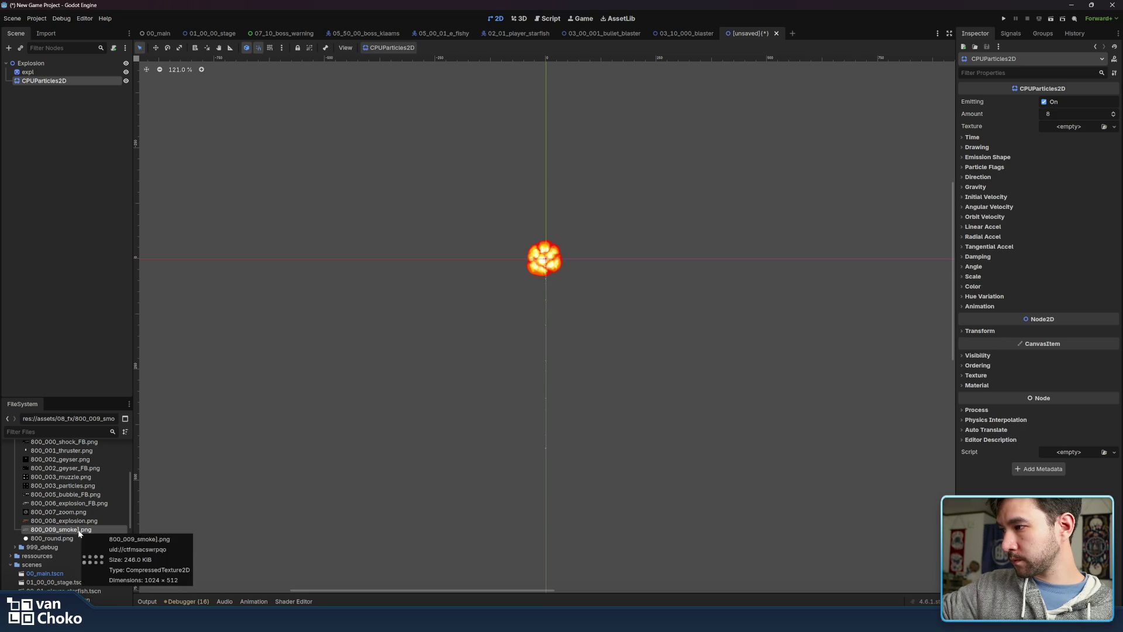
Rename 800_009_smoke].png to 800_009_smoke.png and set it as the CPUParticles2D texture
right_click(79, 533)
left_click(97, 527)
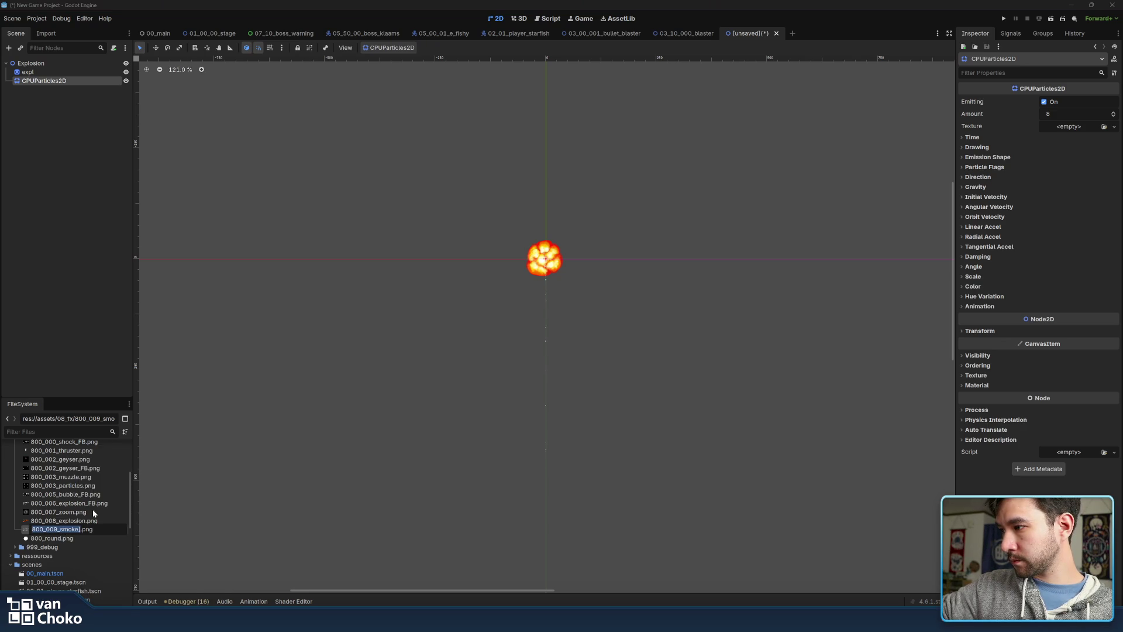
key("Right")
key("BackSpace")
key("Return")
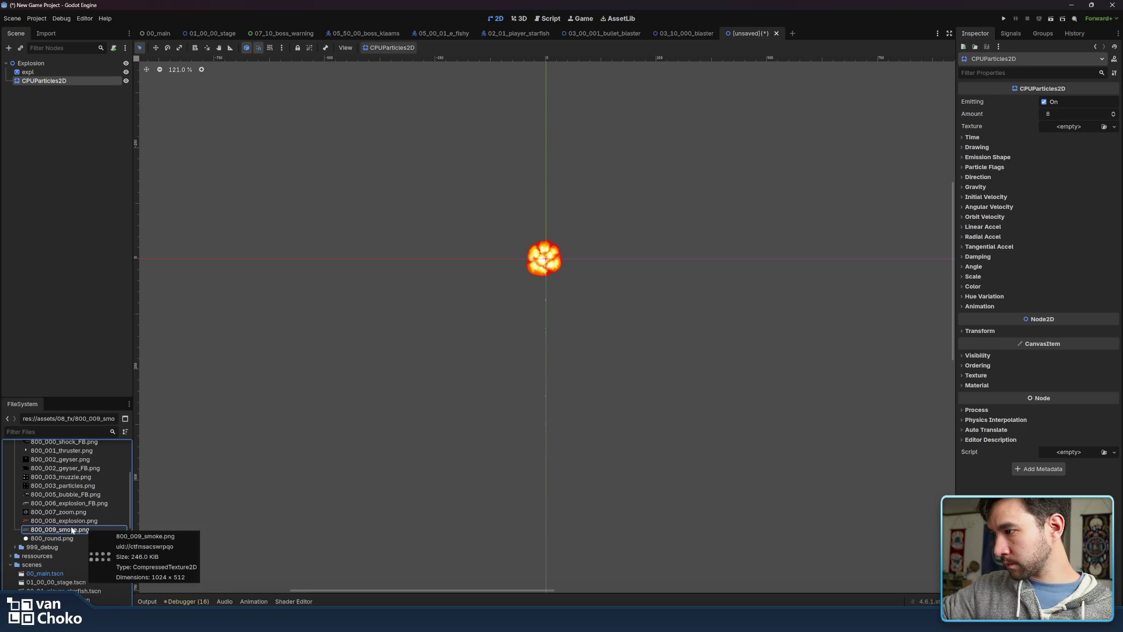
mouse_move(68, 532)
left_mouse_down()
mouse_move(56, 533)
mouse_move(864, 368)
mouse_move(1053, 129)
mouse_move(1069, 126)
mouse_move(1047, 286)
mouse_move(1088, 123)
mouse_move(1072, 128)
left_mouse_up()
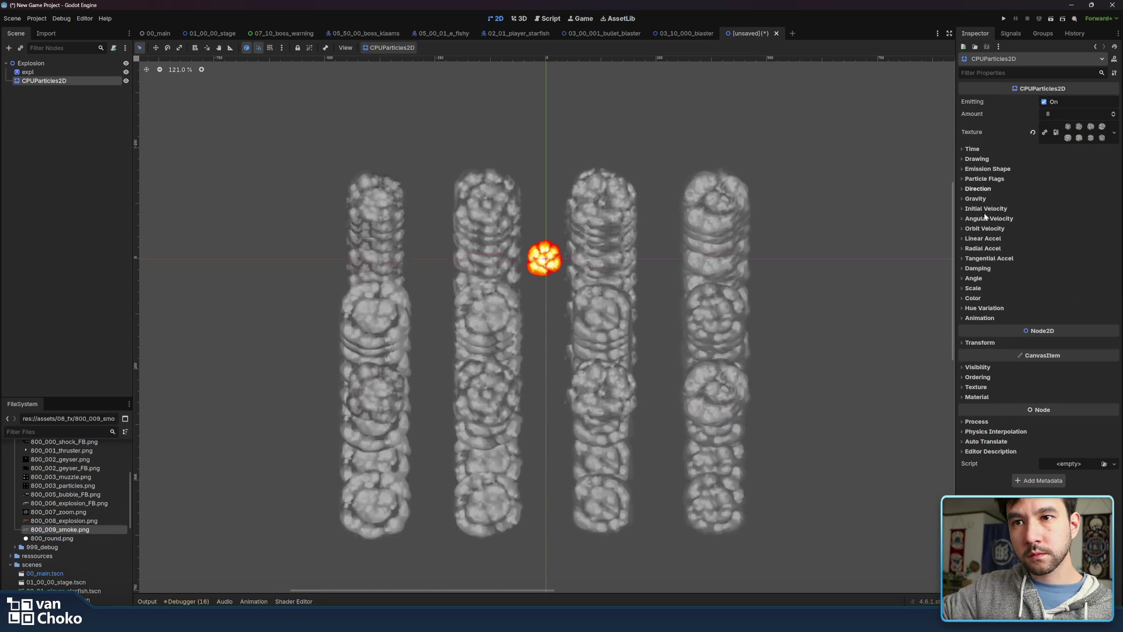
left_click(996, 396)
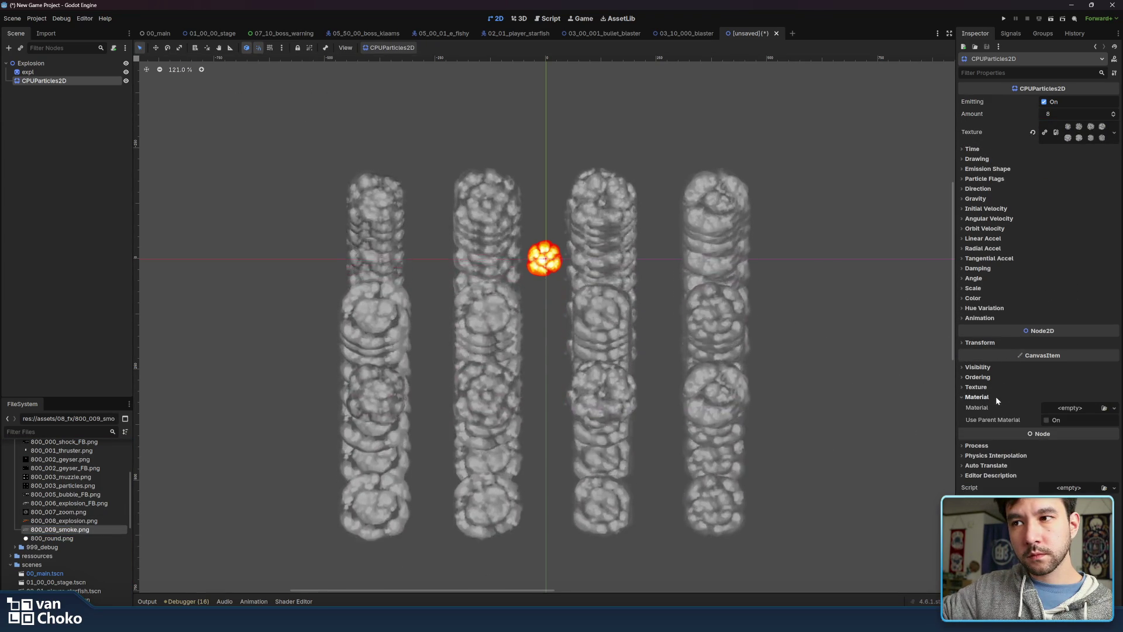
Give the particles a new unshaded CanvasItemMaterial with Particles Animation on and H/V frames entered
left_click(1065, 409)
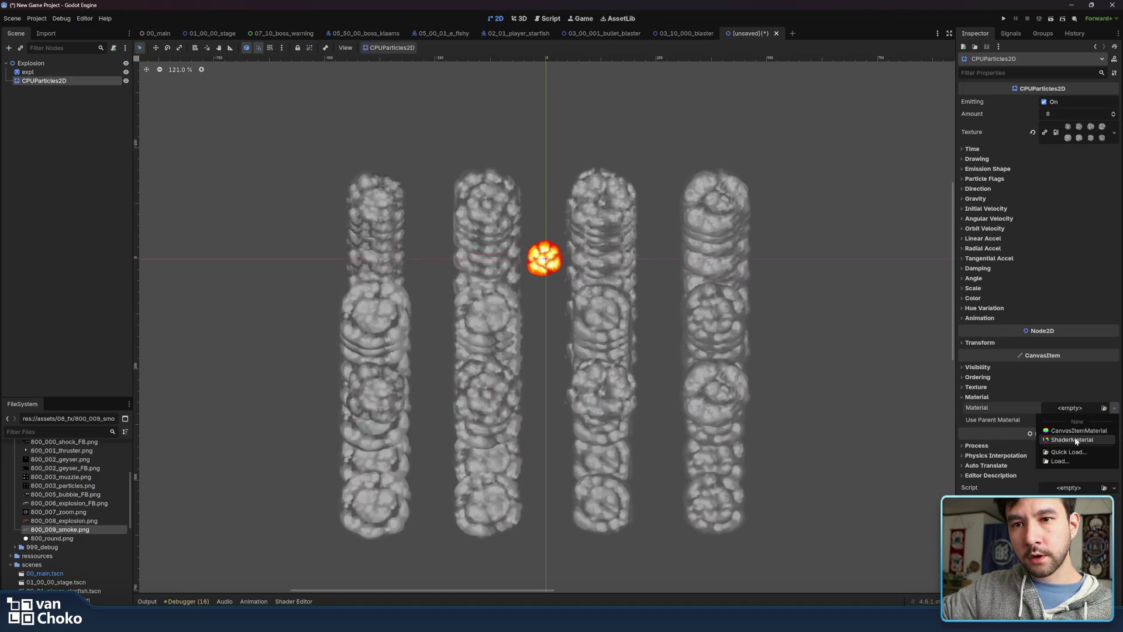
left_click(1076, 430)
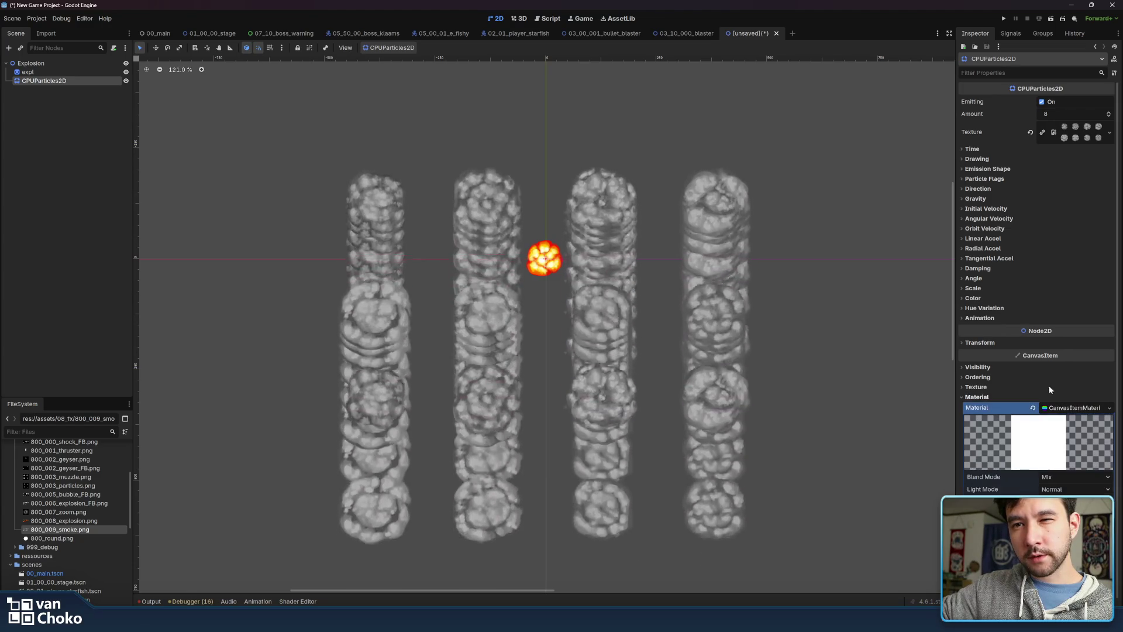
left_click(1075, 480)
left_click(1065, 506)
left_click(1052, 492)
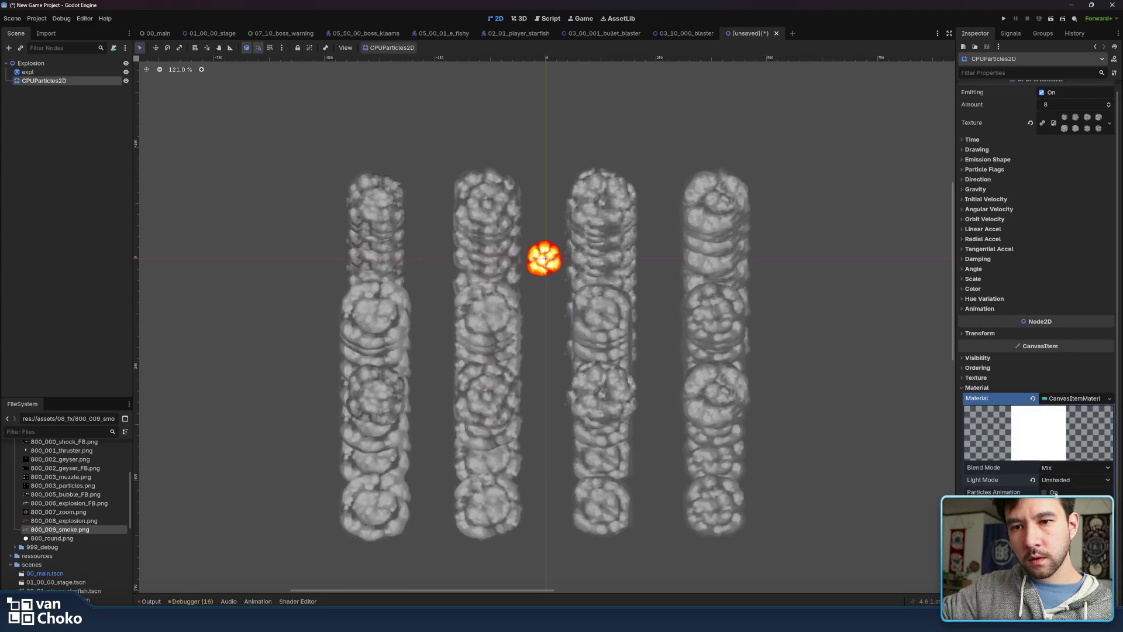
type("42")
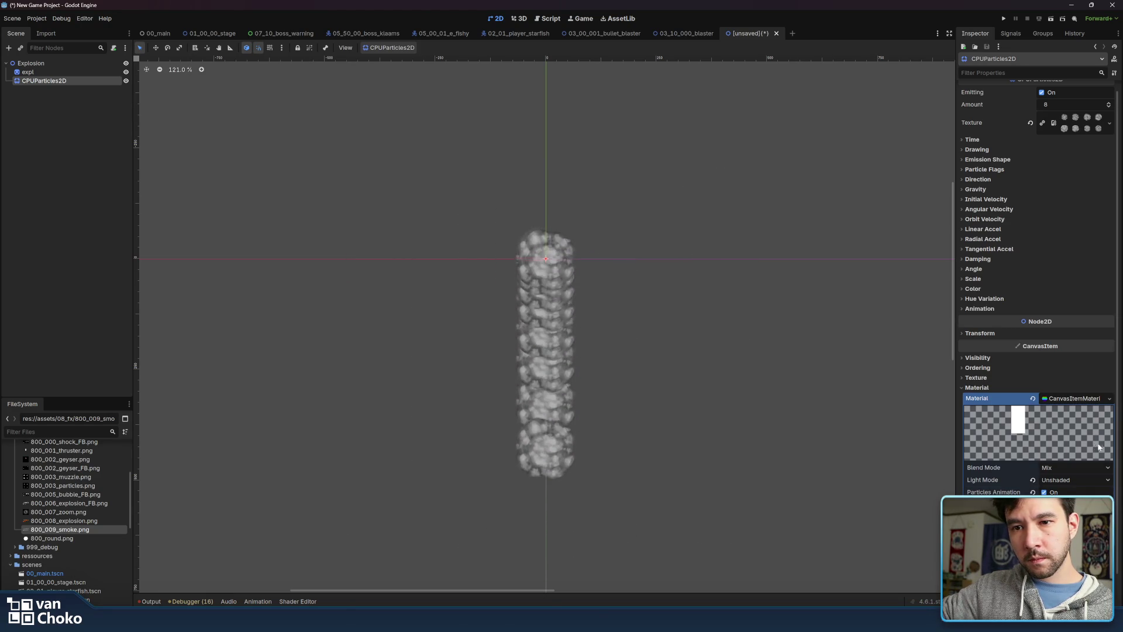
left_click(1067, 398)
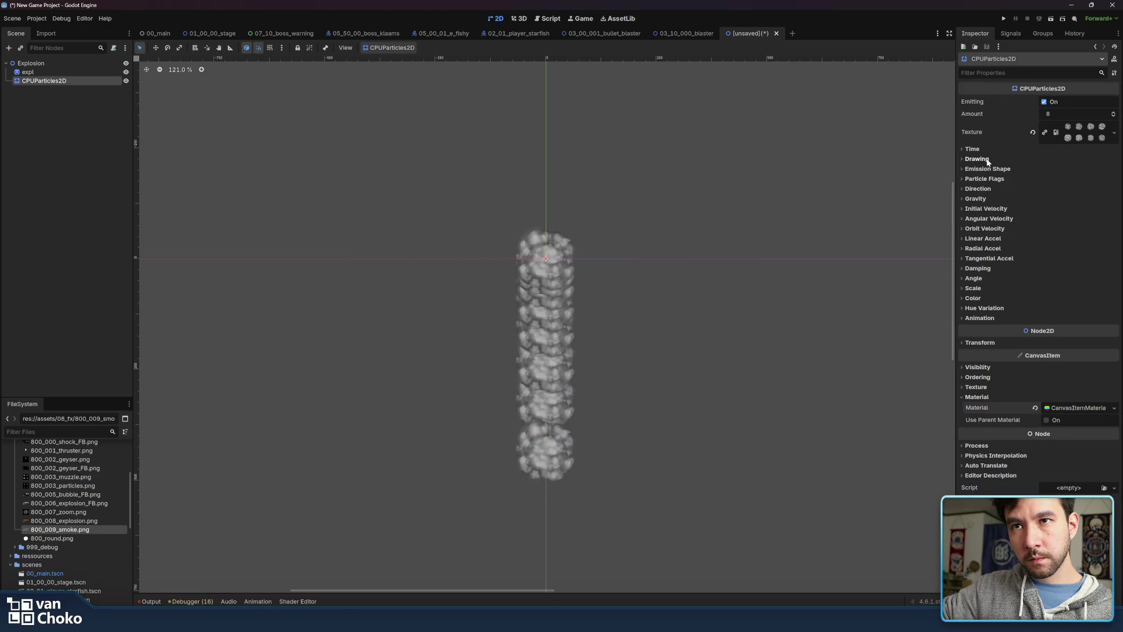
Set the particles' minimum scale to 0.6
left_click(986, 268)
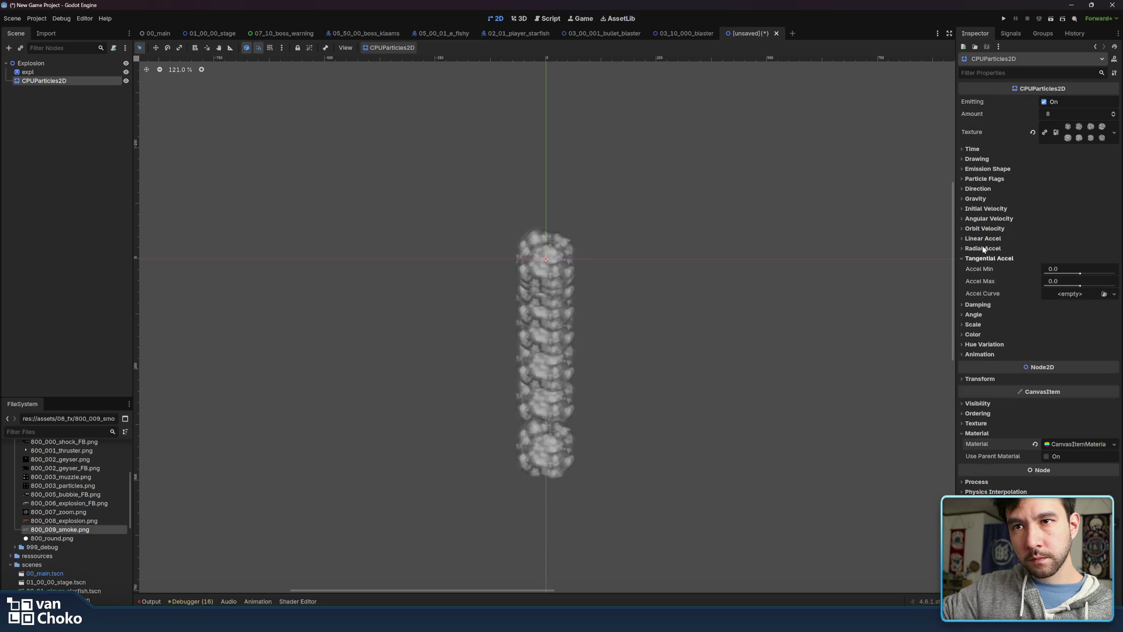
left_click(987, 268)
left_click(985, 279)
left_click(981, 326)
left_click(1053, 334)
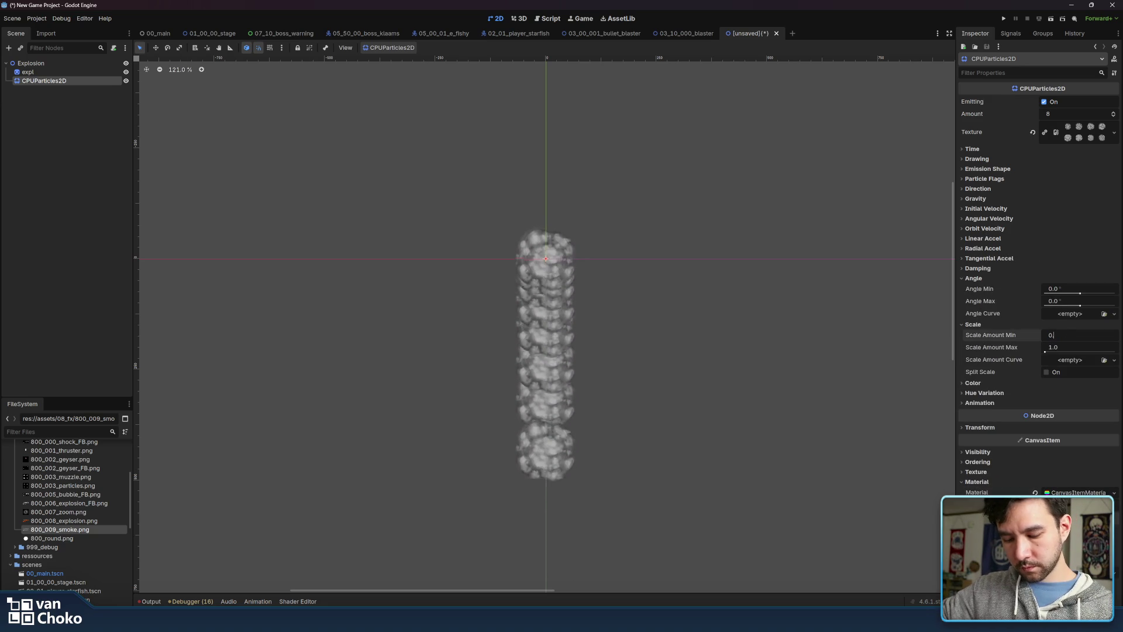
type("0.6")
key("Return")
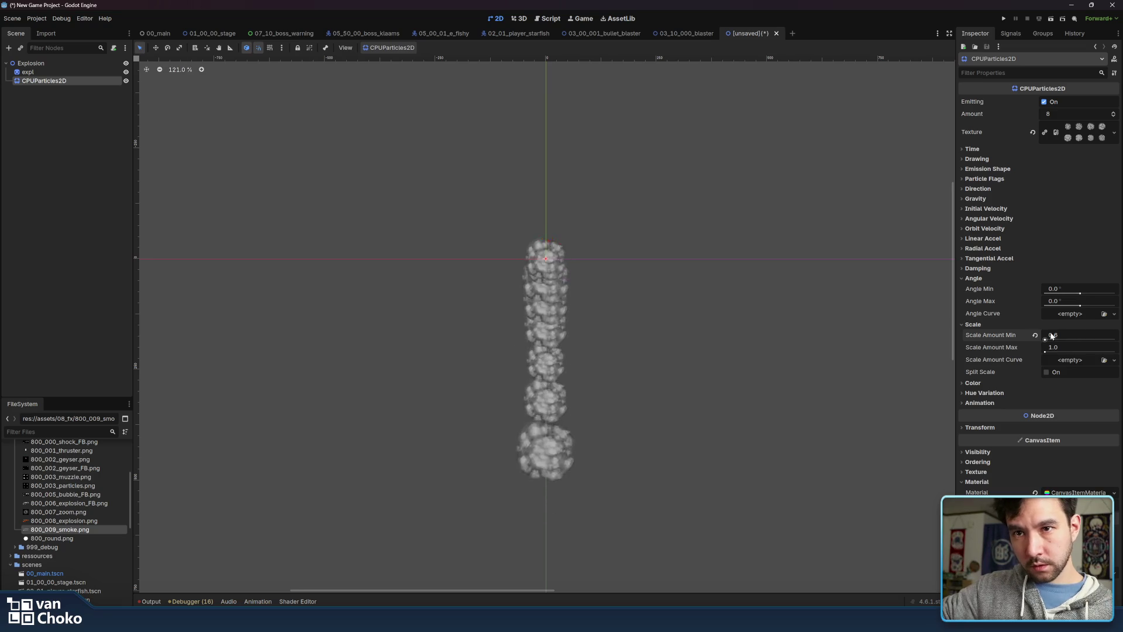
left_click(974, 324)
Set the particle angle range to Angle Min 0 and Angle Max 180
left_click(1068, 288)
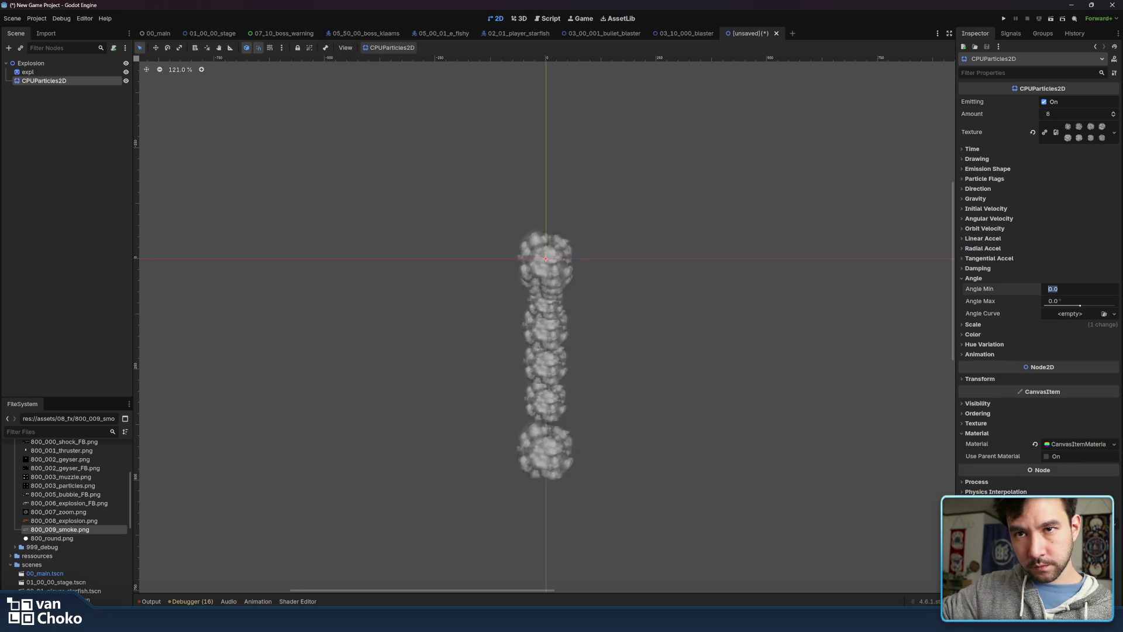
type("180")
key("Return")
left_click(1068, 301)
type("180")
key("Return")
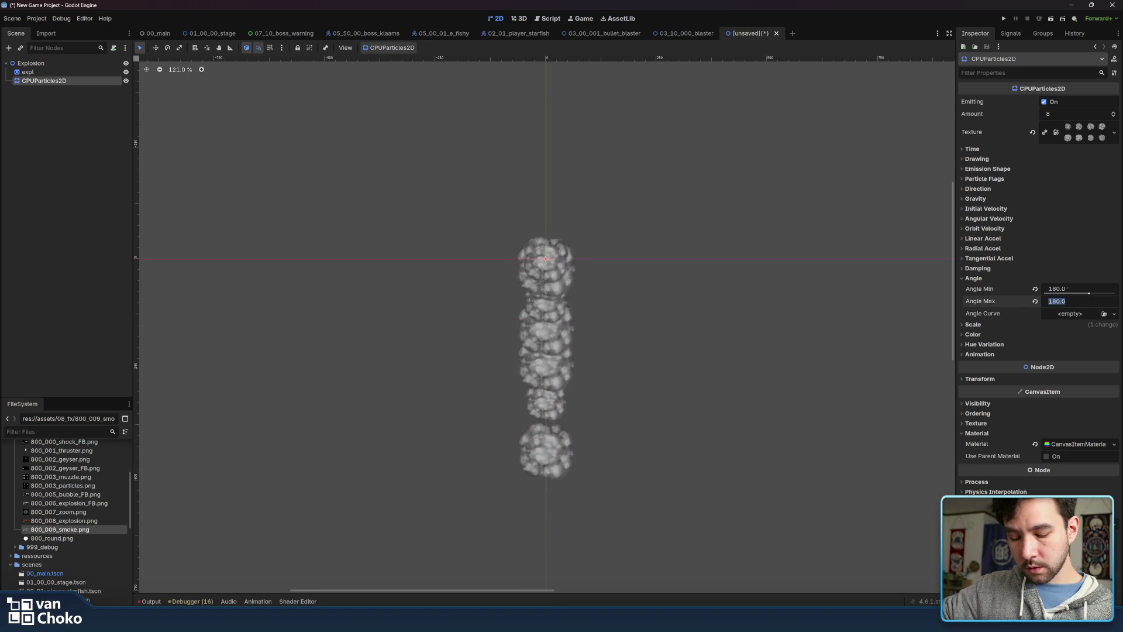
left_click_drag(1089, 292, 1081, 294)
left_click(1065, 301)
type("180")
key("Return")
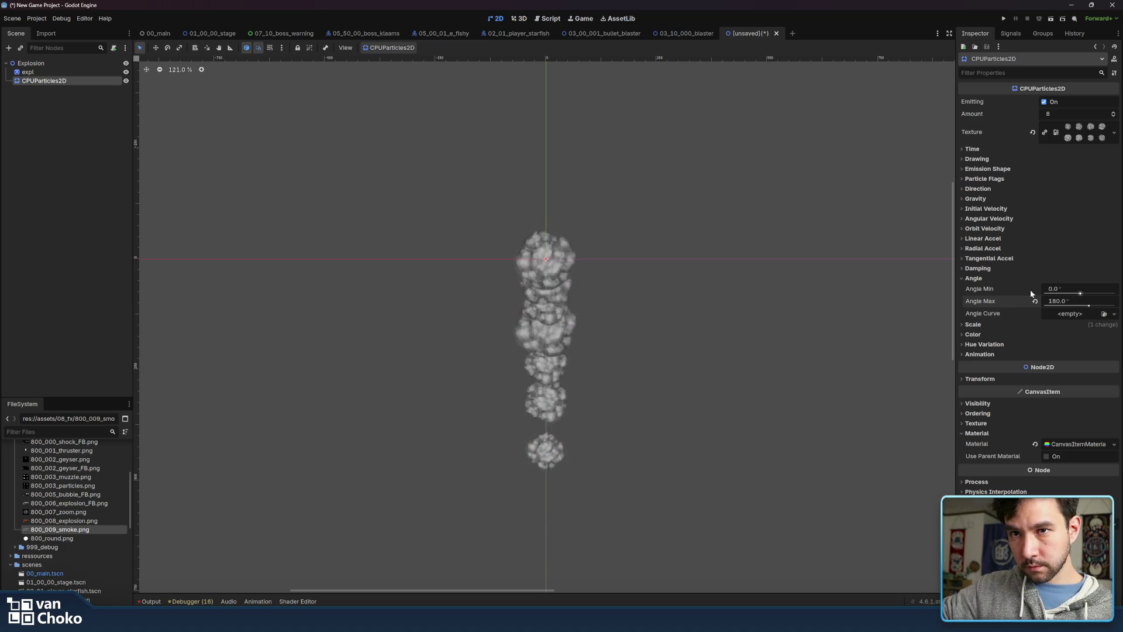
left_click(988, 323)
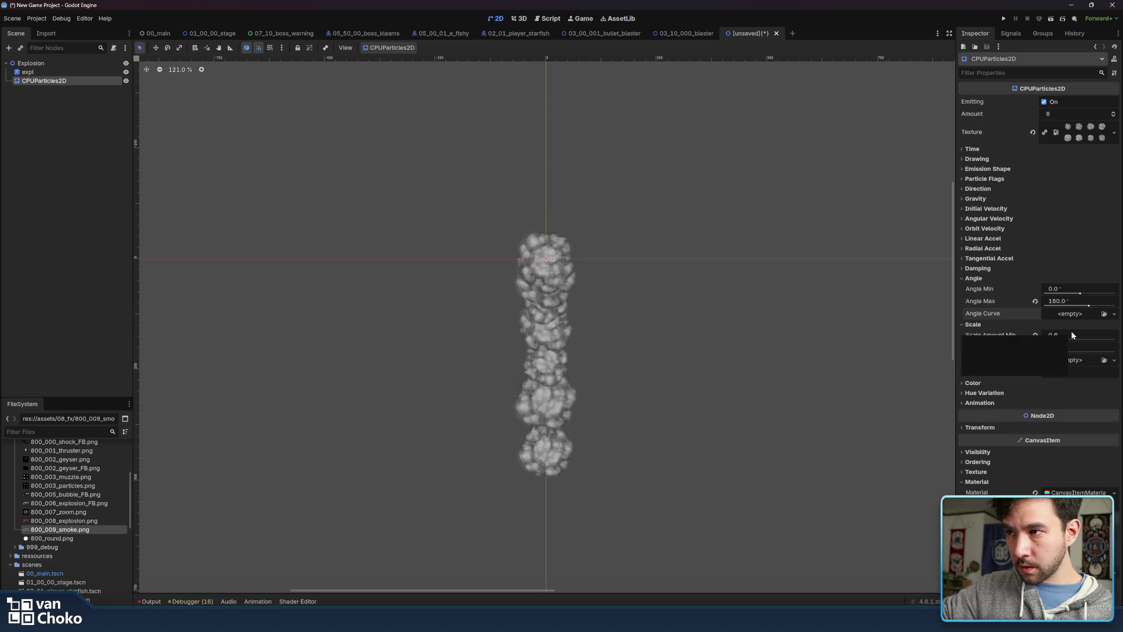
left_click(988, 384)
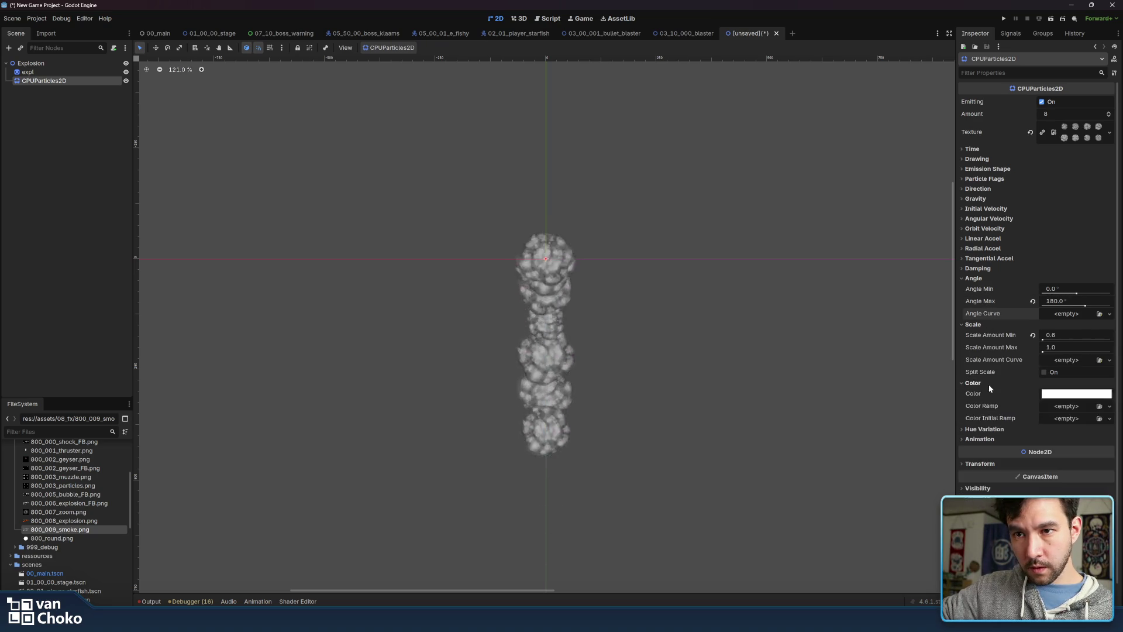
left_click(991, 323)
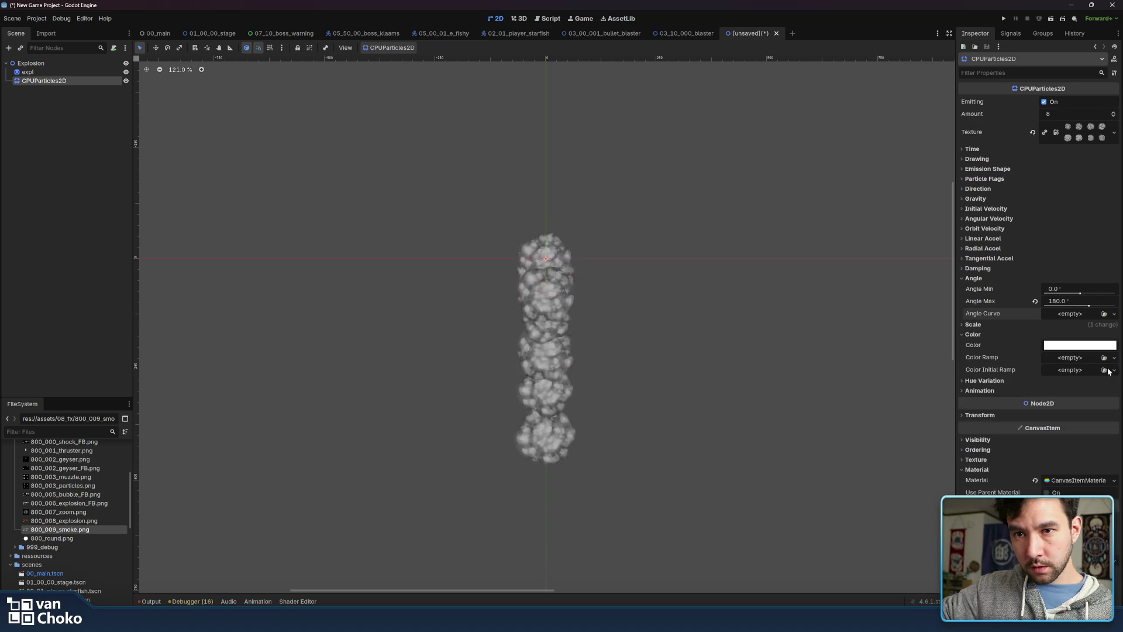
Create a GradientTexture1D colour ramp and move its black stop toward the end
left_click(1073, 358)
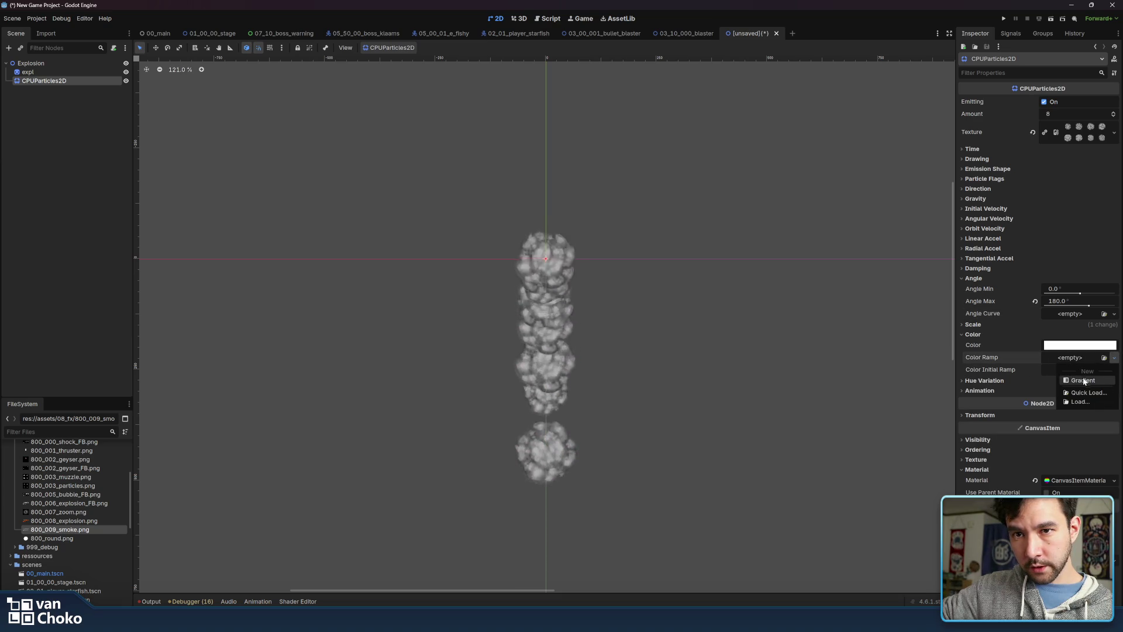
left_click(1082, 377)
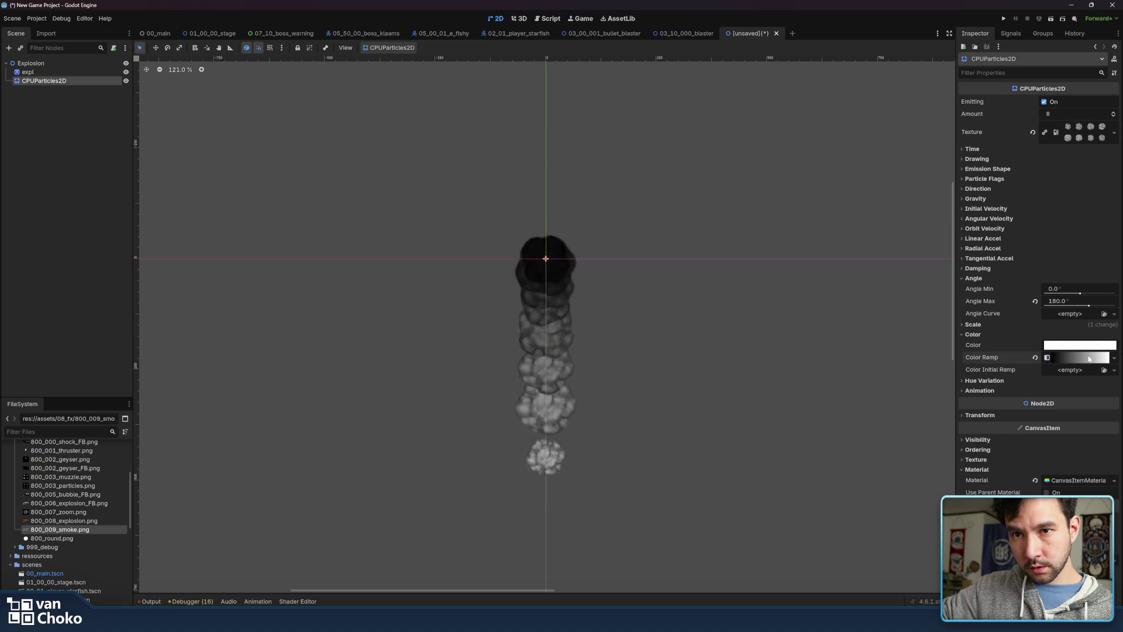
left_click(1089, 359)
mouse_move(968, 389)
left_mouse_down()
mouse_move(1090, 396)
mouse_move(925, 389)
left_mouse_up()
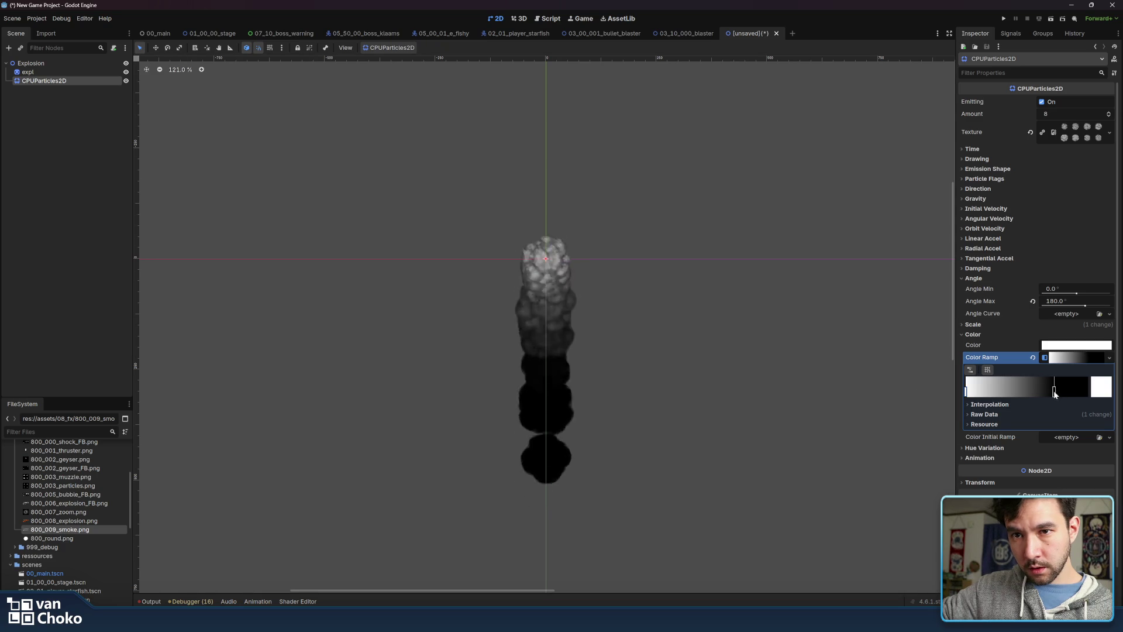
left_click_drag(1054, 391, 1088, 393)
Make the end stop transparent grey a1a1a1 and stretch the white section further right
double_click(1088, 394)
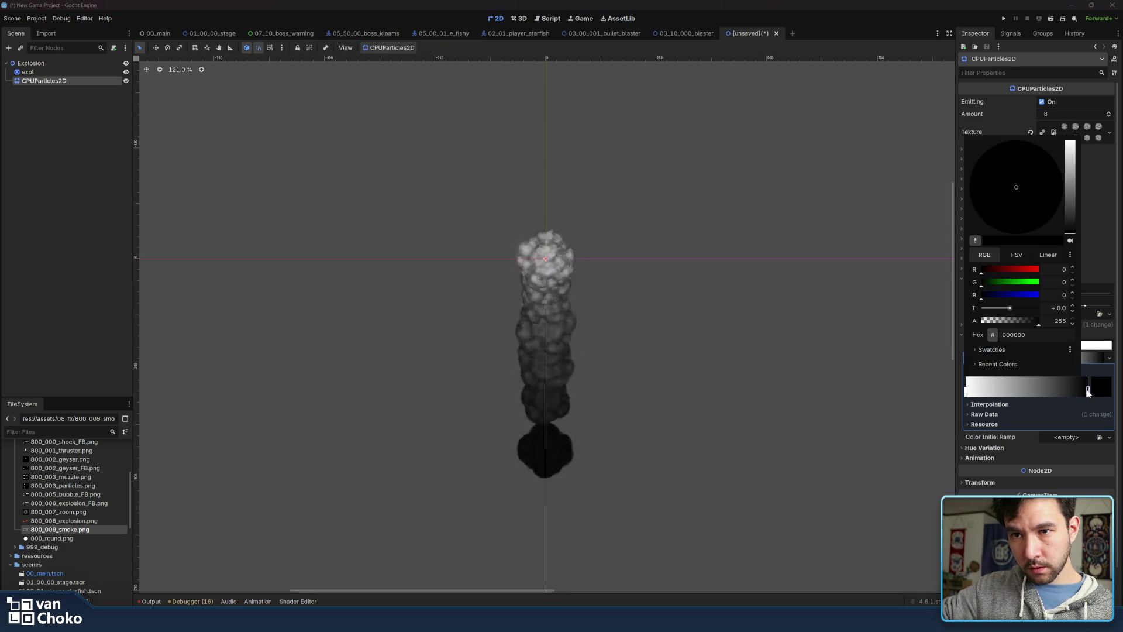
left_click(1070, 170)
left_click_drag(1071, 170, 1071, 173)
left_click_drag(1038, 321, 805, 333)
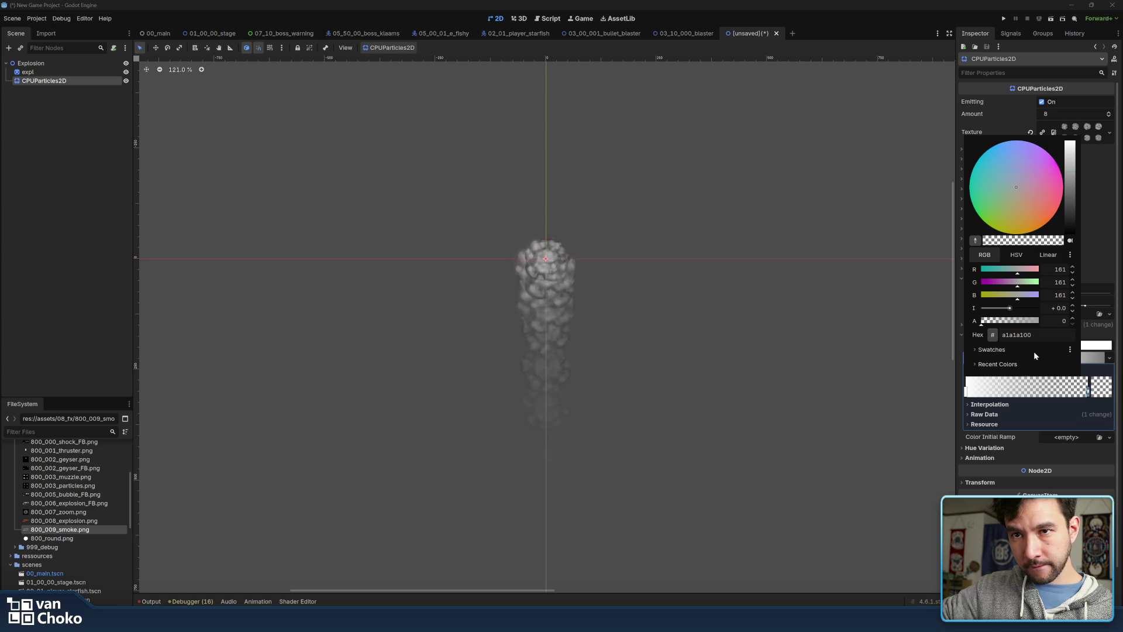
left_click(1030, 390)
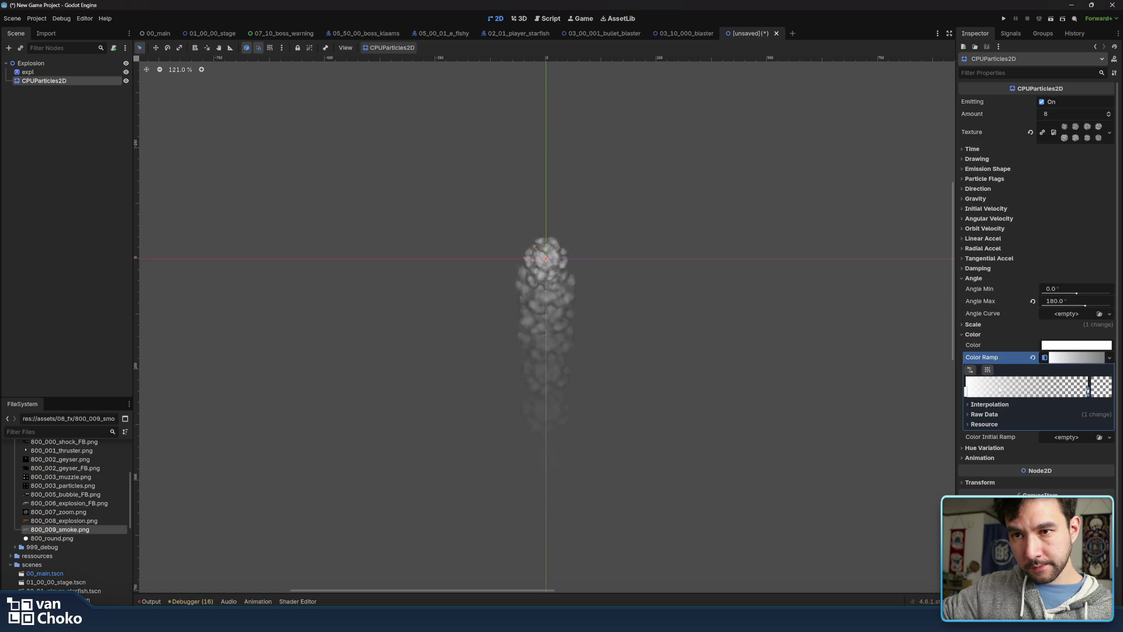
left_click_drag(966, 392, 1058, 395)
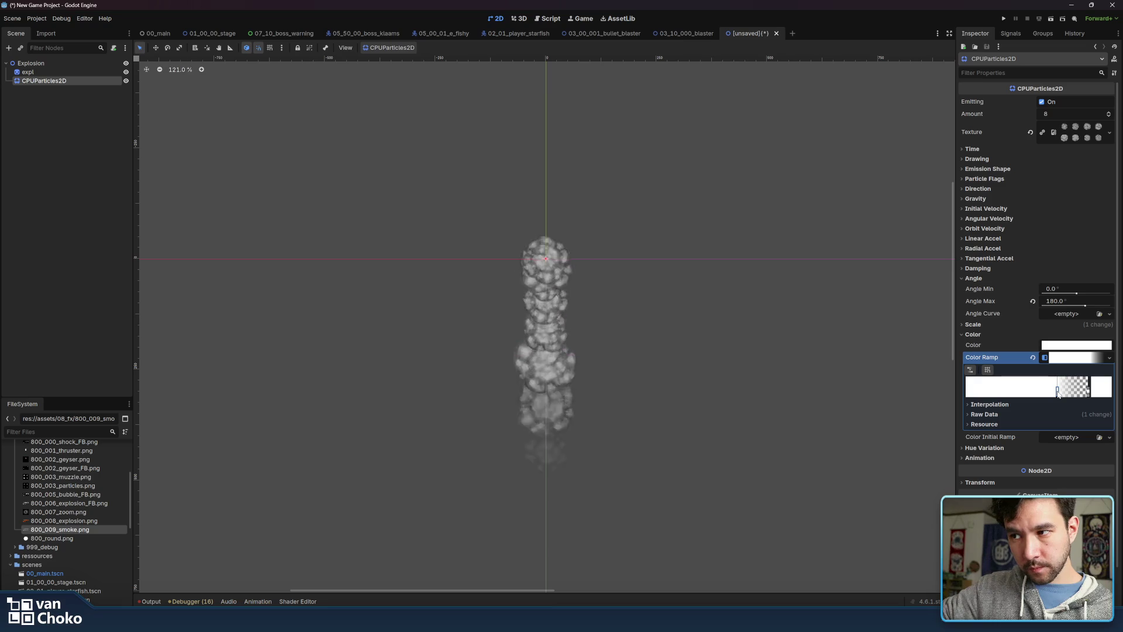
left_click(1070, 348)
key("Escape")
left_click(992, 337)
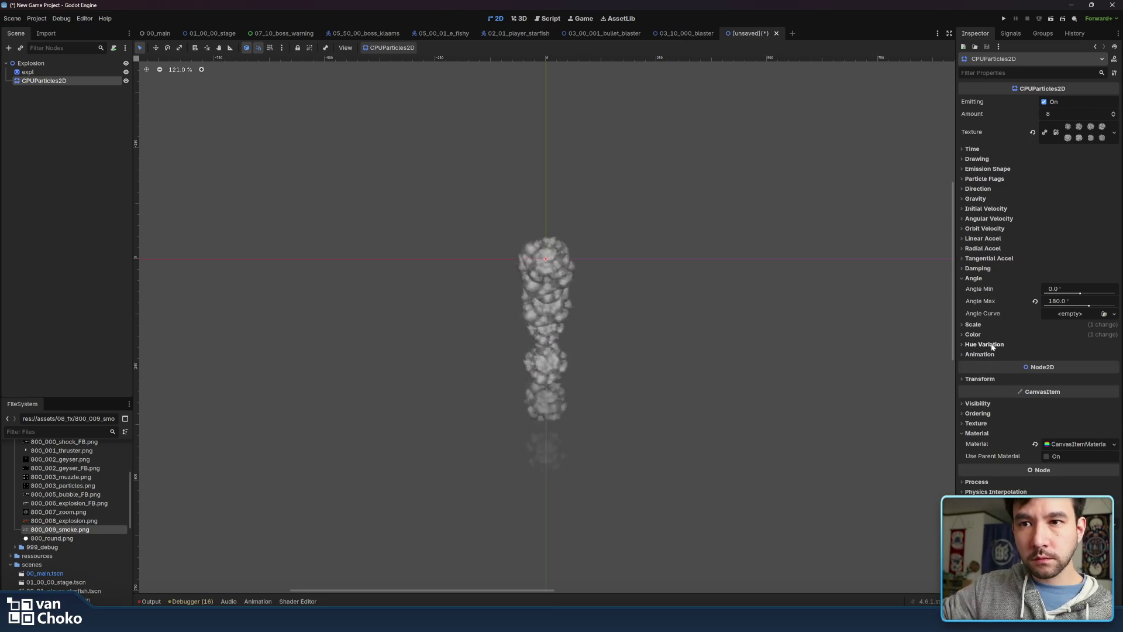
Set the particle animation Speed Min to 1 and Speed Max to 1.5
left_click(973, 355)
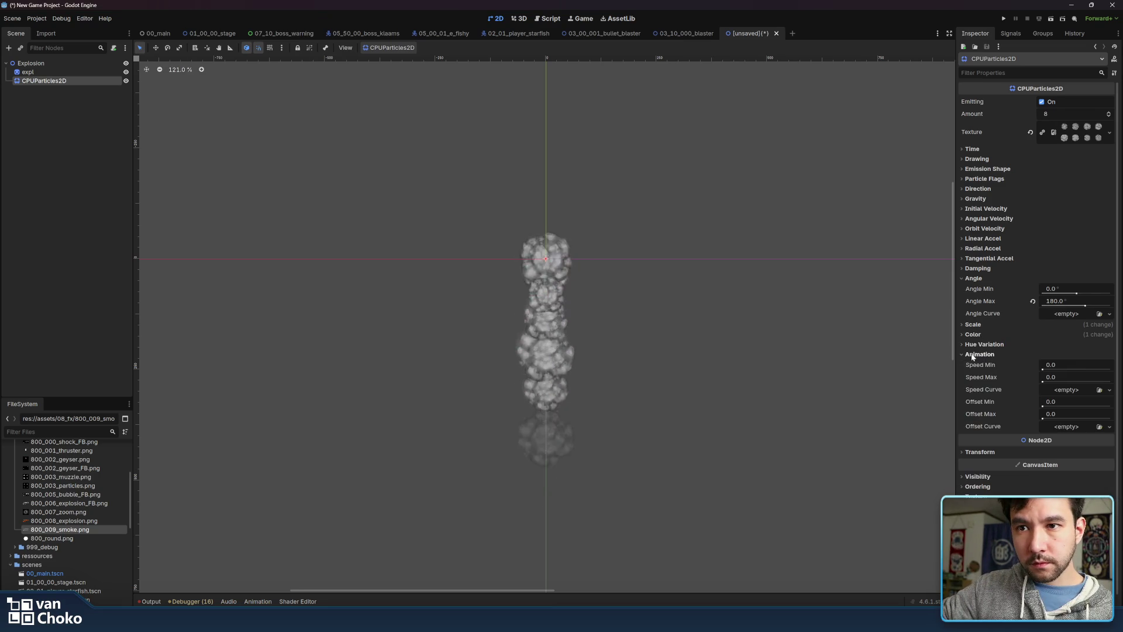
left_click(1063, 365)
type("1")
key("Return")
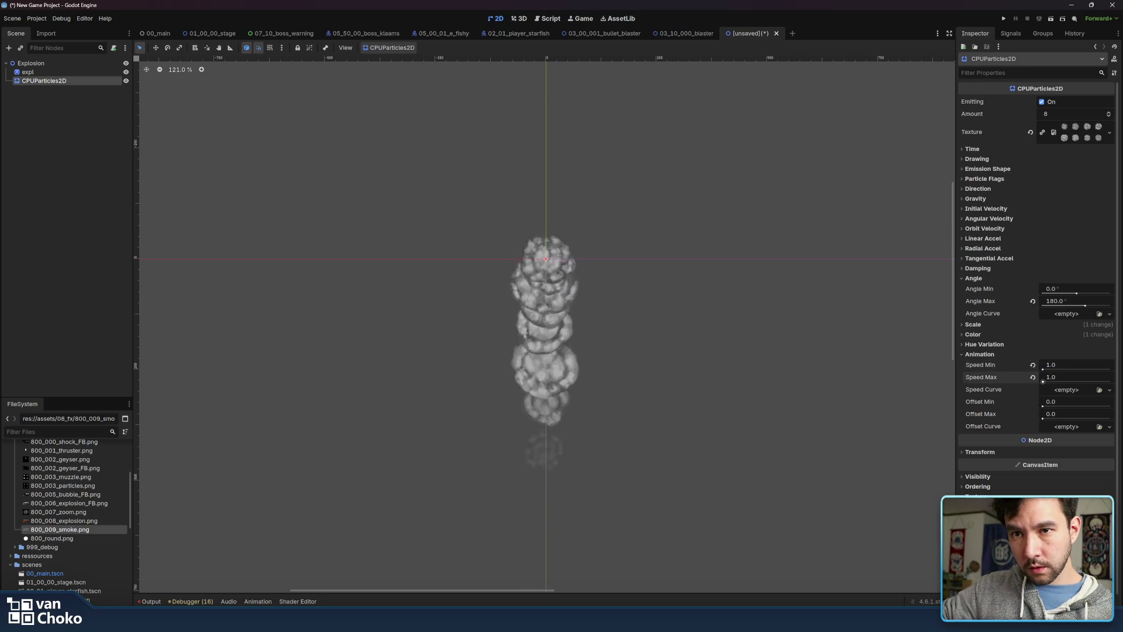
left_click(1059, 377)
type("2")
key("Return")
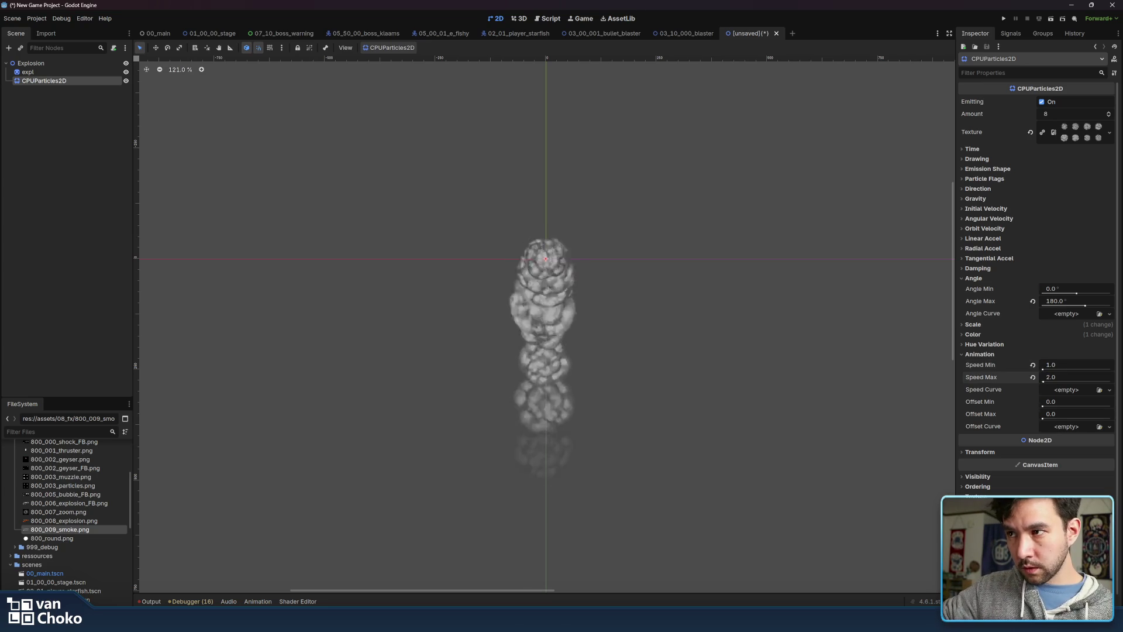
left_click(1059, 377)
type("1.5")
key("Return")
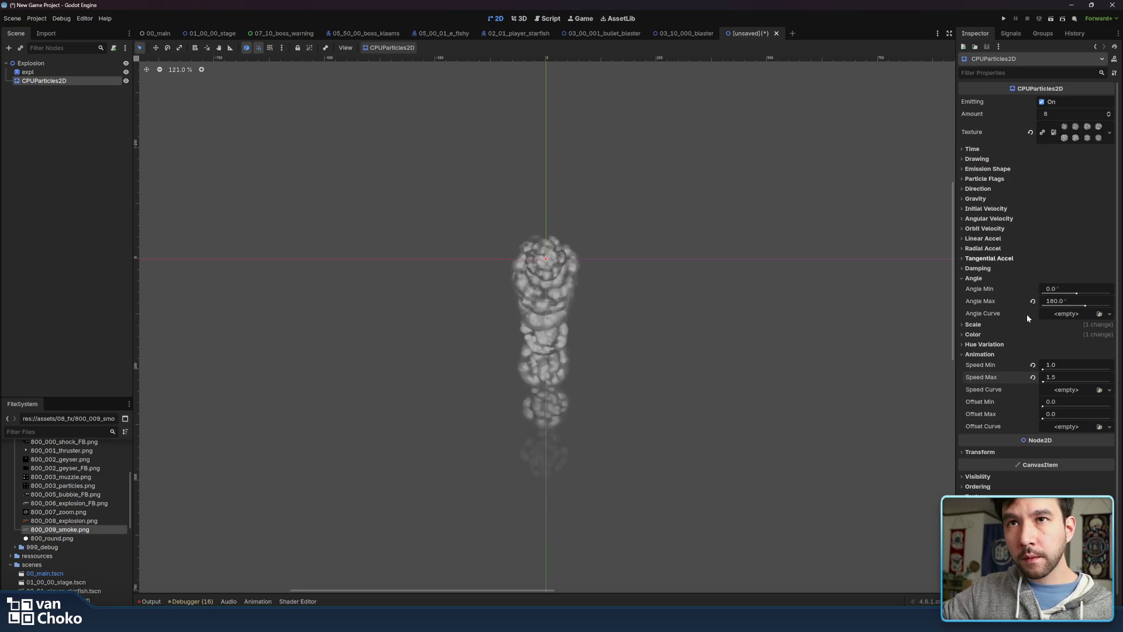
left_click(989, 278)
left_click(983, 317)
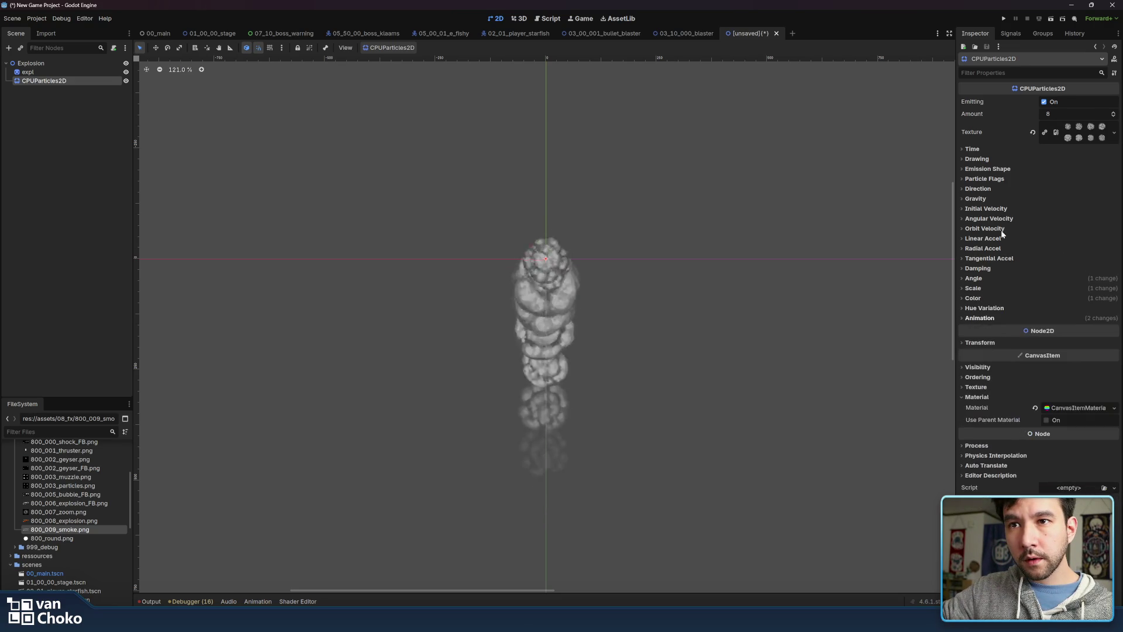
Set the particles' vertical gravity to 0
left_click(976, 199)
left_click(1070, 221)
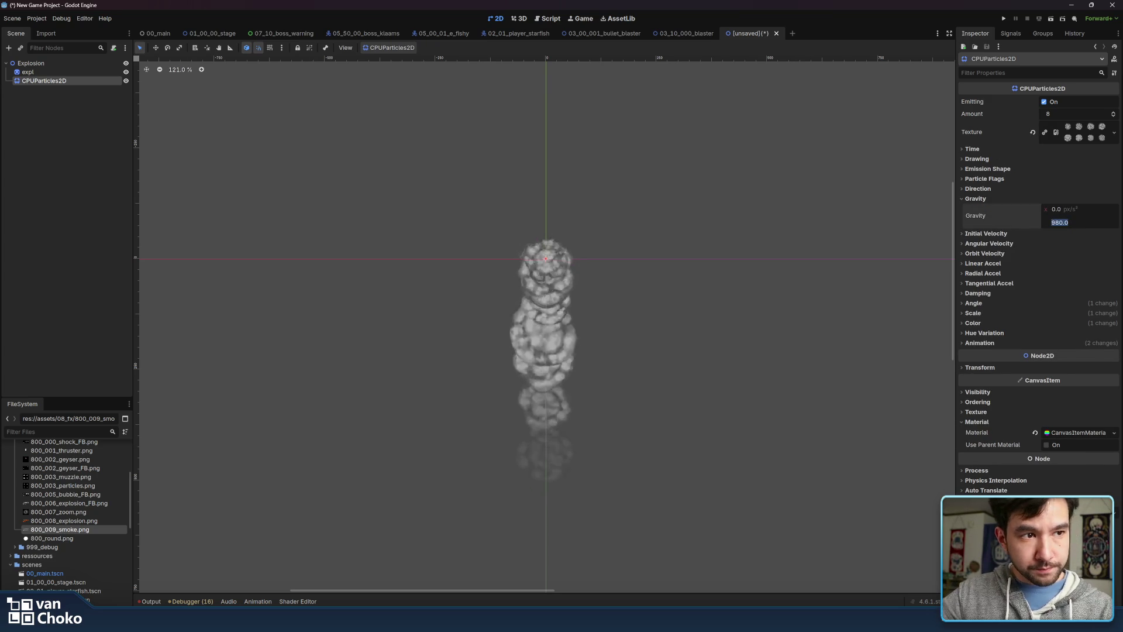
type("0")
key("Return")
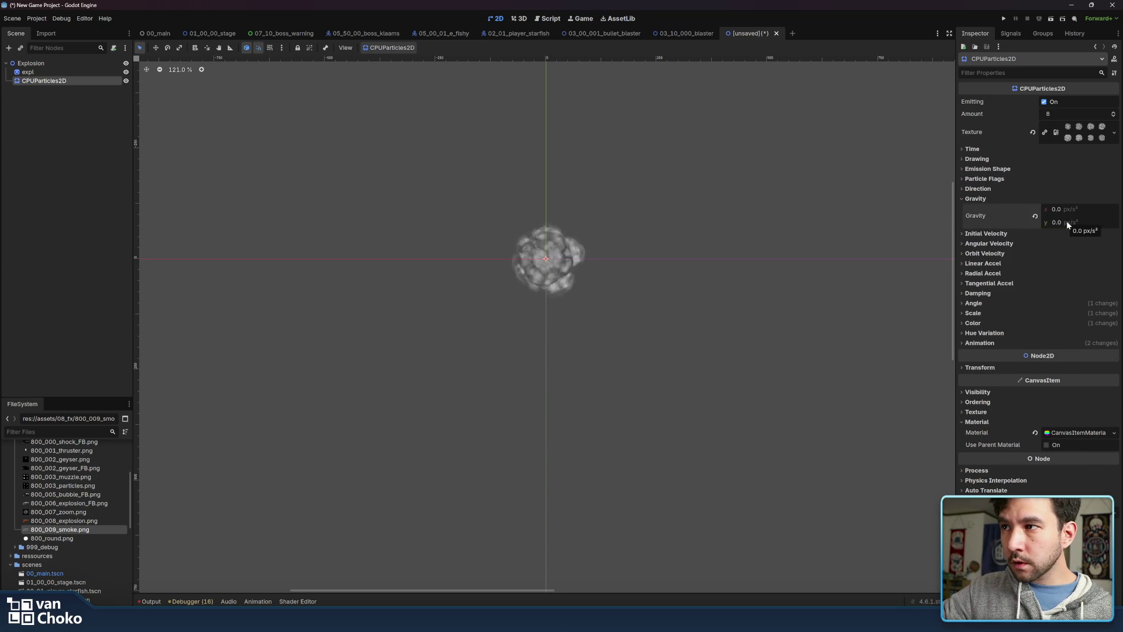
Set the particle Lifetime to 1.0 s with a Lifetime Randomness of 0.2
left_click(993, 150)
left_click(1092, 159)
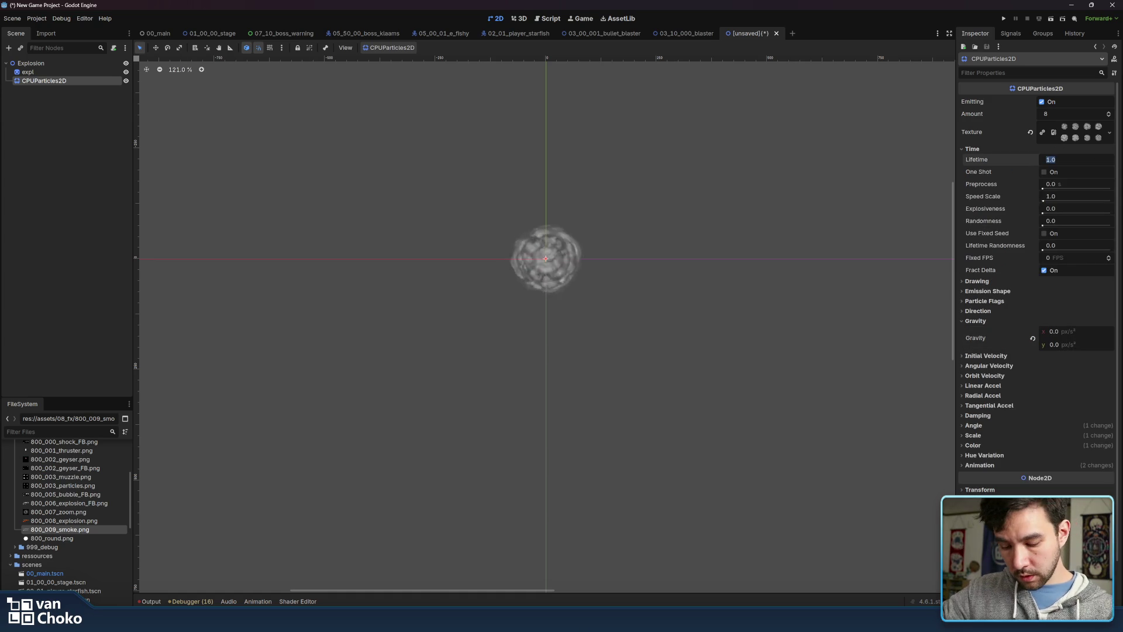
type("0.5")
key("Return")
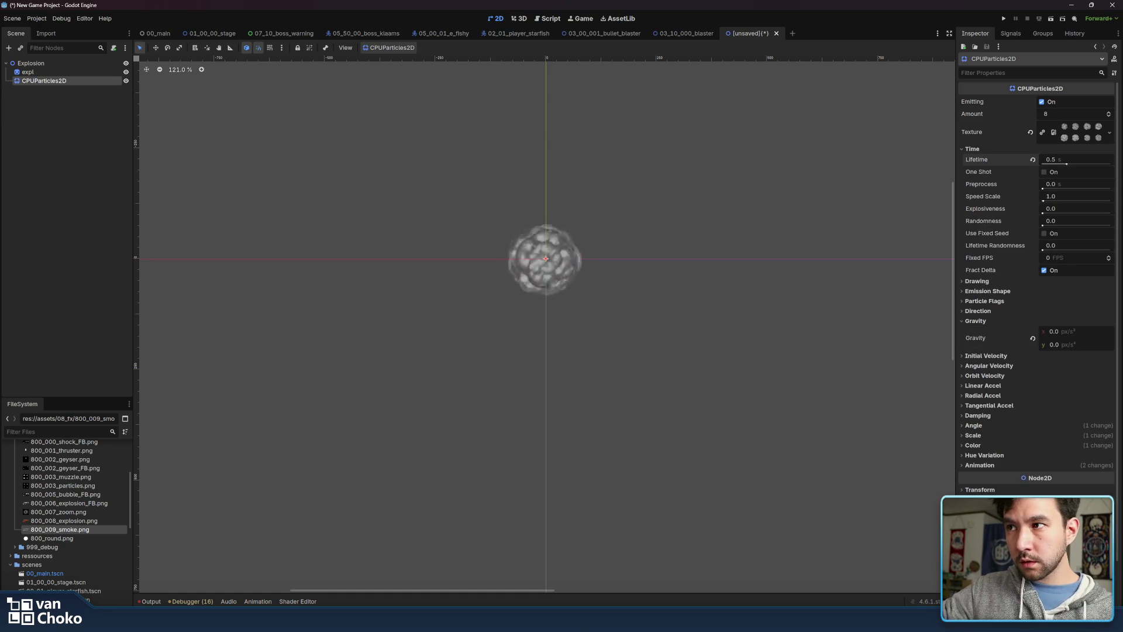
left_click(1076, 159)
type("0.8")
key("Return")
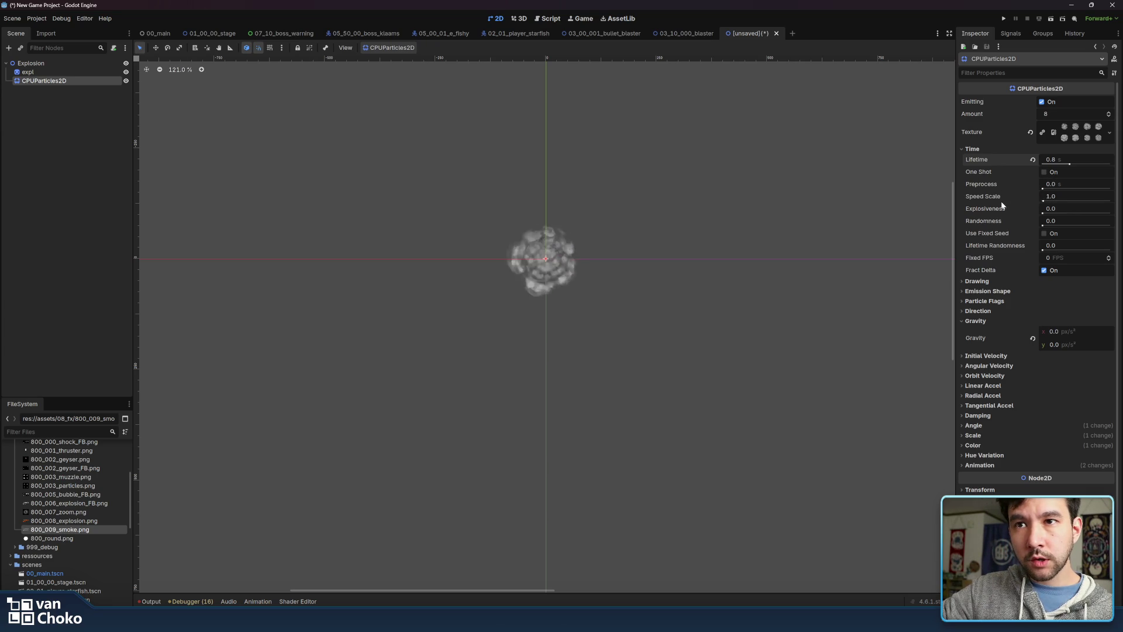
left_click(1049, 222)
type("0.2")
key("Return")
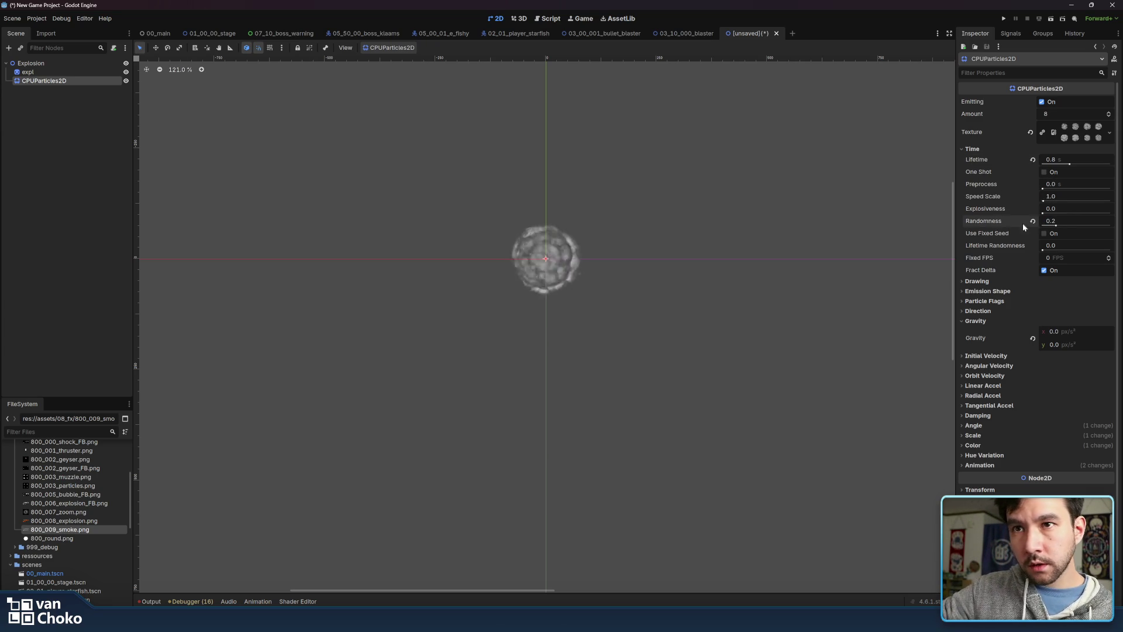
left_click(1033, 221)
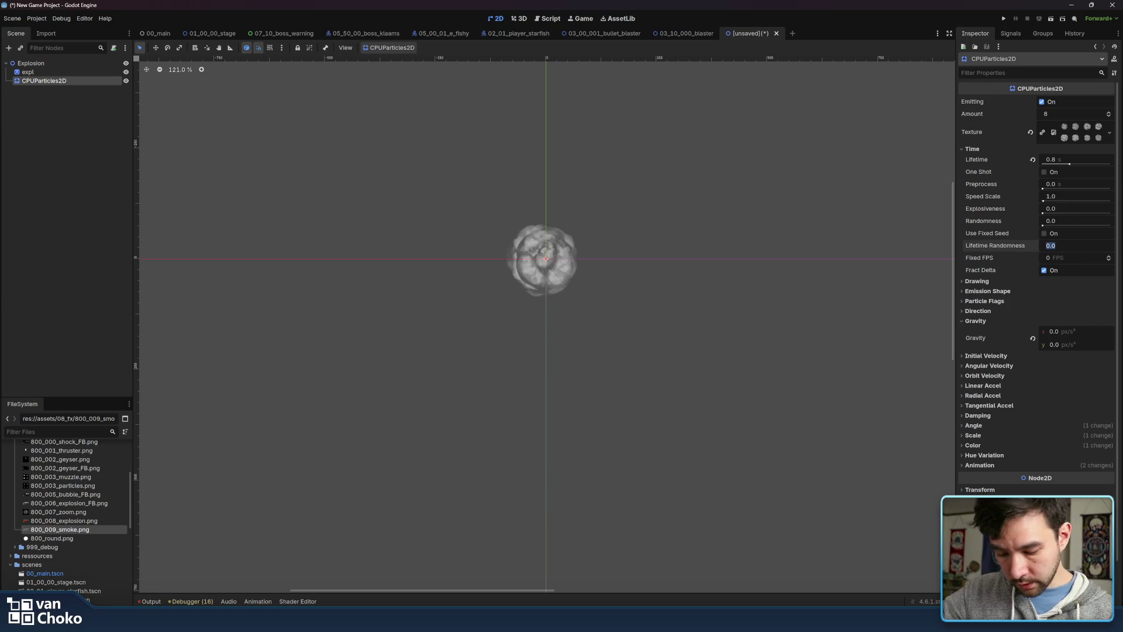
type("0.2")
key("Return")
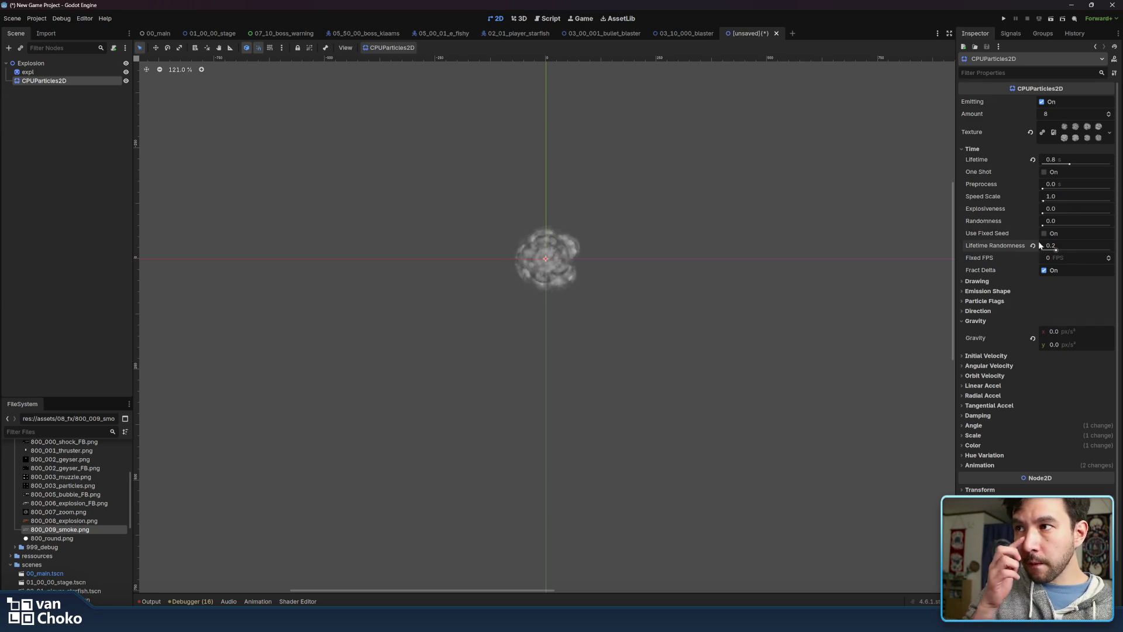
left_click(1060, 161)
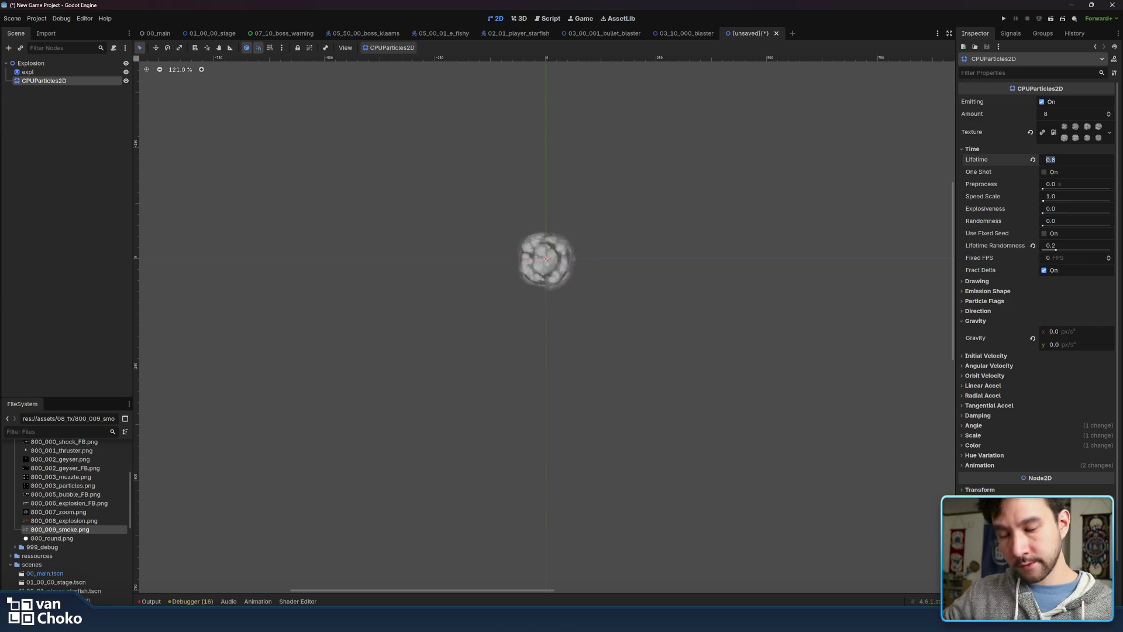
type("1")
key("Return")
left_click(1006, 174)
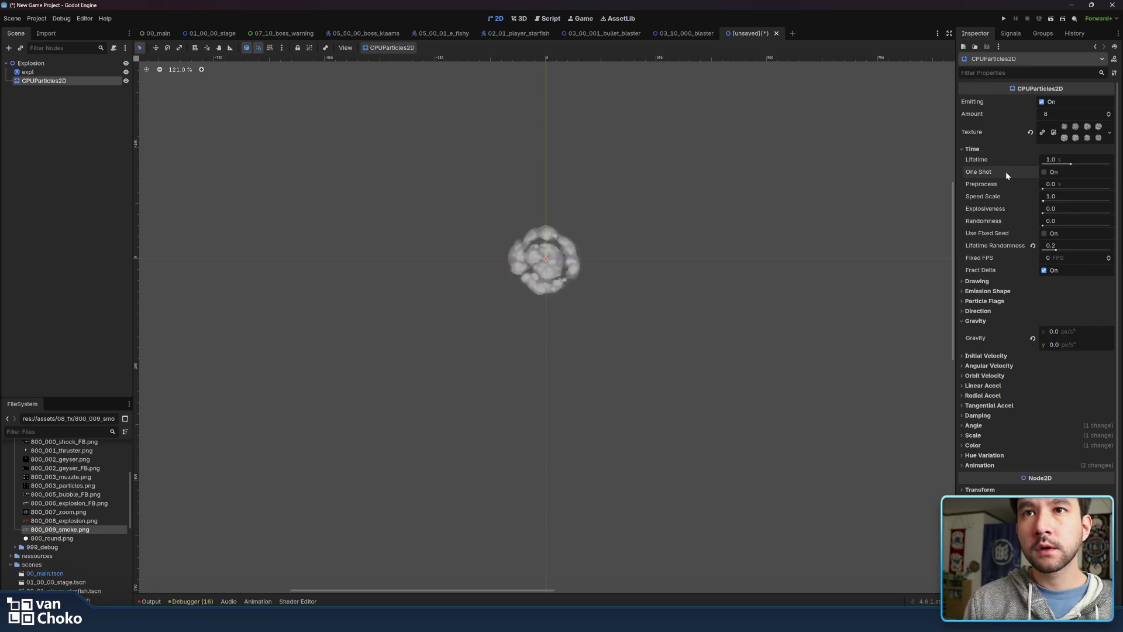
left_click(972, 321)
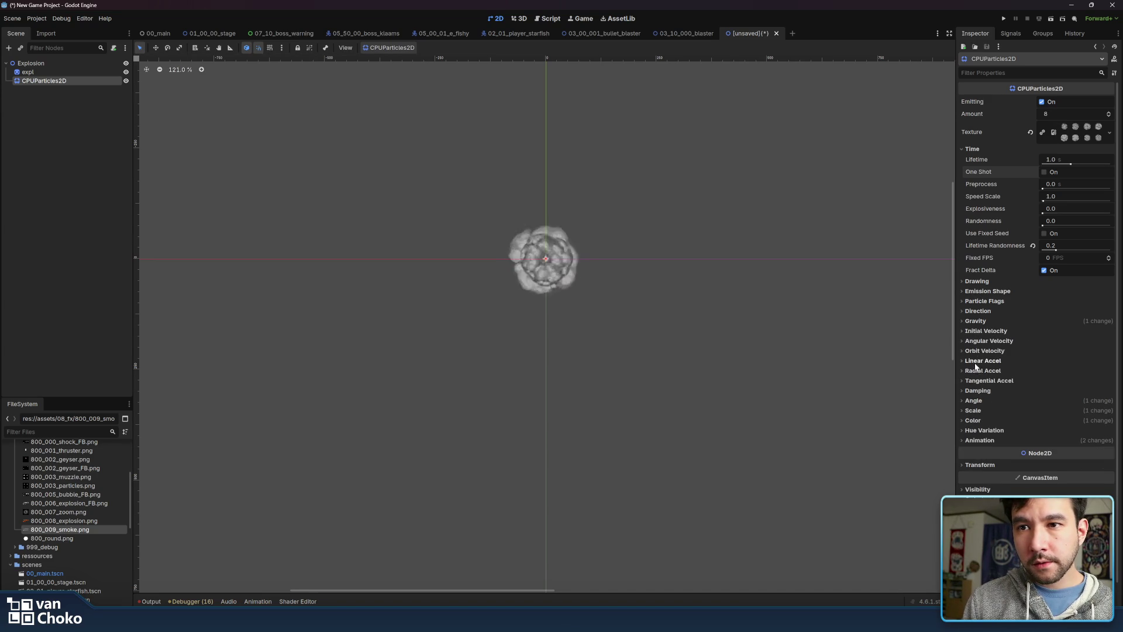
Set the particles' horizontal gravity to -200 px/s²
left_click(975, 321)
left_click(1070, 331)
type("-20")
key("Return")
left_click(1058, 331)
type("200")
key("Return")
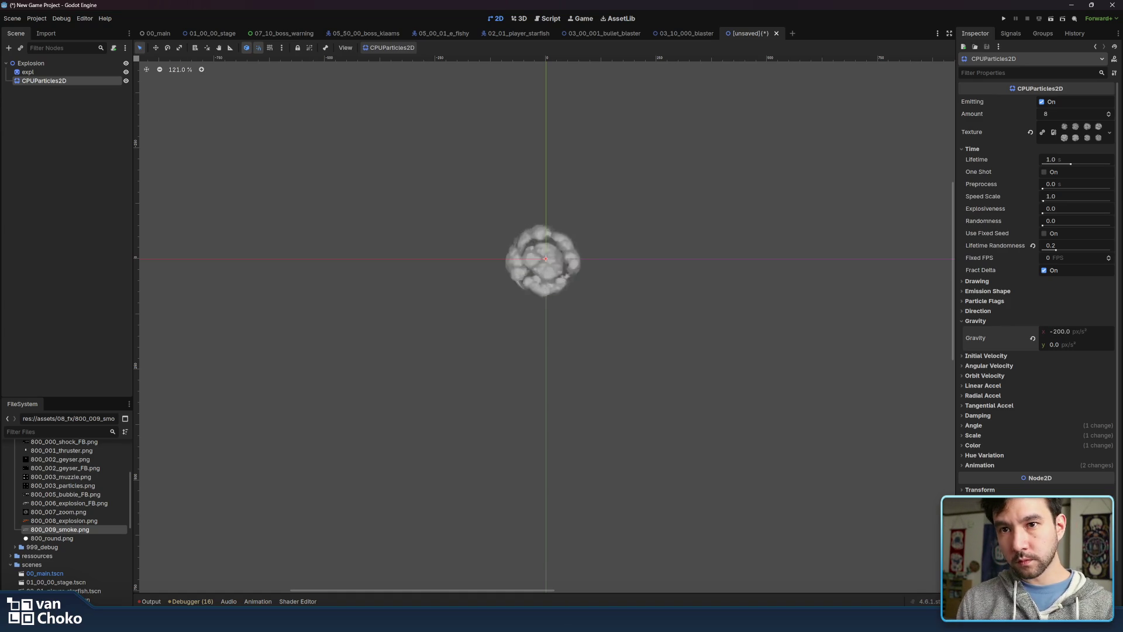
left_click(1070, 332)
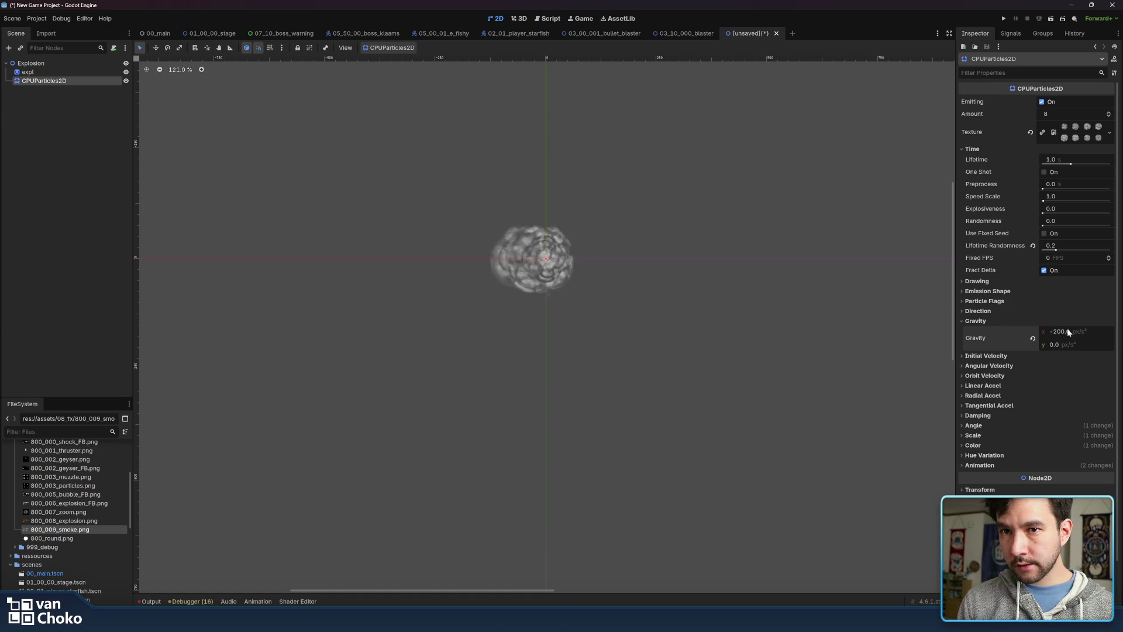
left_click(990, 322)
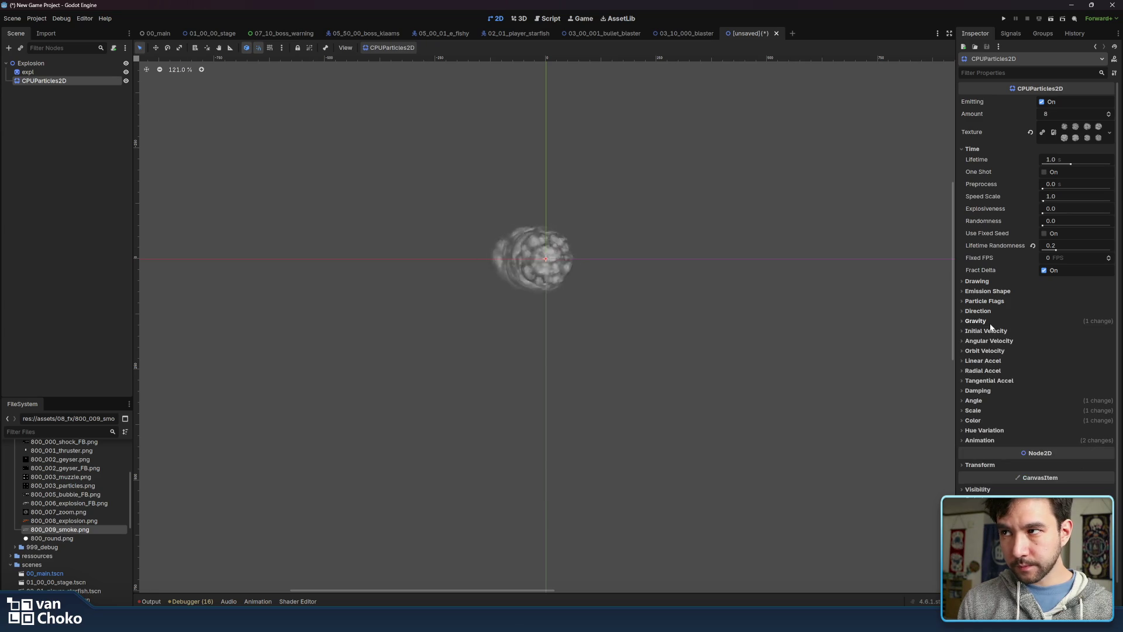
left_click(984, 409)
Add a new Scale Amount Curve that eases out from about 0.34 up to 1
scroll(1031, 313, "down", 2)
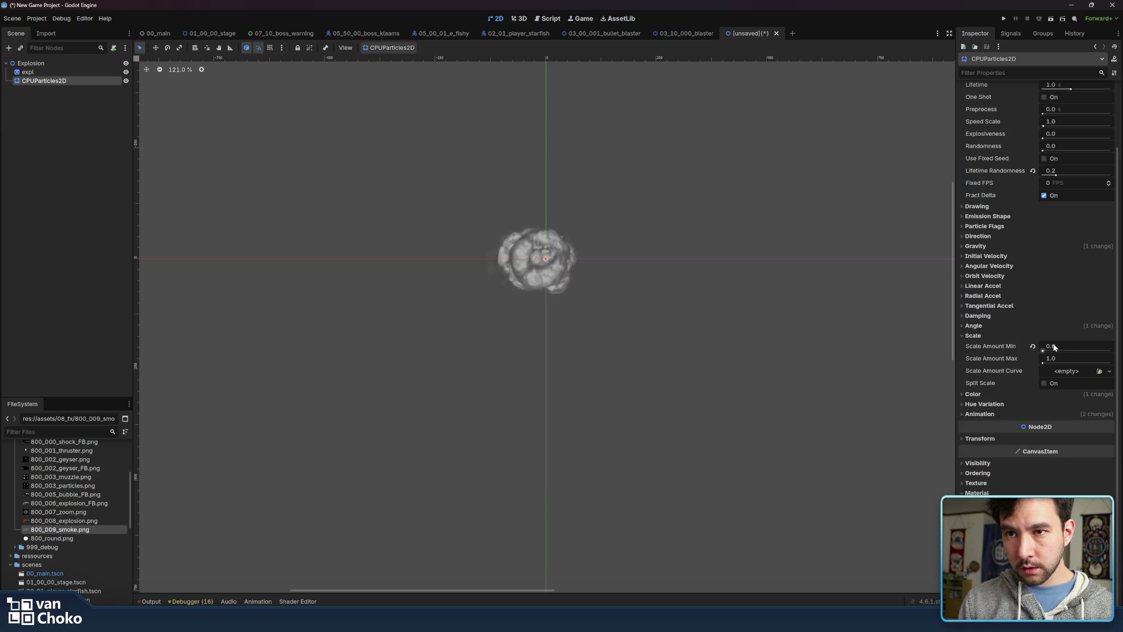
left_click(1109, 371)
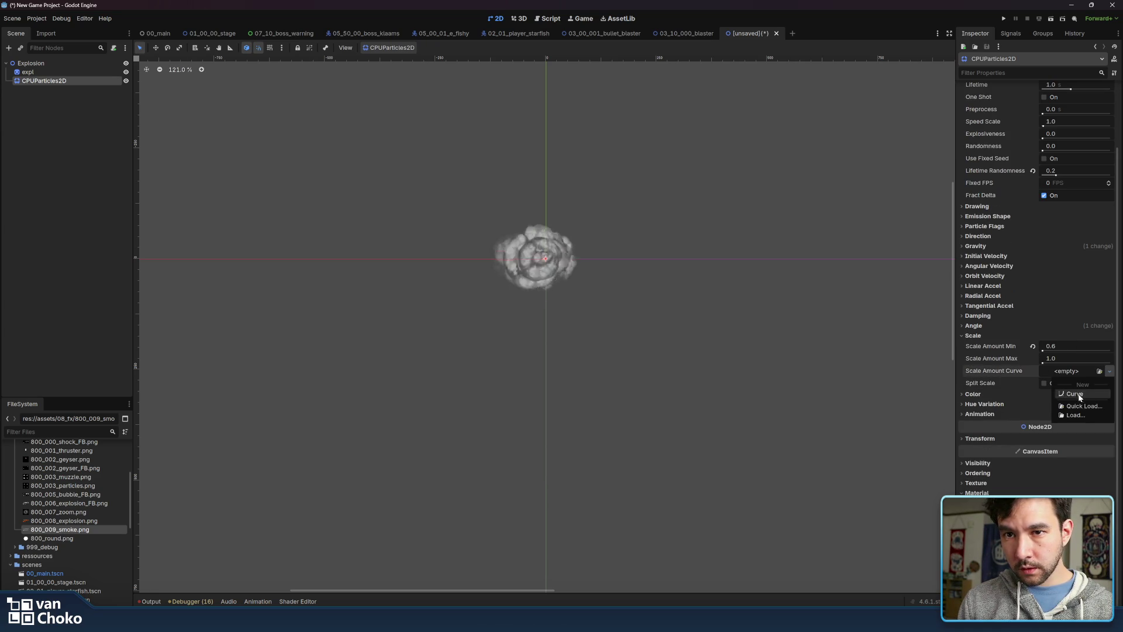
left_click(1081, 397)
left_click(1074, 381)
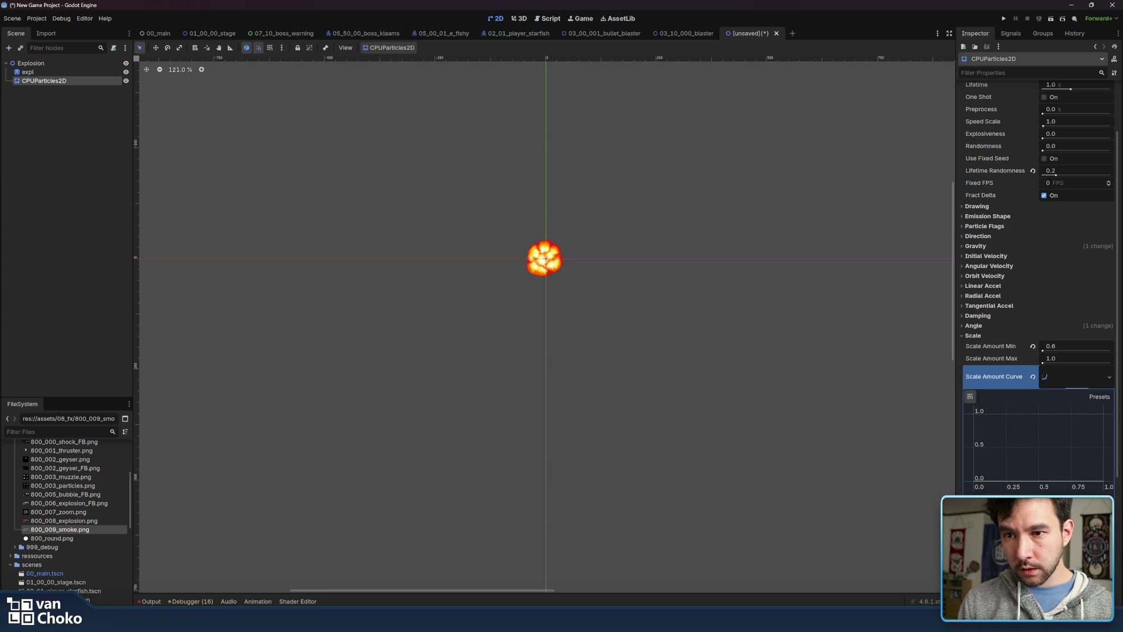
mouse_move(1053, 444)
left_mouse_down()
mouse_move(1096, 401)
mouse_move(1113, 406)
left_mouse_up()
left_click(1100, 397)
left_click(1028, 470)
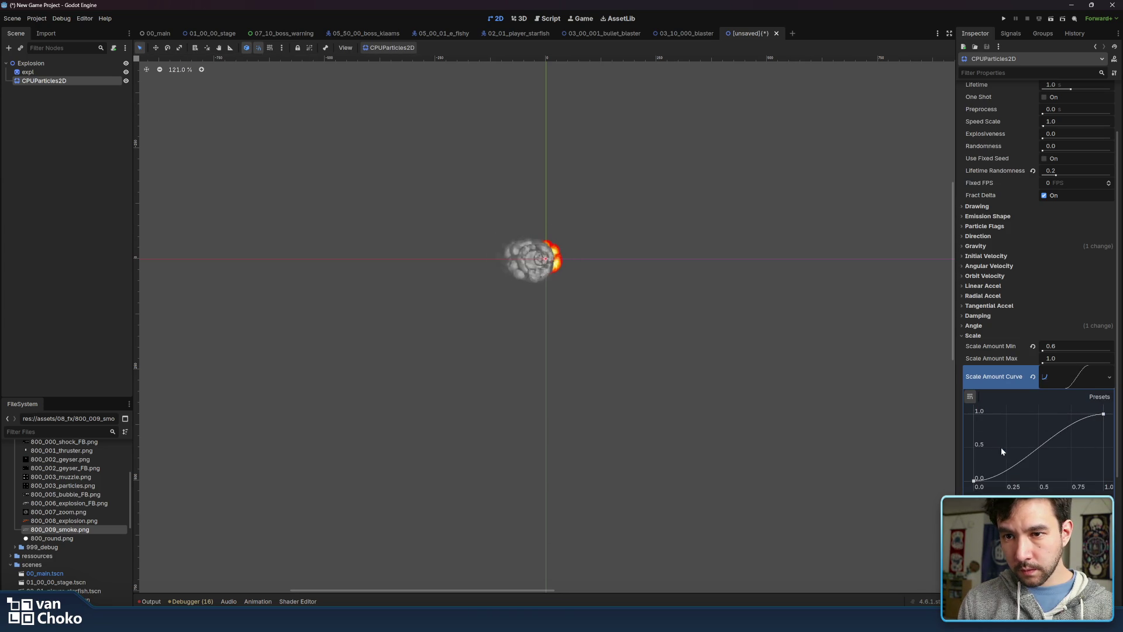
left_click(974, 481)
left_click_drag(986, 481, 962, 445)
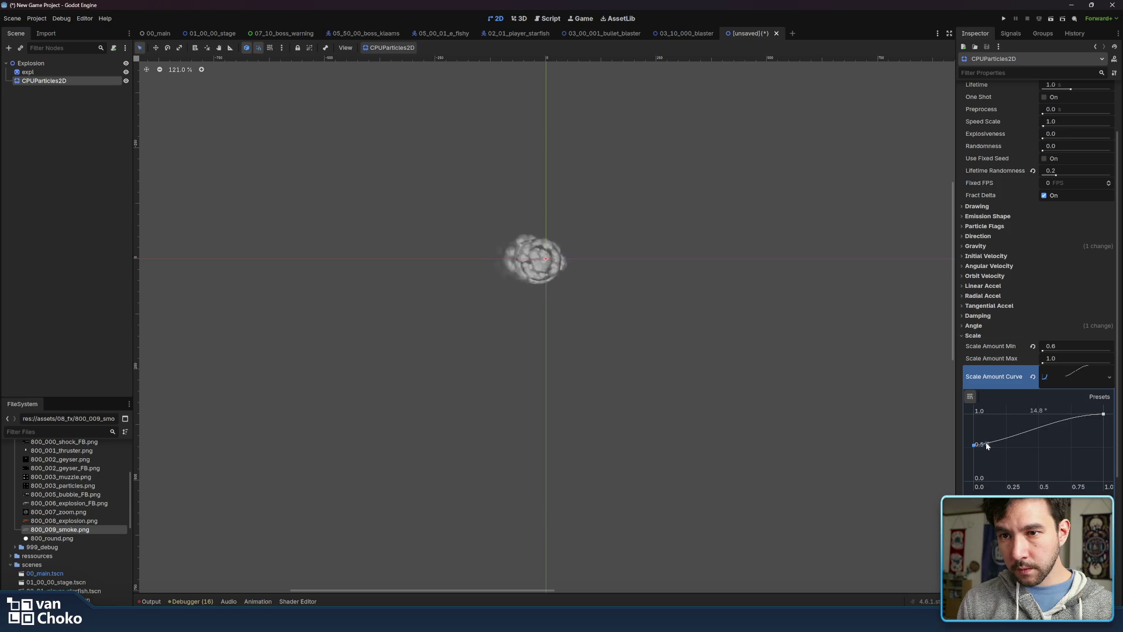
mouse_move(974, 445)
left_mouse_down()
mouse_move(975, 460)
mouse_move(986, 449)
left_mouse_up()
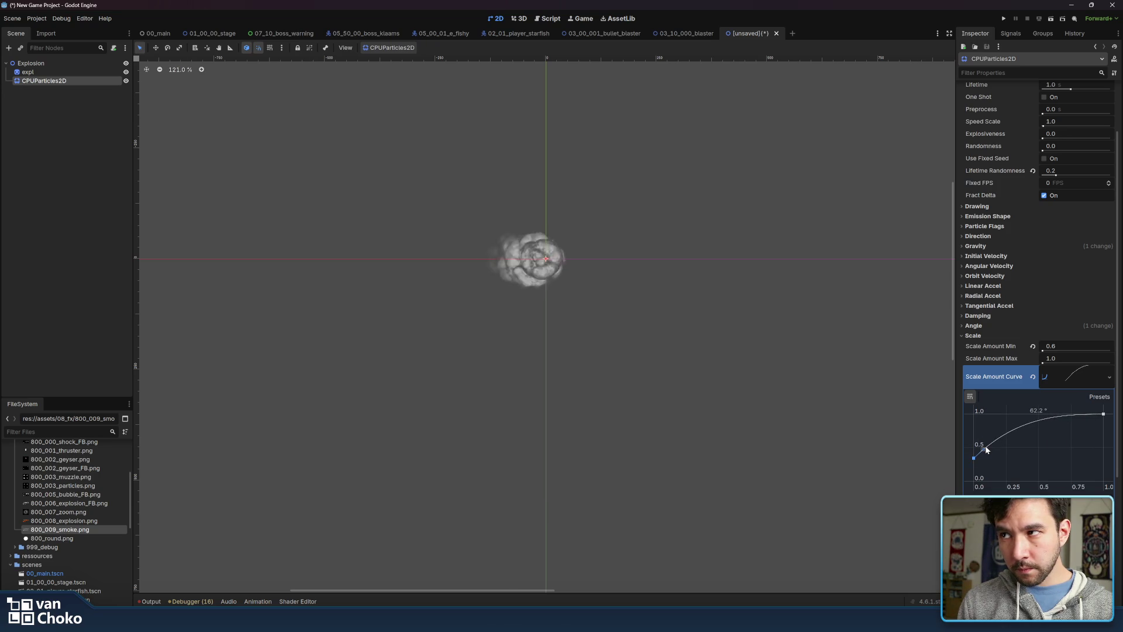
Set Scale Amount Min to 0.8
left_click(1065, 345)
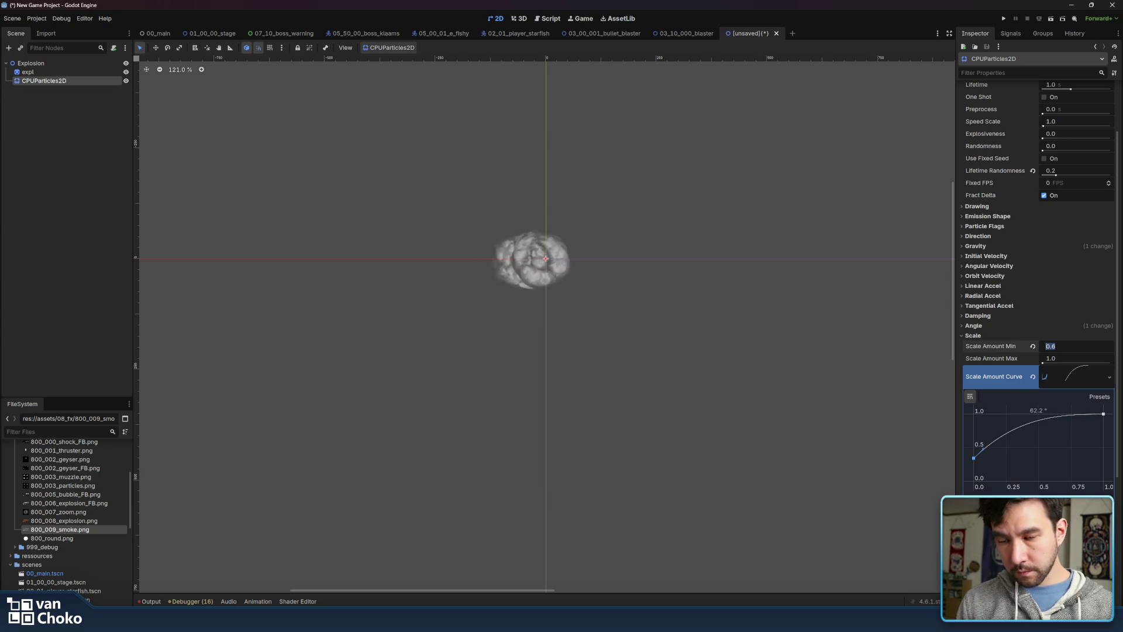
type("0.8")
key("Return")
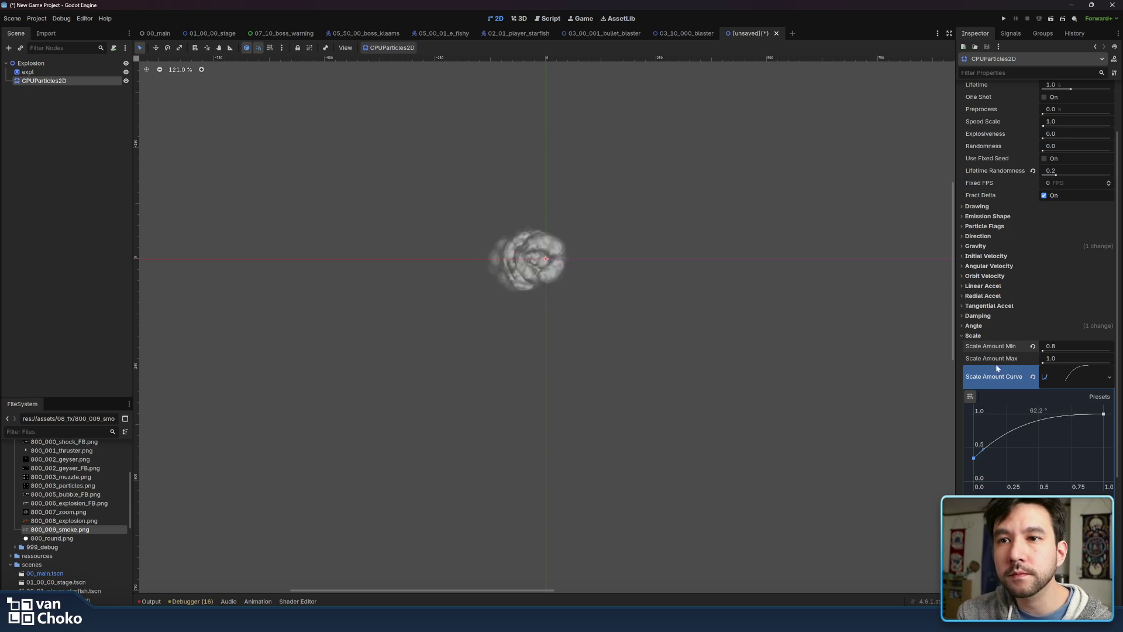
left_click(1013, 331)
Point the emission direction left (x -1) with an 80° spread
left_click(993, 307)
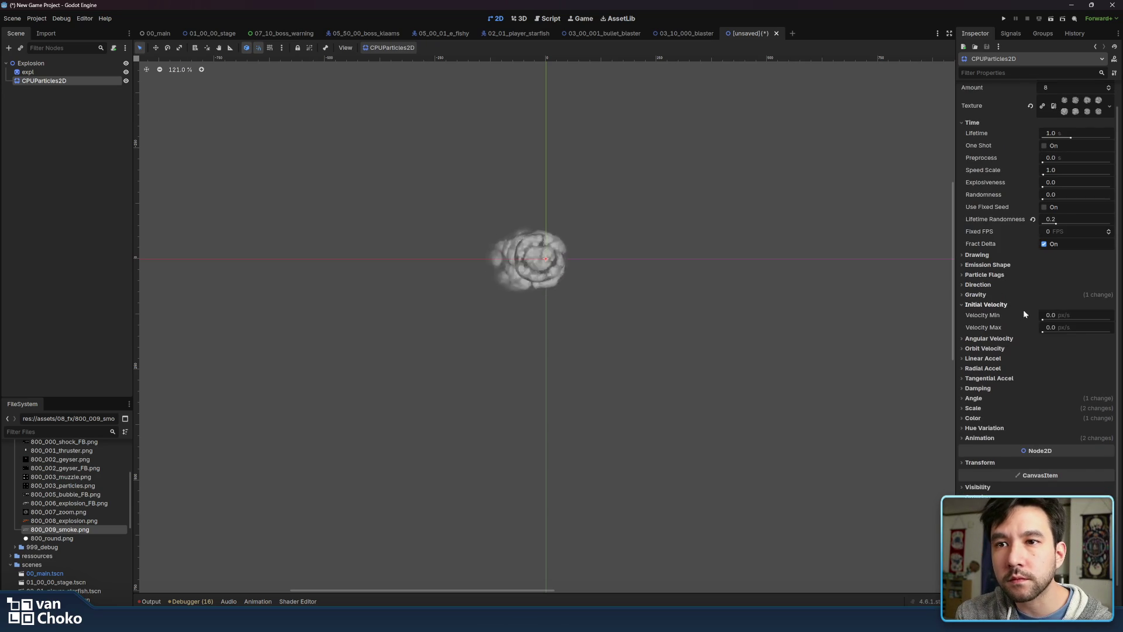
left_click(995, 304)
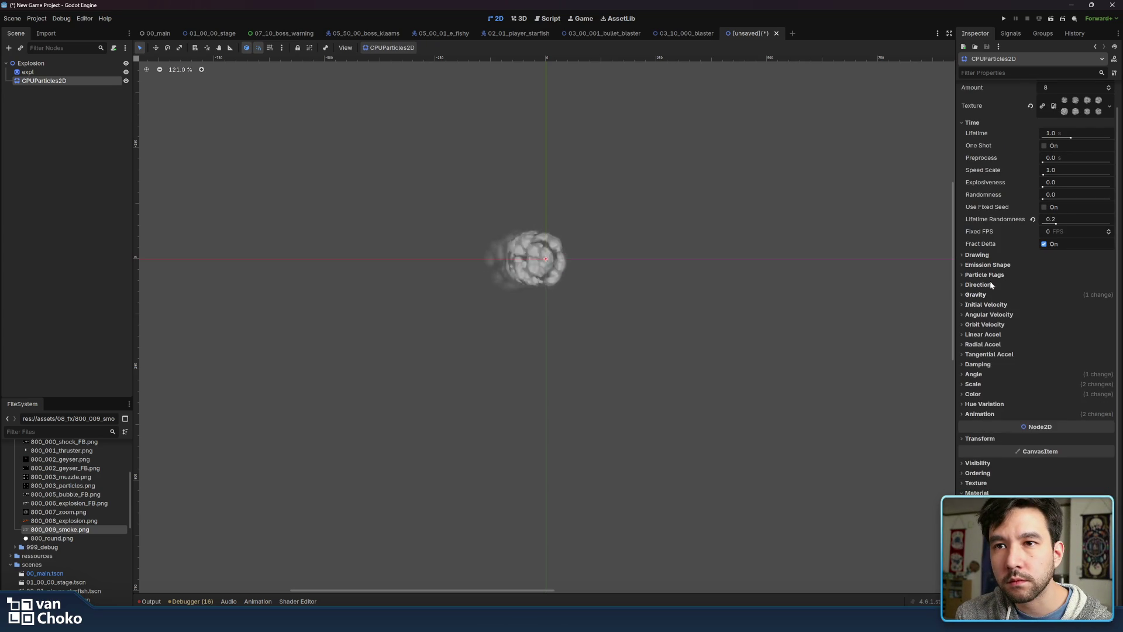
left_click(986, 285)
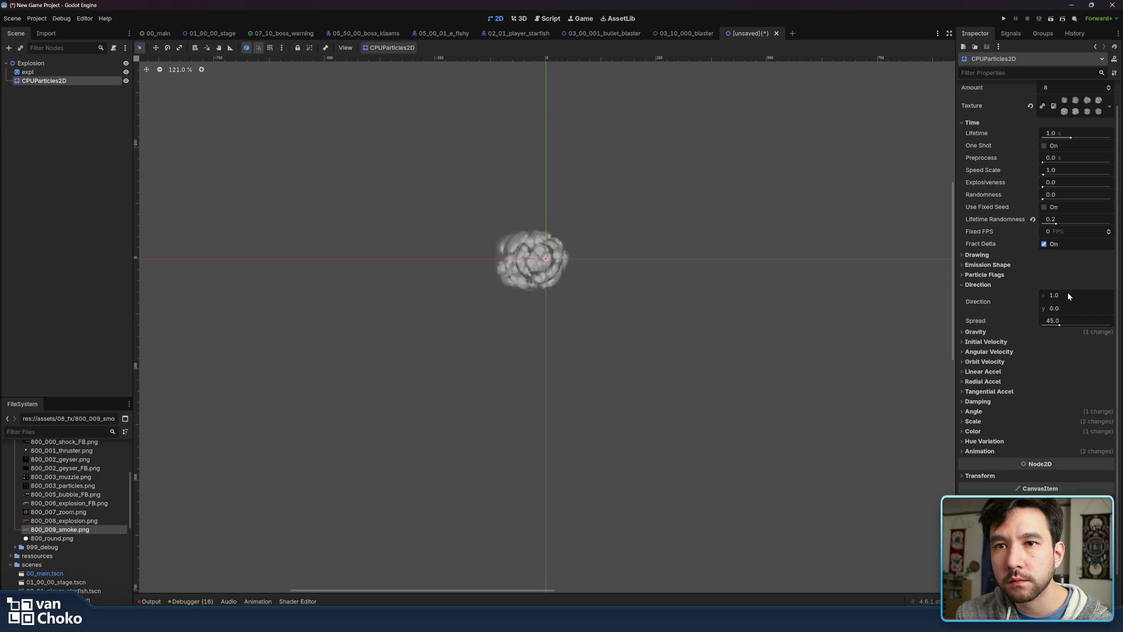
left_click(1053, 295)
type("-1")
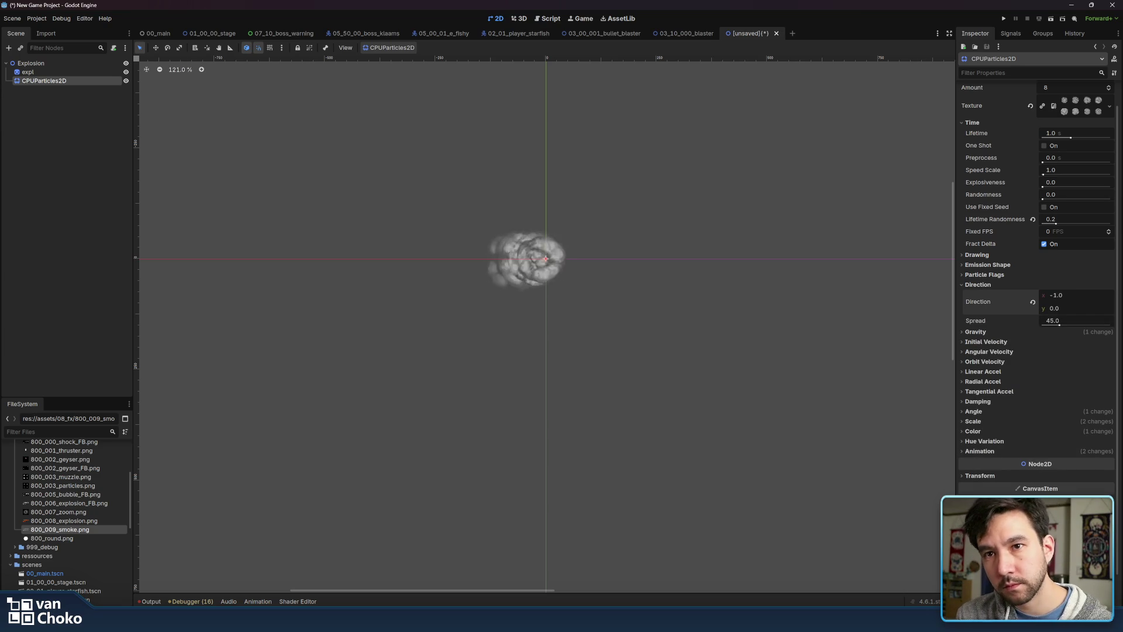
left_click(1078, 320)
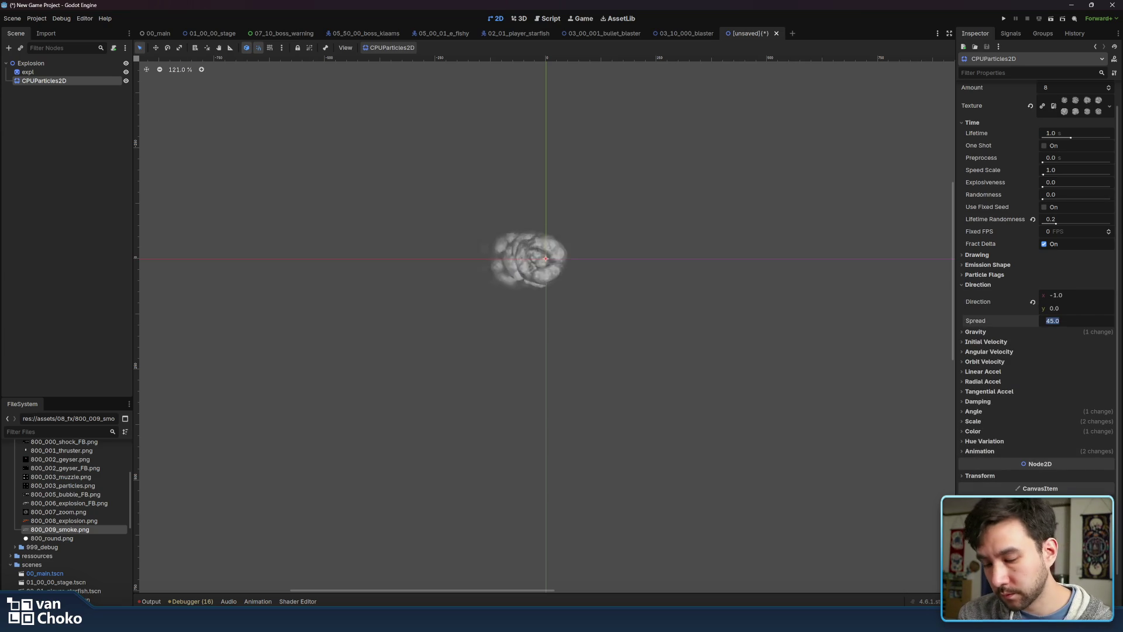
type("80")
key("Return")
Use a Sphere emission shape with a 10 px radius
left_click(981, 266)
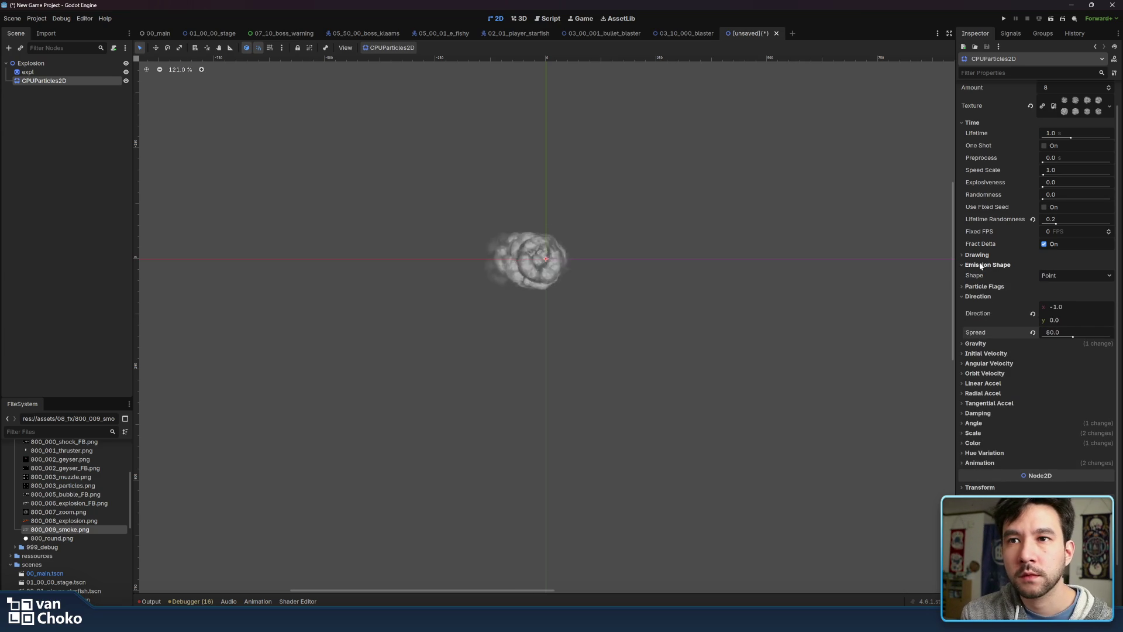
left_click(1062, 275)
left_click(1061, 298)
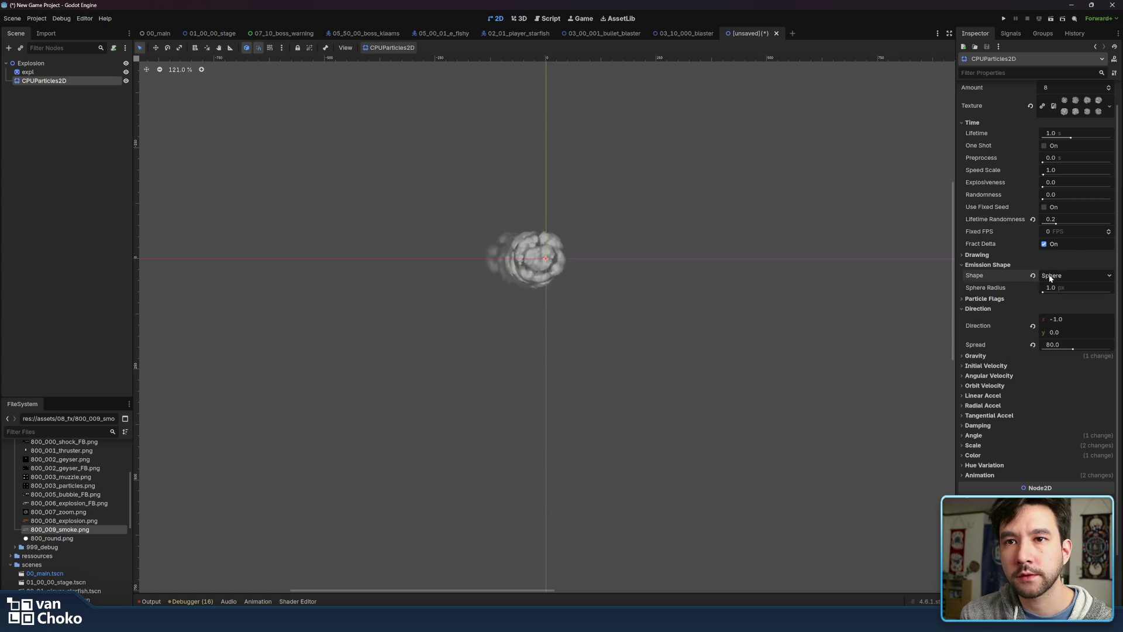
left_click(1061, 287)
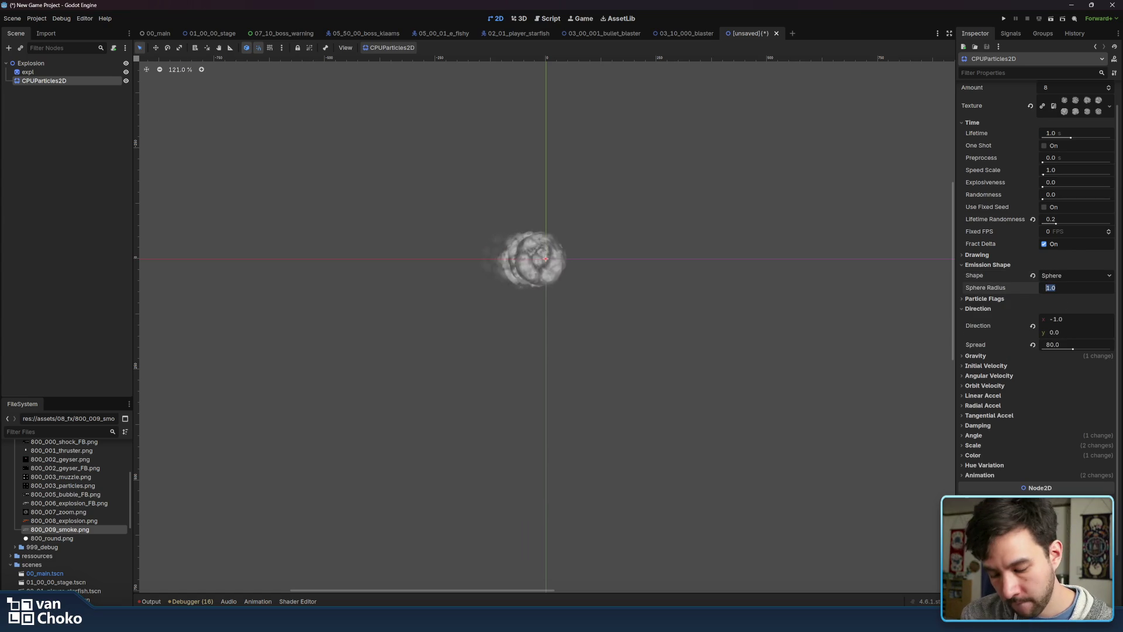
type("10")
key("Return")
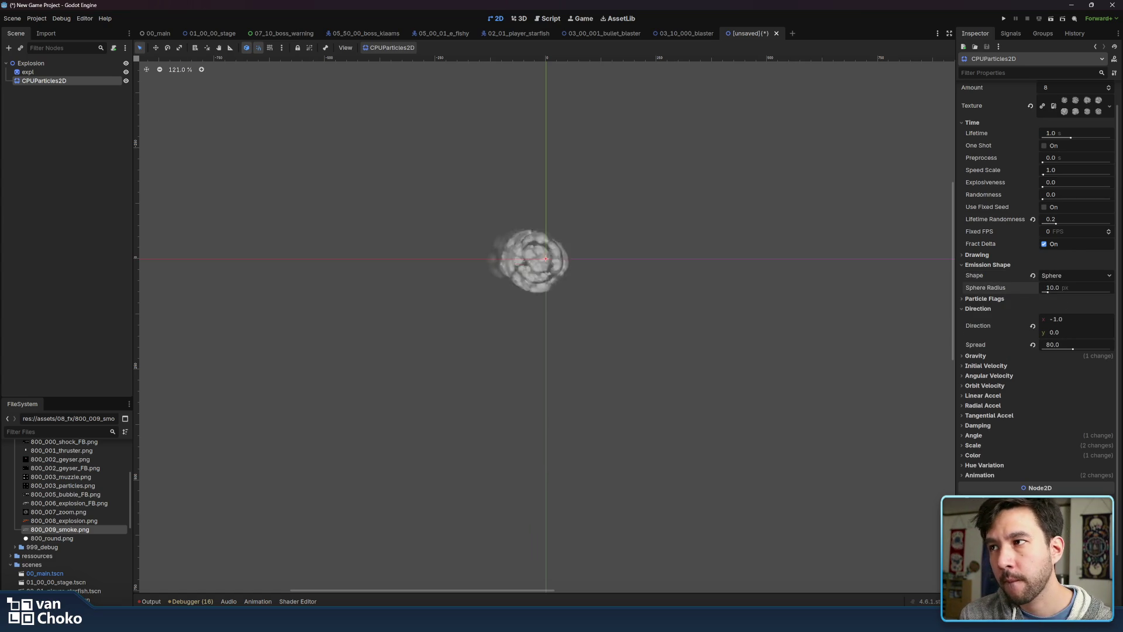
left_click(994, 267)
left_click(989, 256)
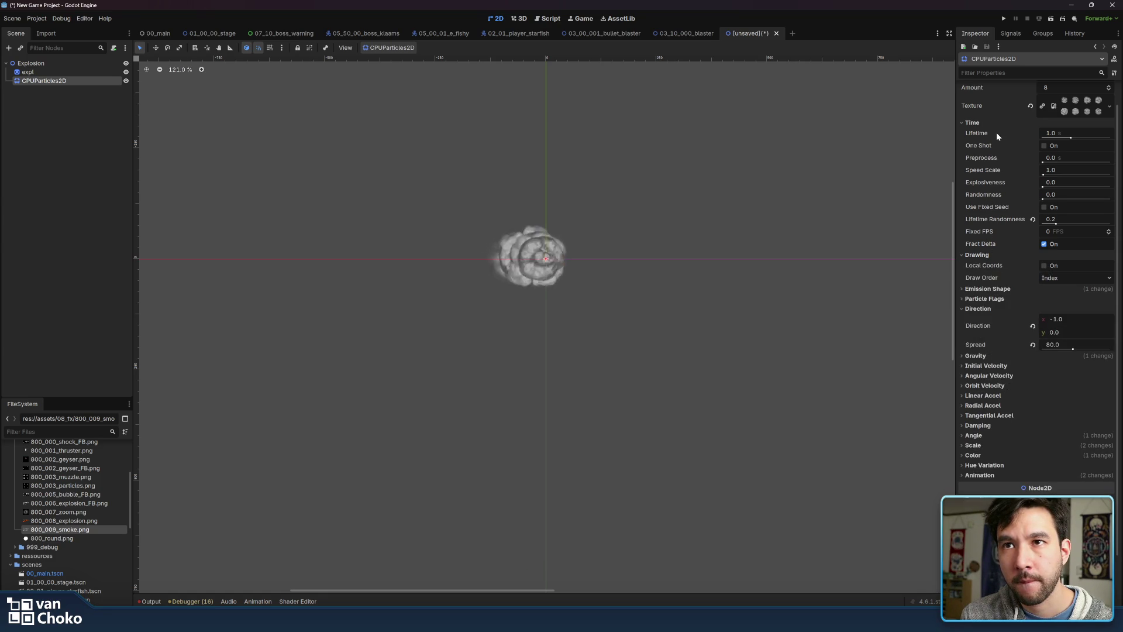
Set initial velocity to 20 px/s minimum and 100 px/s maximum
scroll(999, 242, "down", 3)
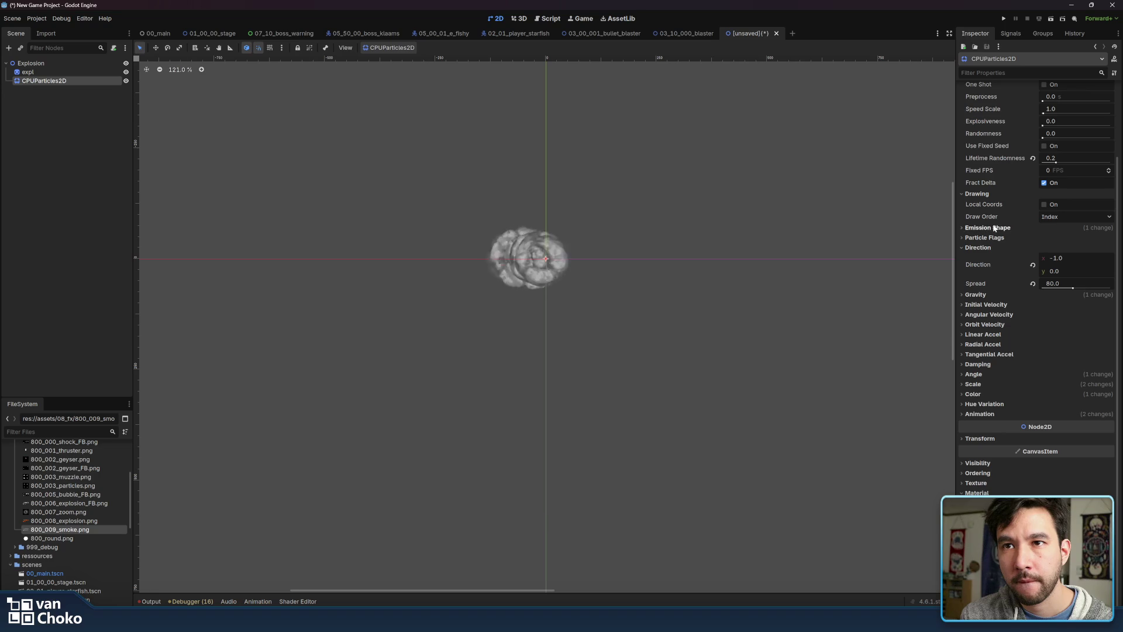
left_click(995, 237)
left_click(989, 228)
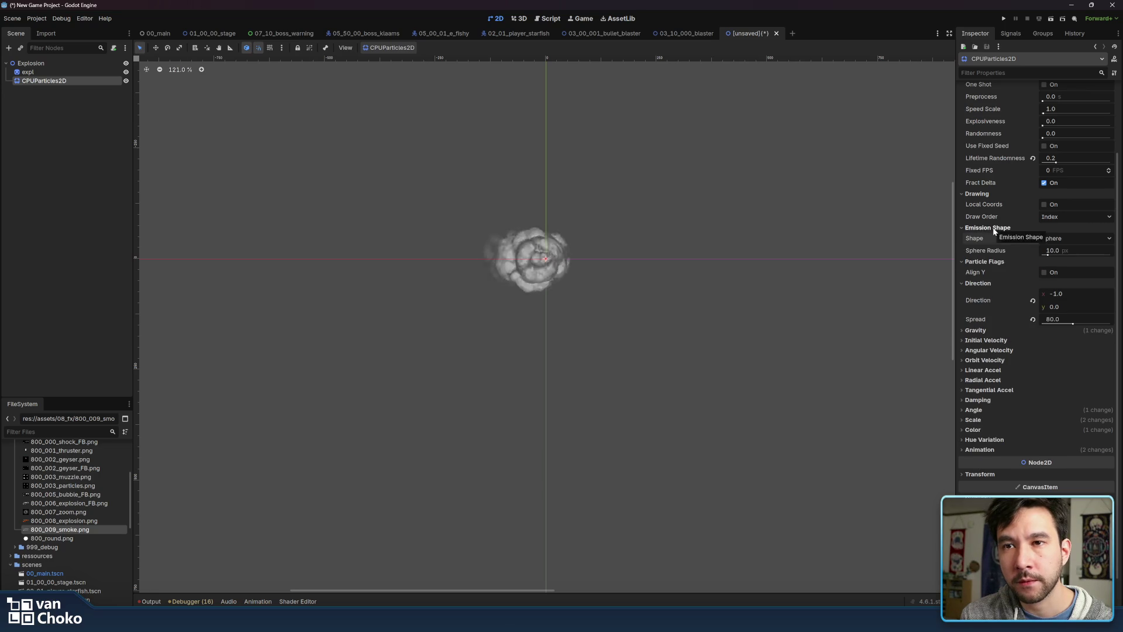
scroll(1008, 286, "down", 2)
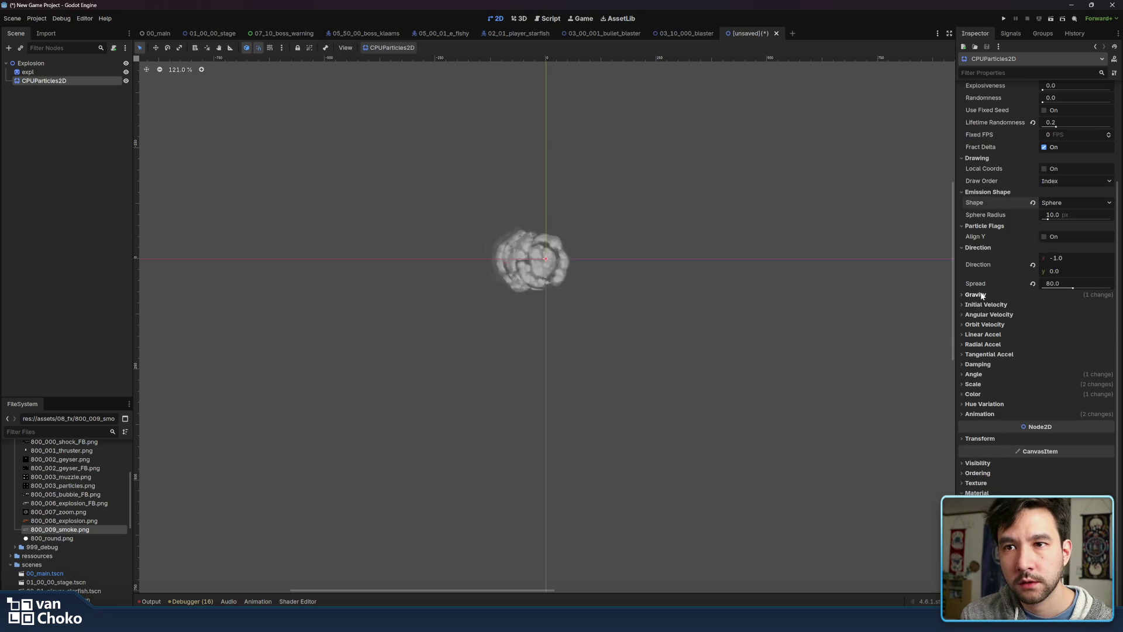
left_click(1003, 307)
left_click(1072, 314)
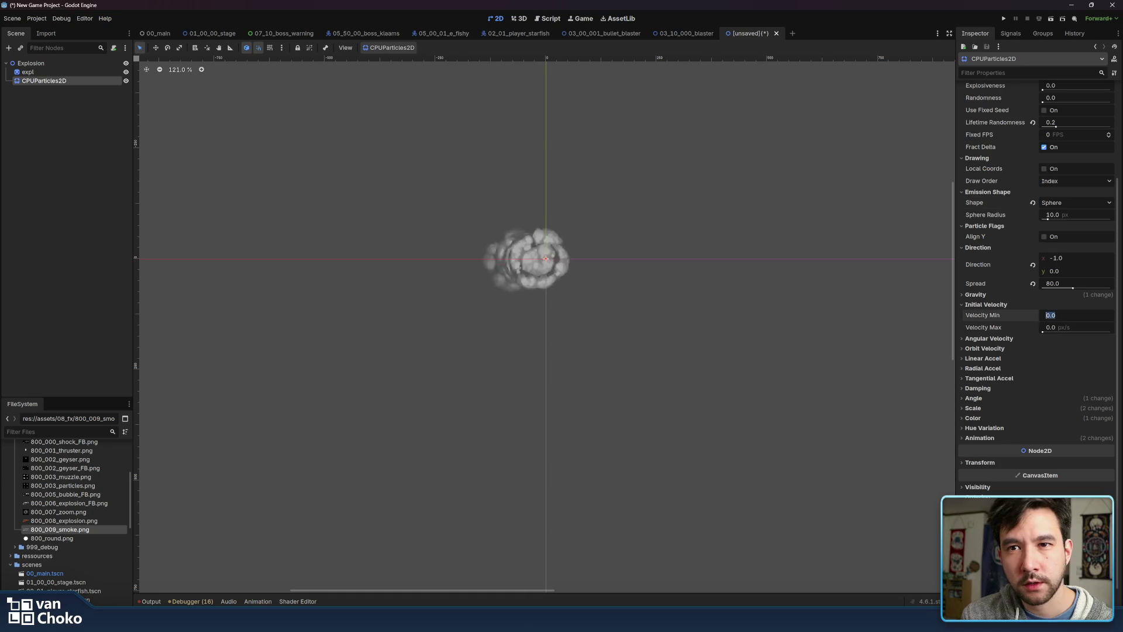
type("20")
key("Return")
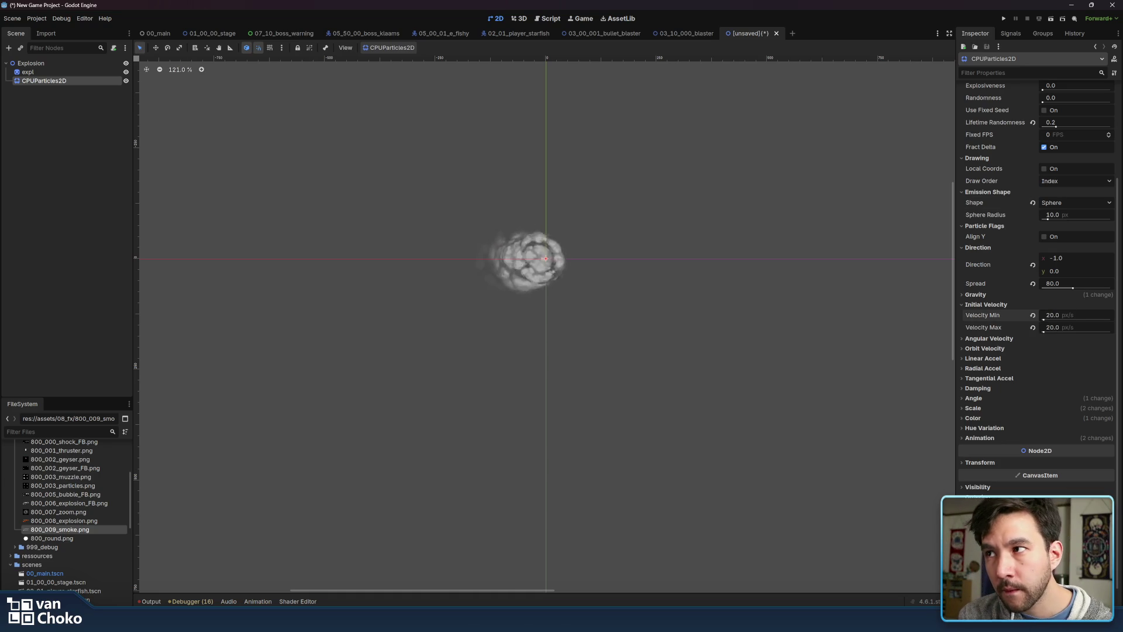
left_click(1079, 326)
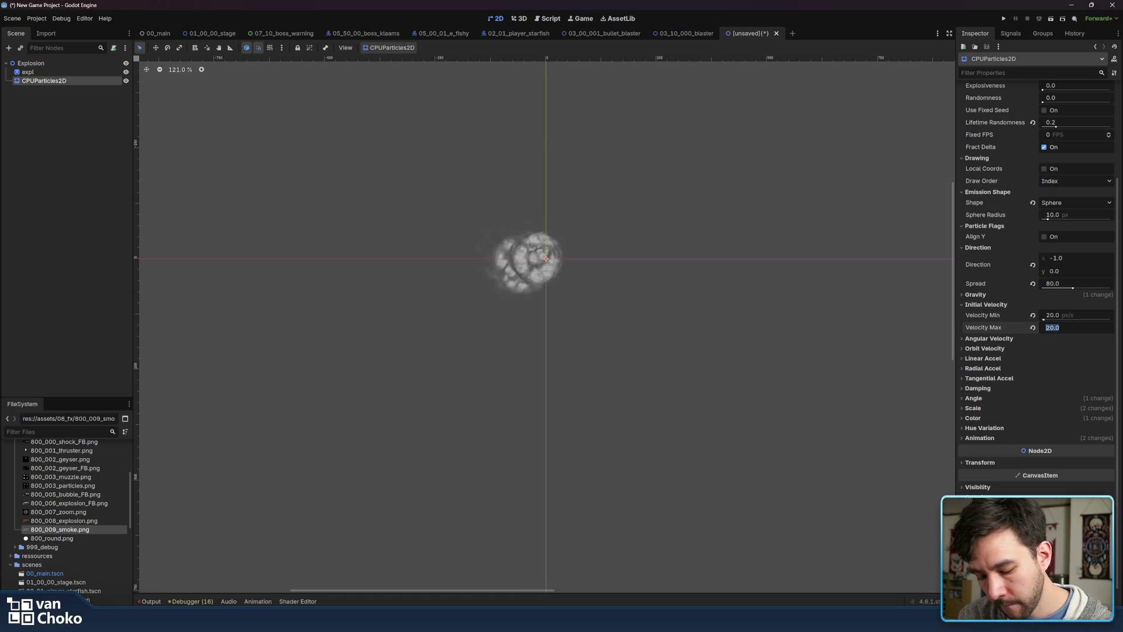
type("10")
key("Return")
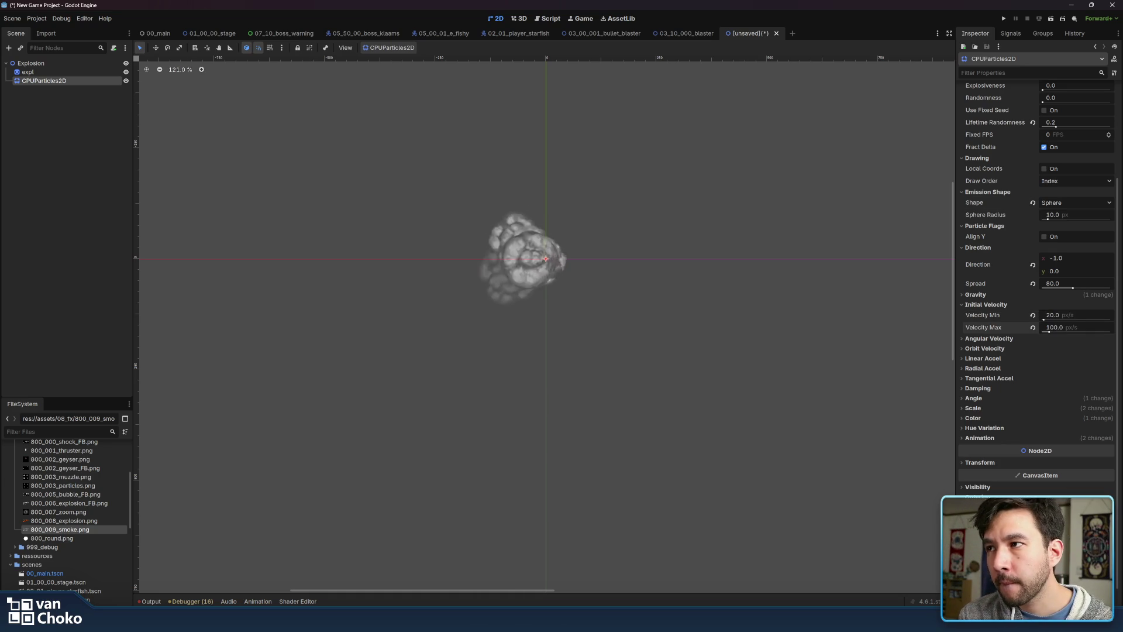
Narrow the spread to 45° and raise minimum velocity to 50 px/s
left_click(1075, 284)
type("45")
key("Return")
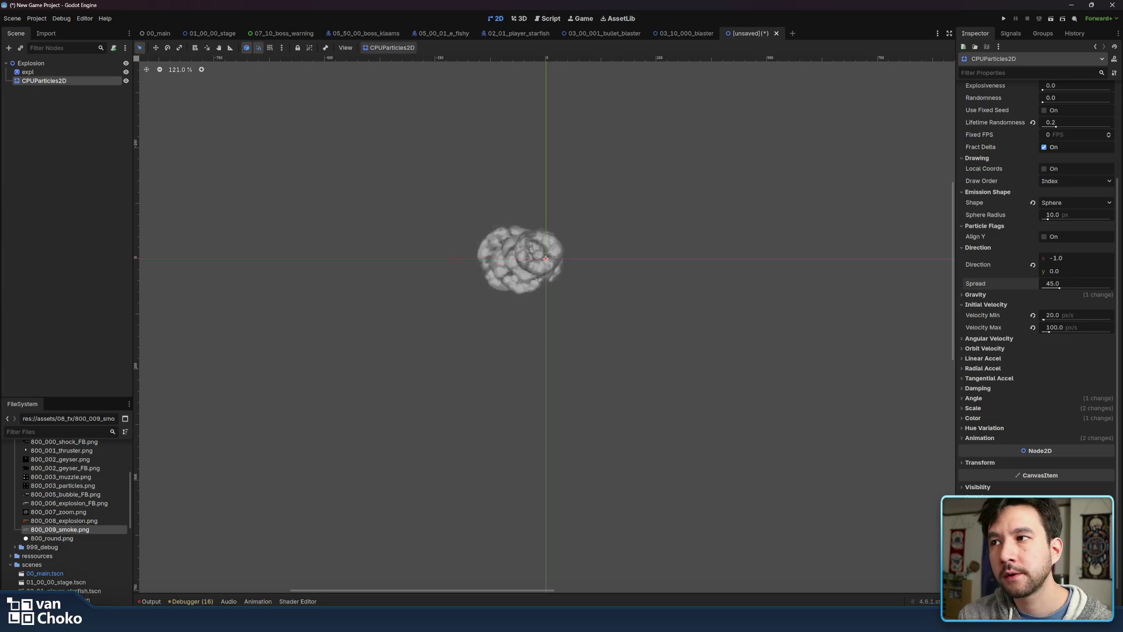
left_click(1062, 315)
type("50")
key("Return")
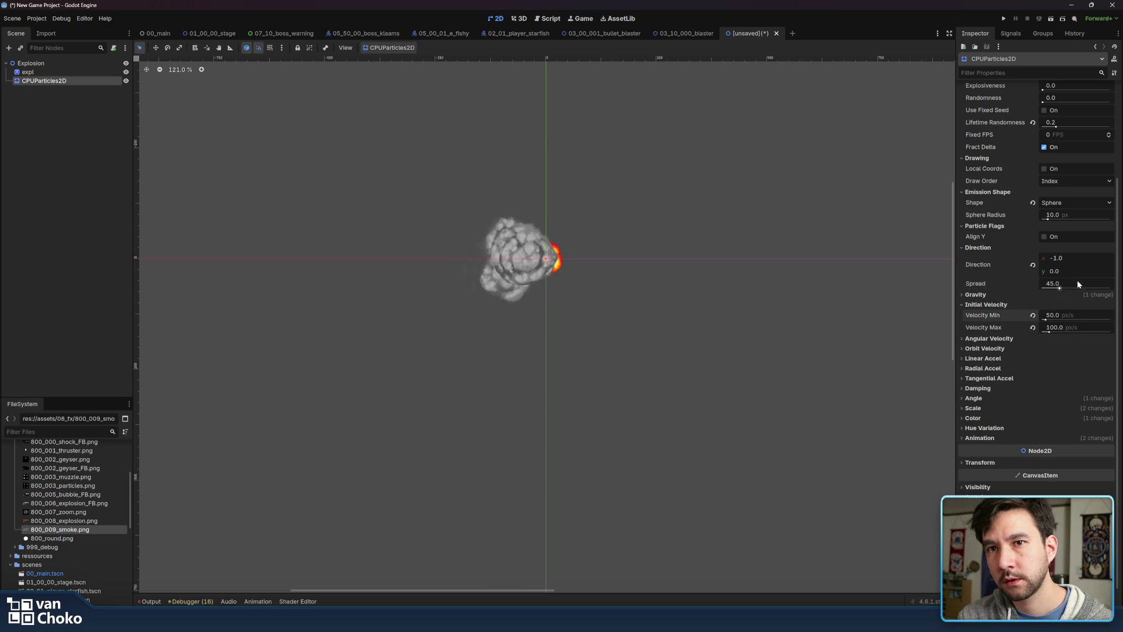
Set the sphere radius to 25 px, then to 50 px, leaving Align Y off
left_click(1068, 214)
type("25")
key("Return")
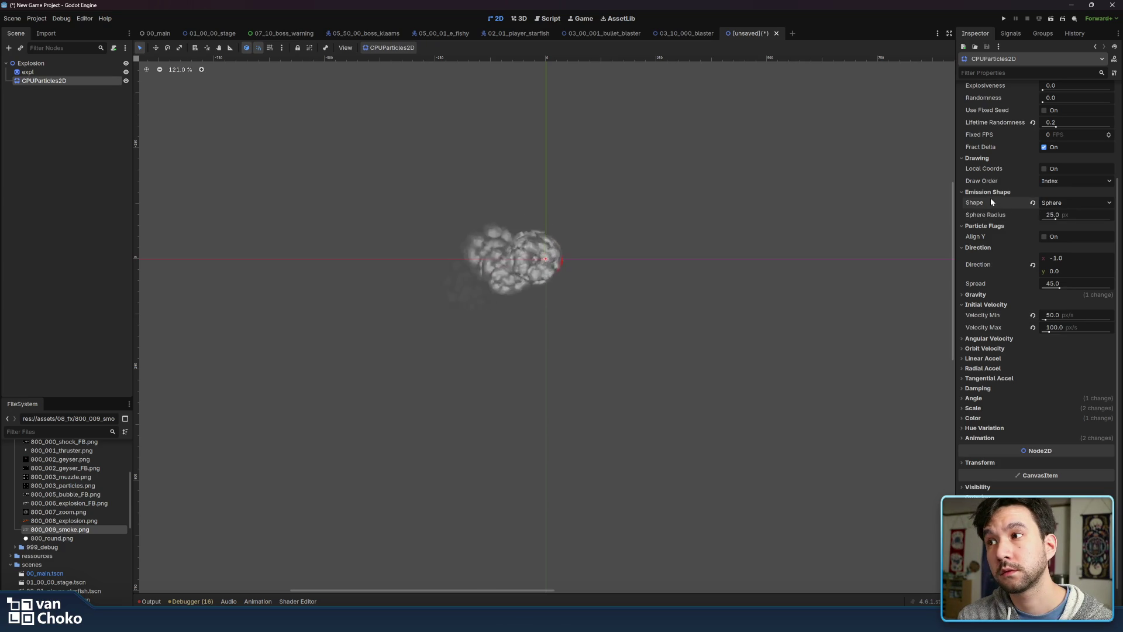
left_click(1045, 236)
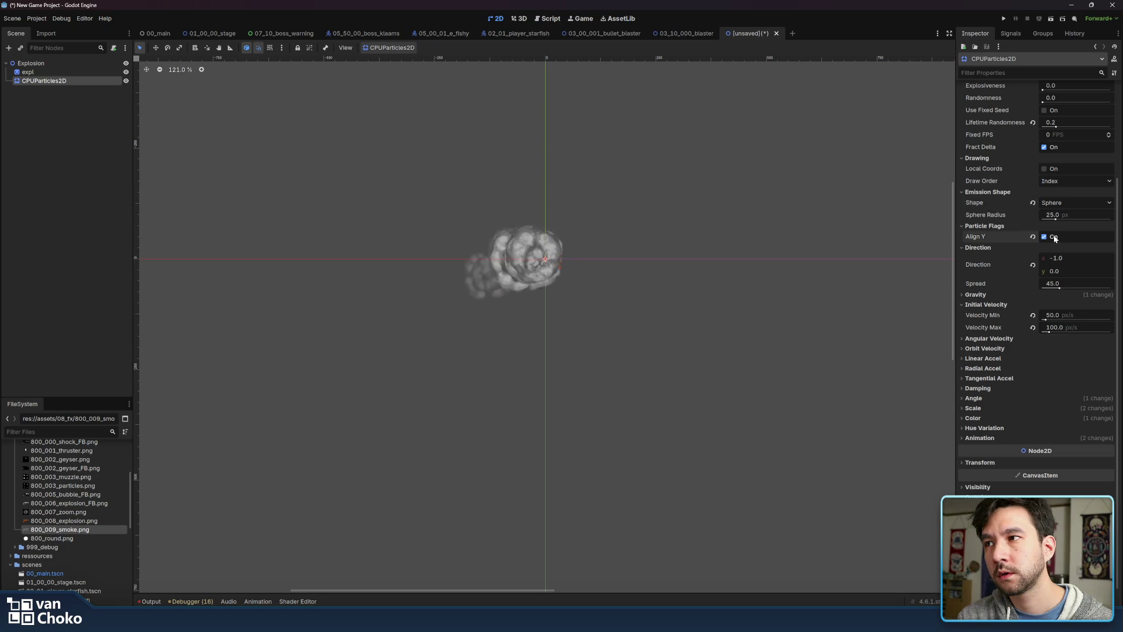
left_click(1054, 237)
left_click(1072, 214)
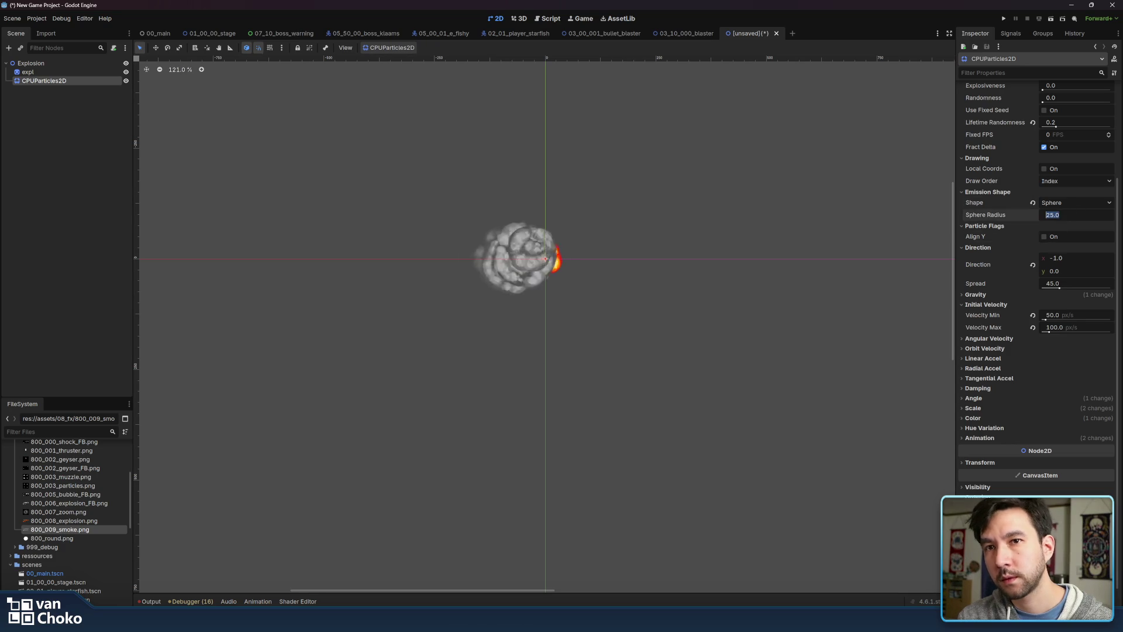
key("BackSpace")
type("50")
key("Return")
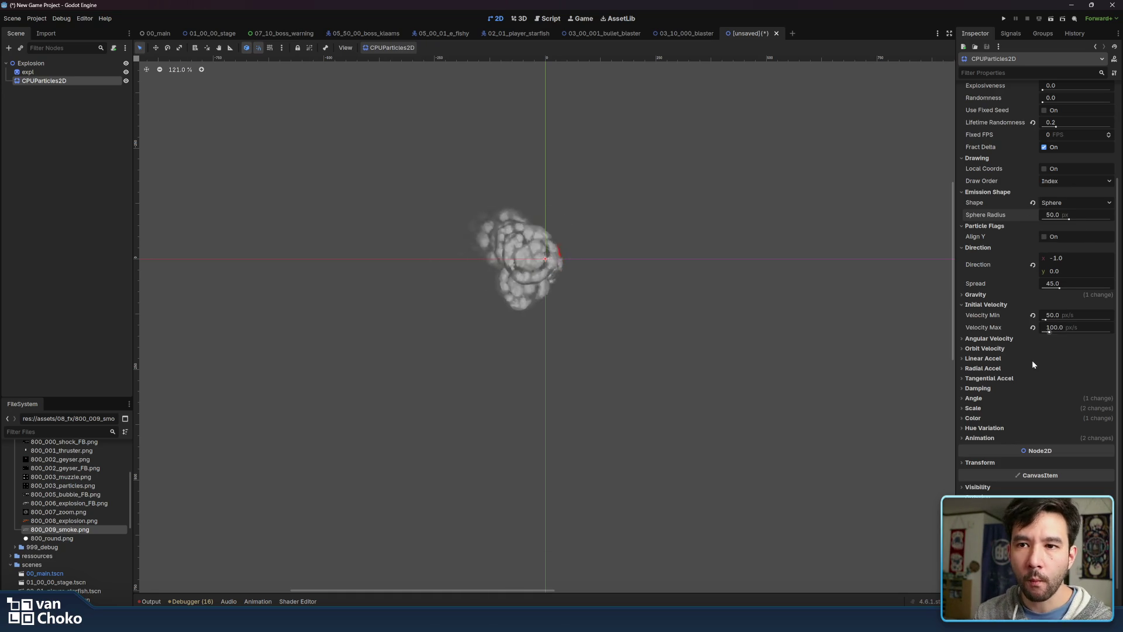
Set Scale Amount Min to 0.4 and Max to 0.8
left_click(986, 408)
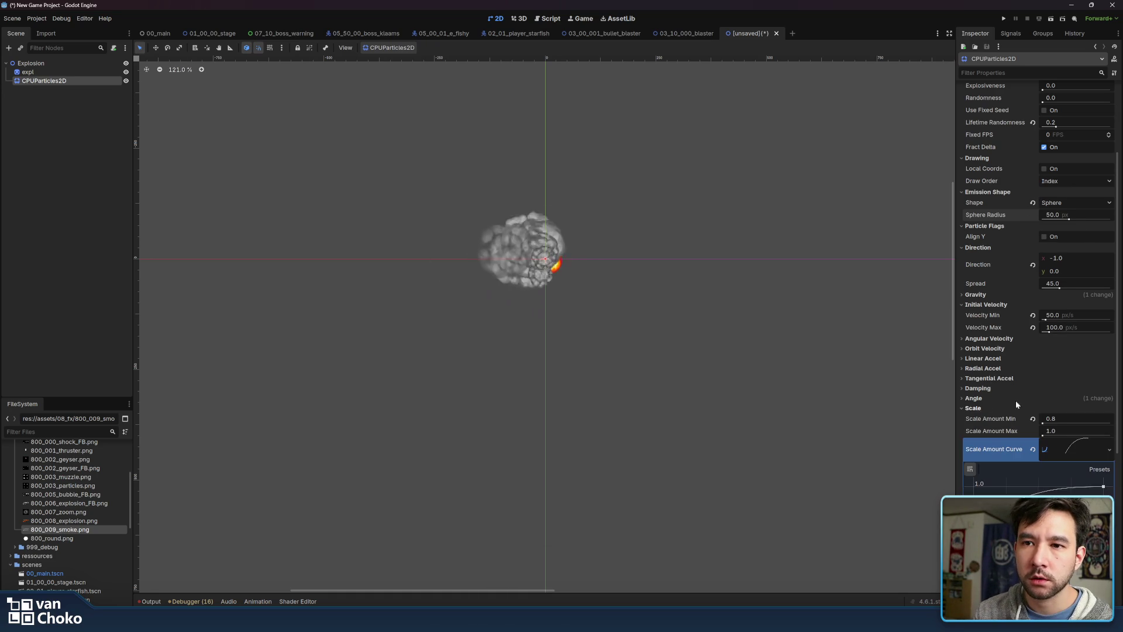
left_click(1062, 419)
type("0")
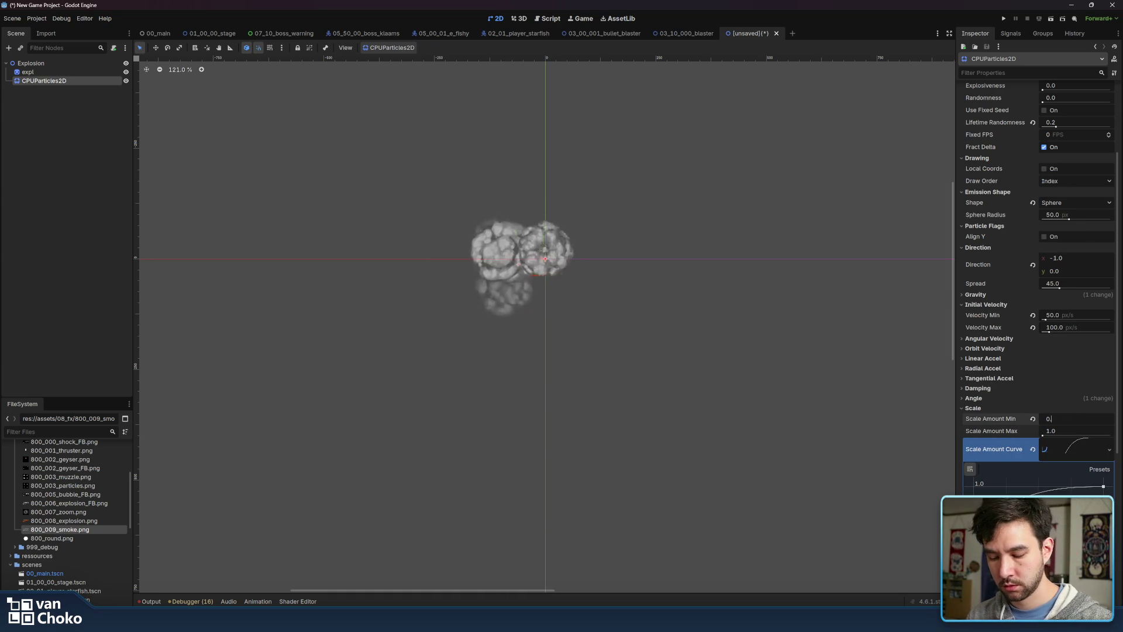
type("4")
key("Return")
left_click(1062, 431)
type(".8")
key("Return")
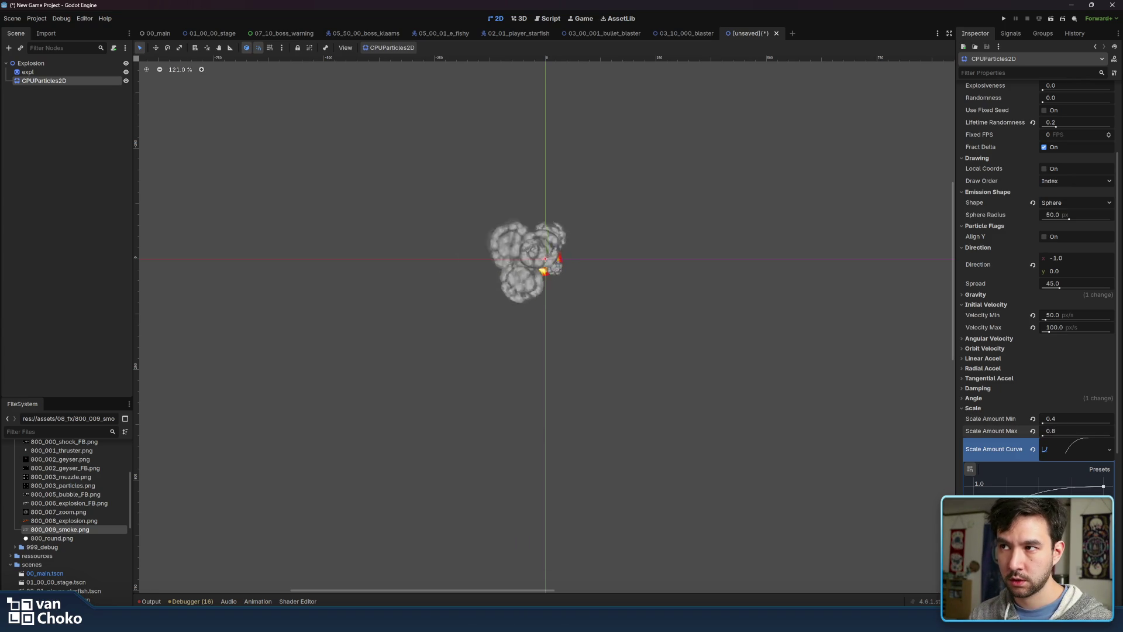
Reduce the emission sphere radius to 30 px
left_click(1068, 214)
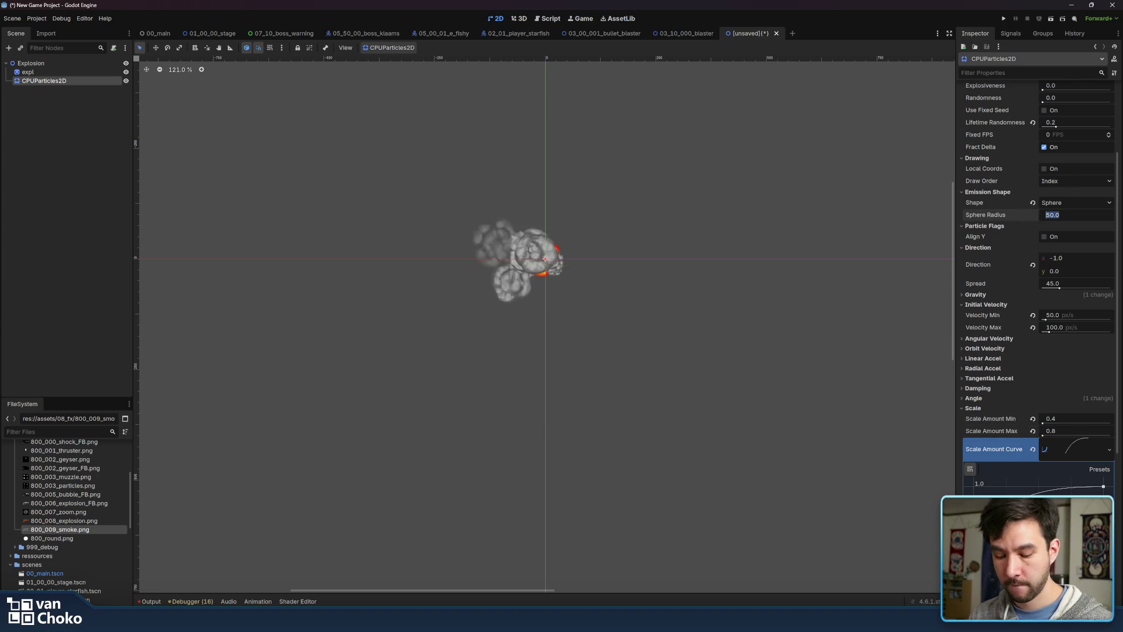
type("30")
key("Return")
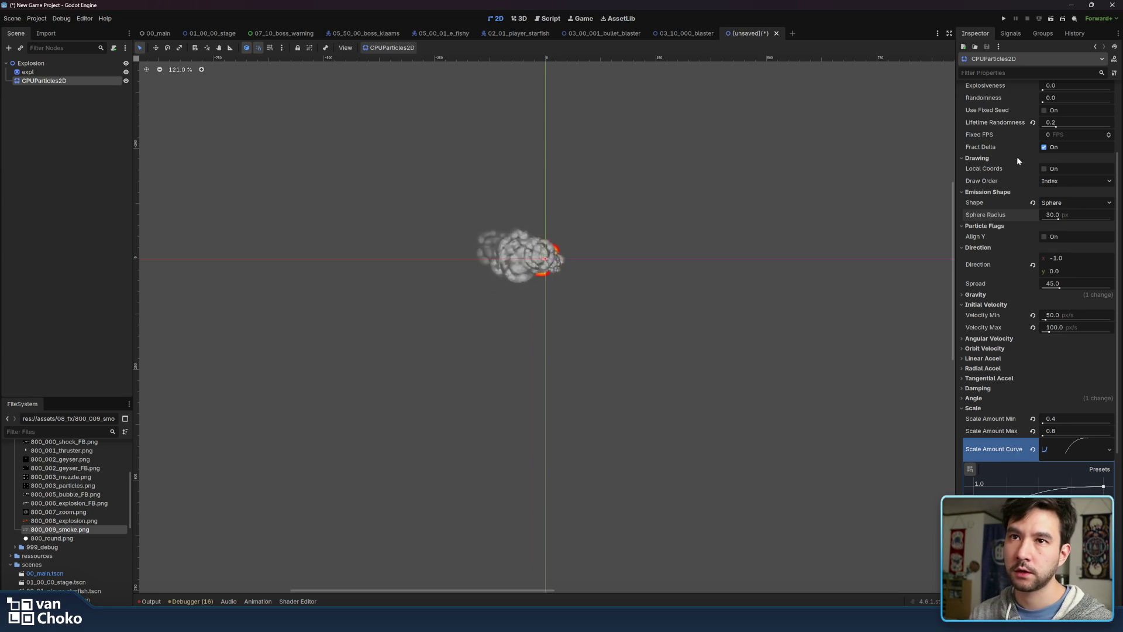
scroll(1017, 164, "up", 5)
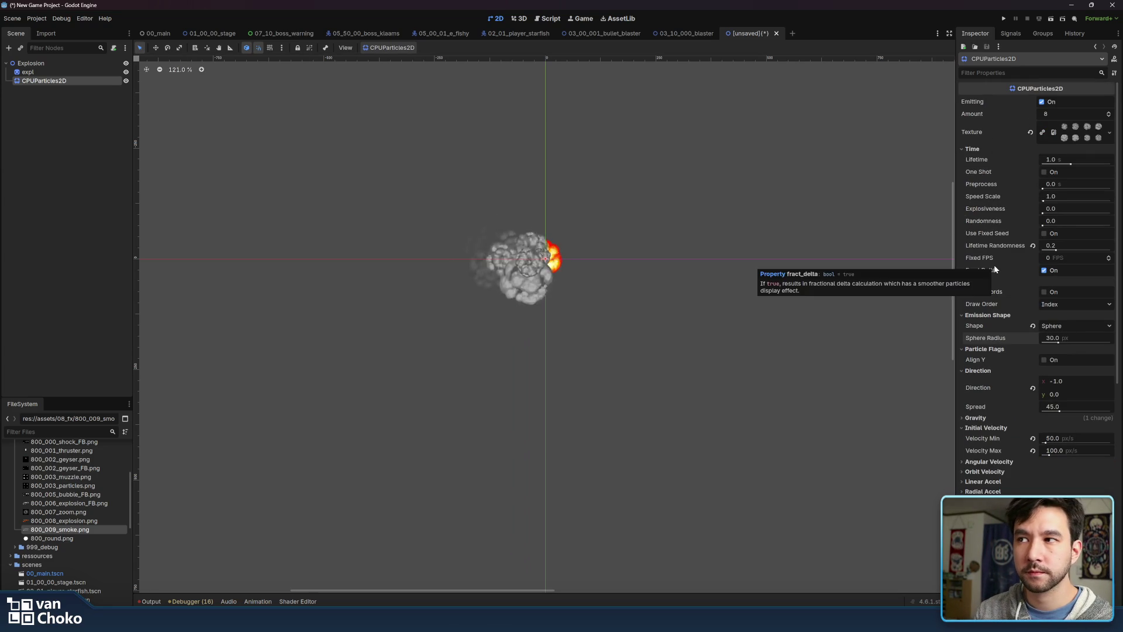
Set the Direction spread to 180, then narrow it to 35
scroll(995, 267, "down", 8)
scroll(1074, 303, "up", 6)
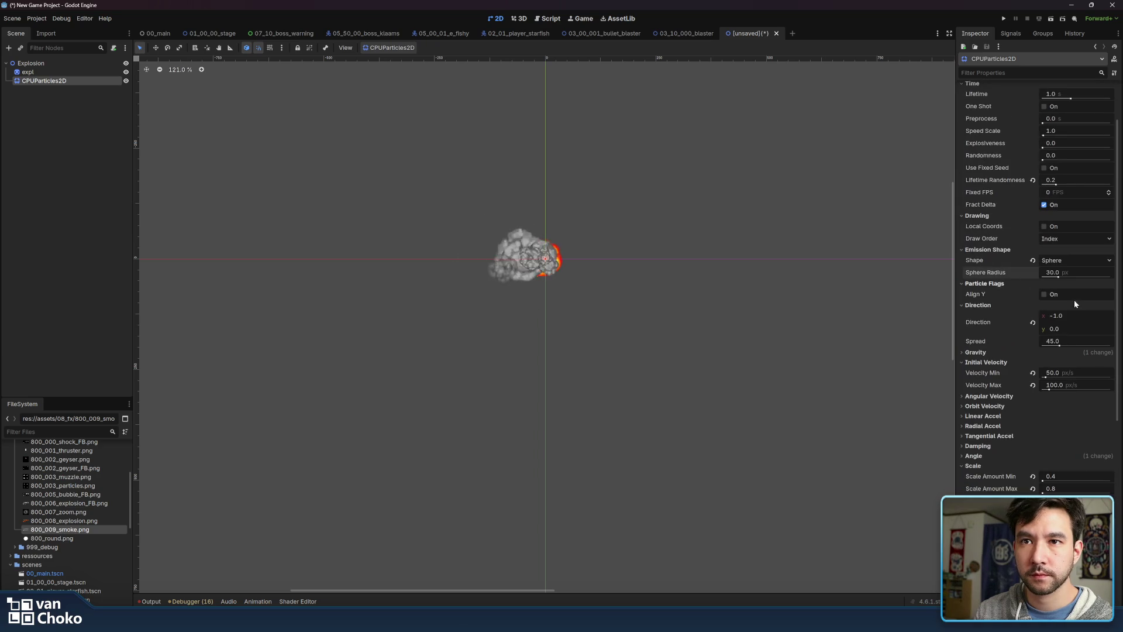
left_click(1064, 338)
type("180")
key("Return")
left_click(1064, 341)
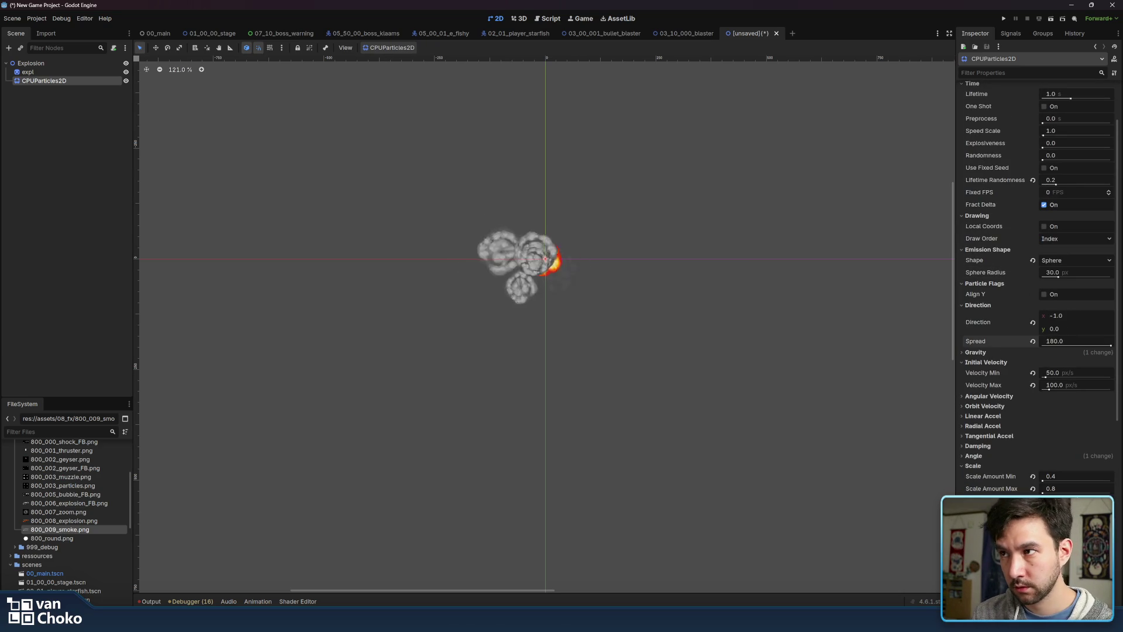
type("35")
key("Return")
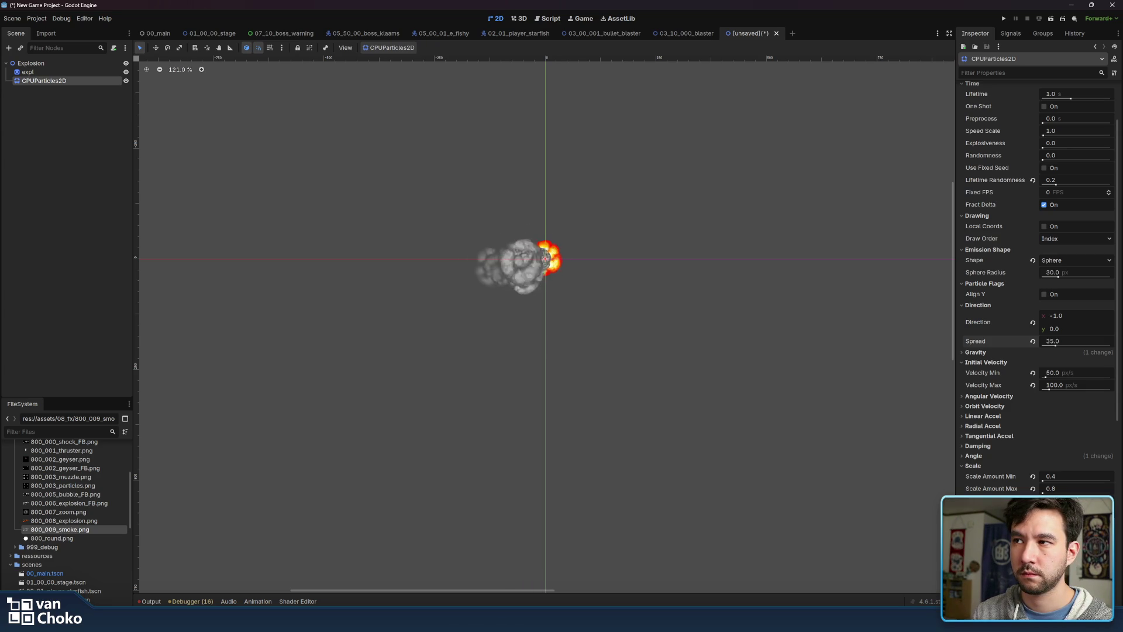
Enable Particles Anim Loop in the material and collapse the Damping and Scale sections
scroll(1012, 401, "down", 5)
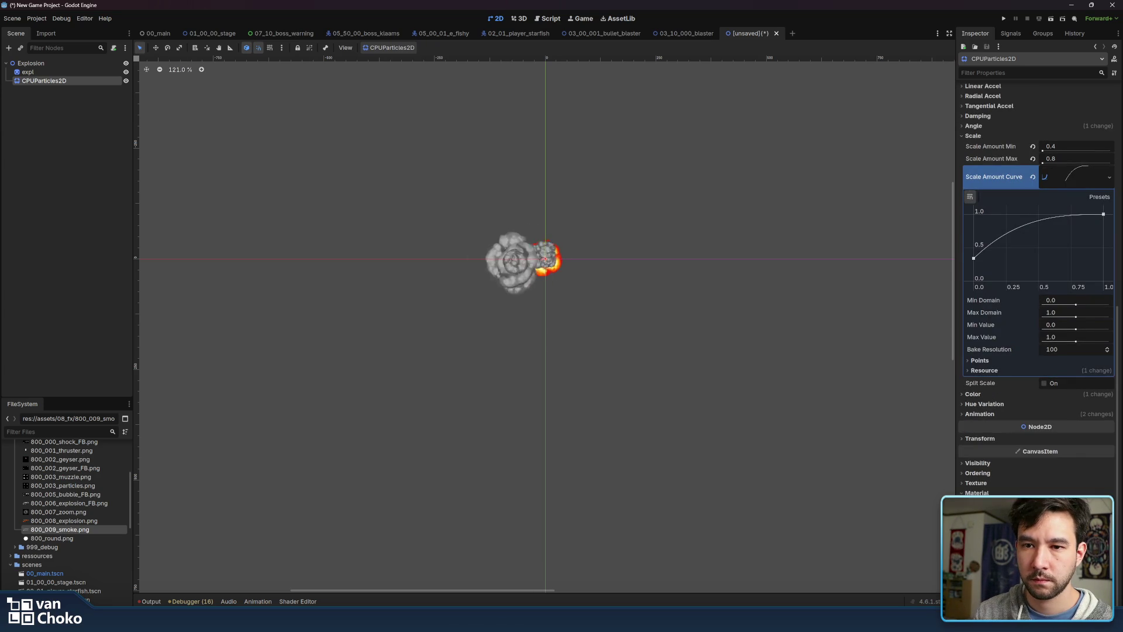
scroll(1051, 458, "down", 3)
left_click(1045, 492)
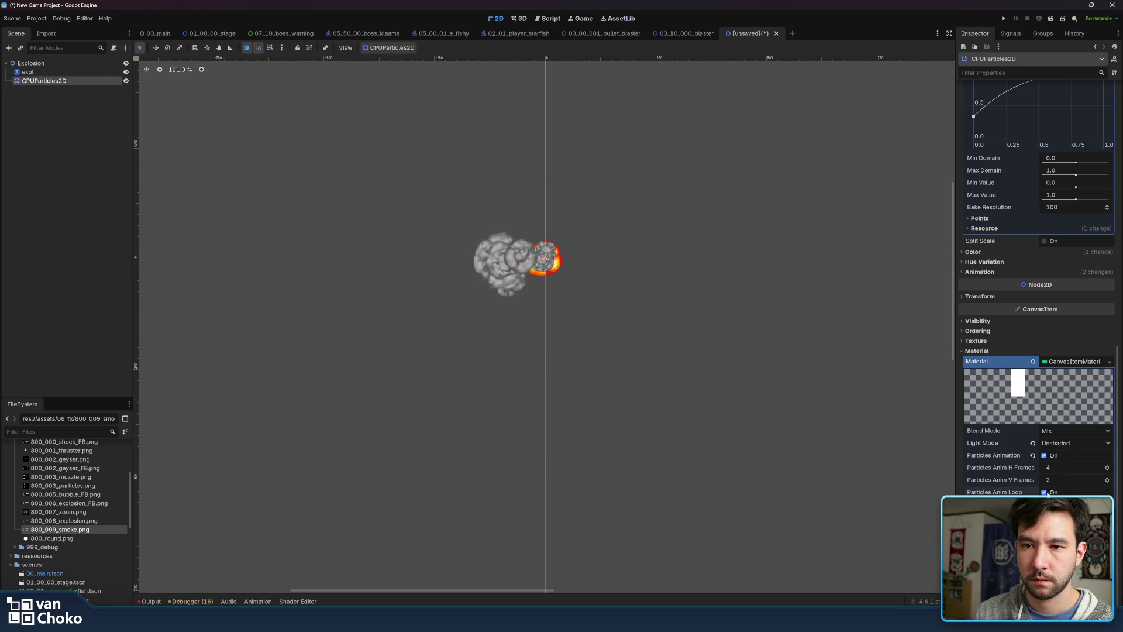
scroll(1019, 393, "up", 8)
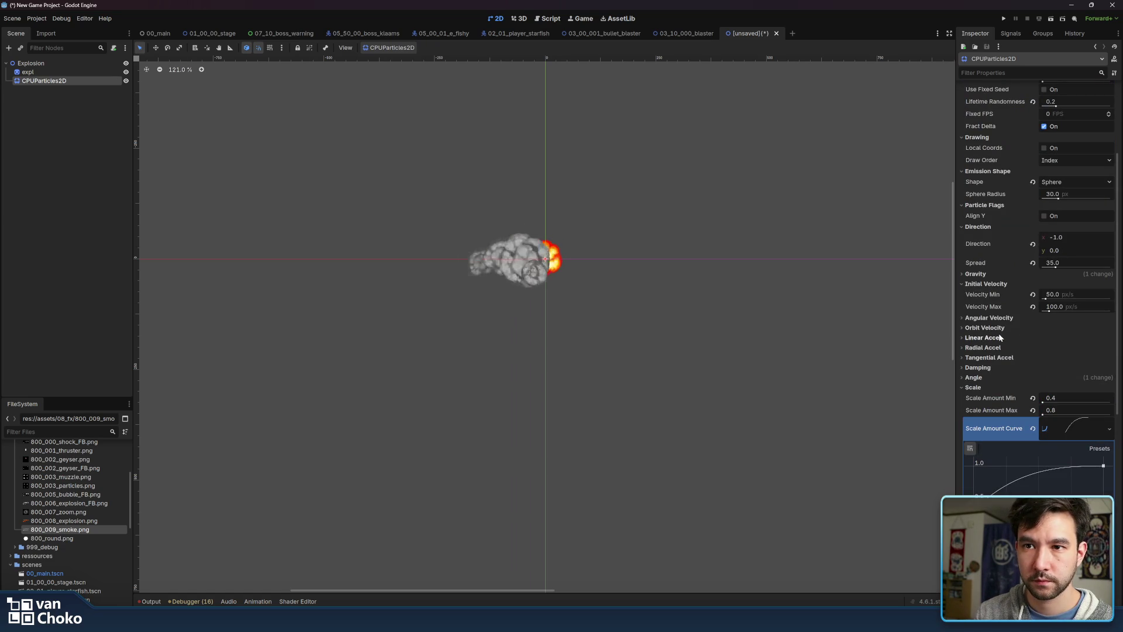
left_click(987, 368)
left_click(988, 368)
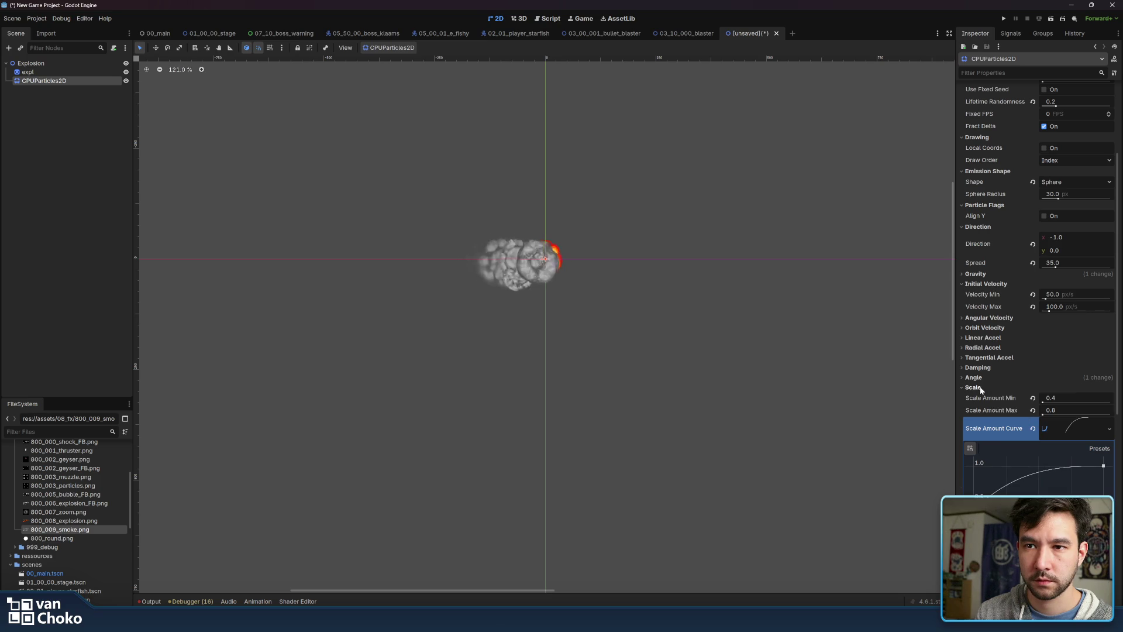
left_click(983, 386)
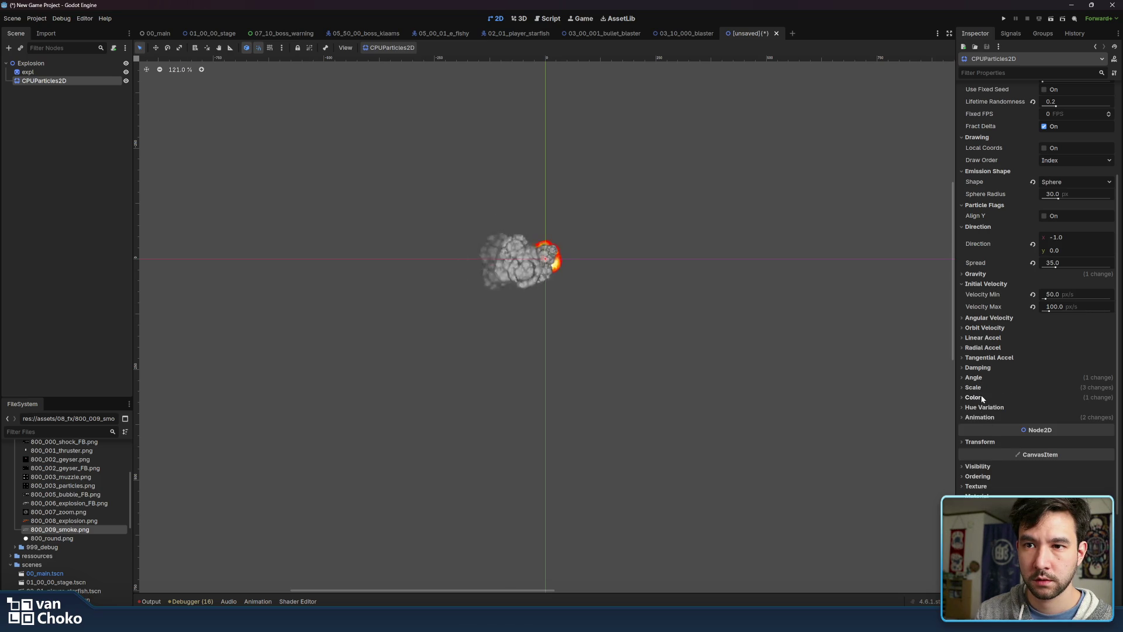
left_click(982, 400)
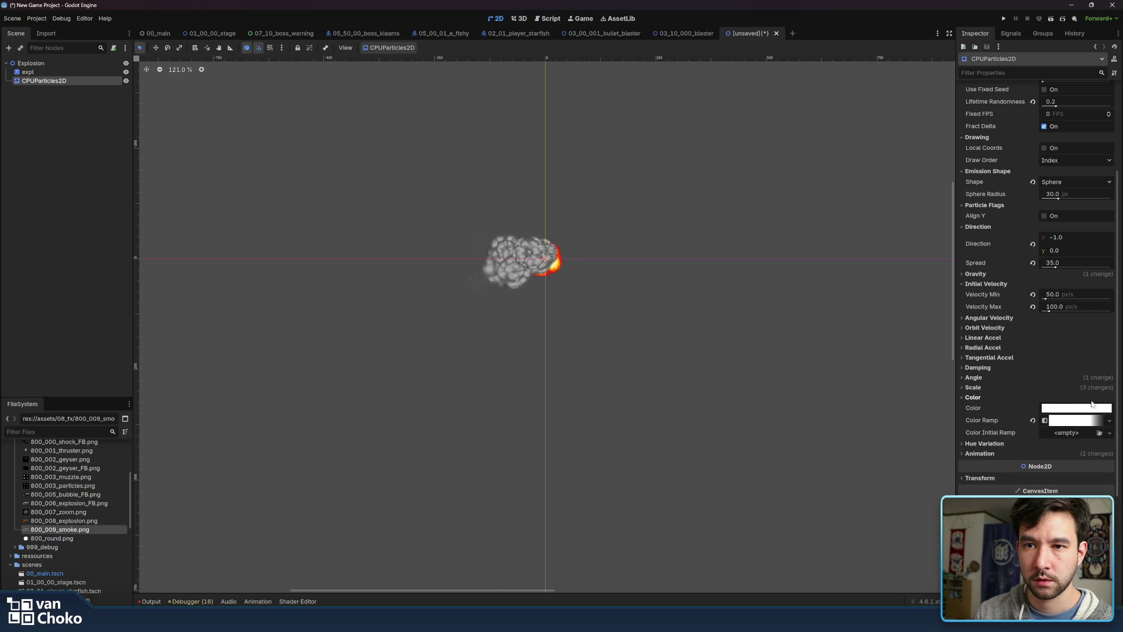
Lower the base colour's alpha to 200 (ffffffc8) and check the Color Ramp
left_click(1088, 408)
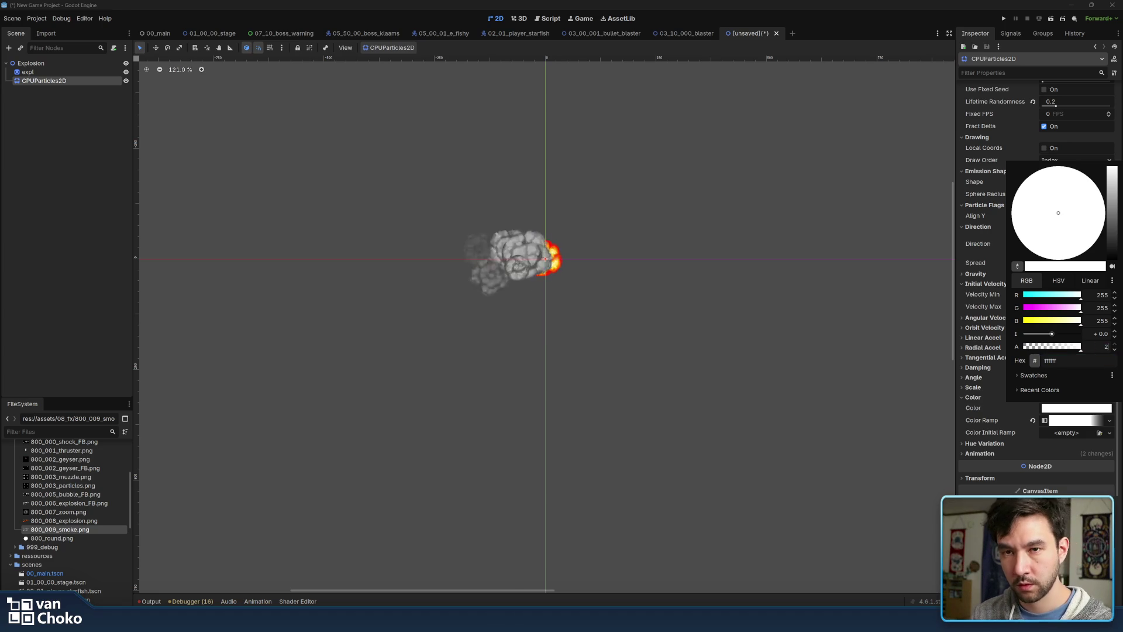
key("Return")
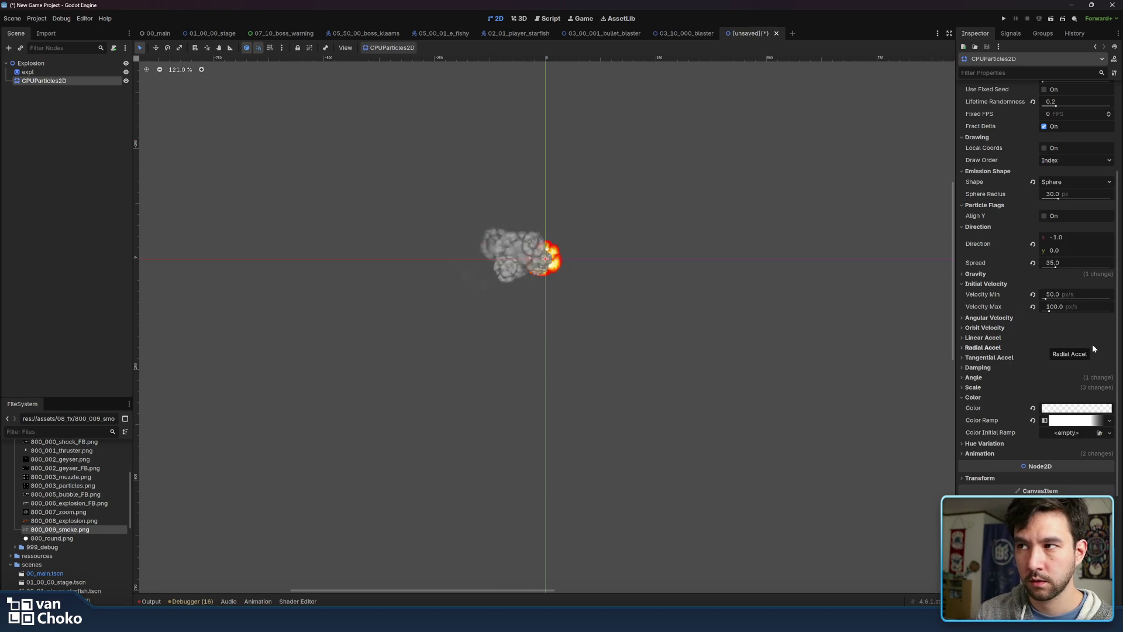
left_click(1083, 410)
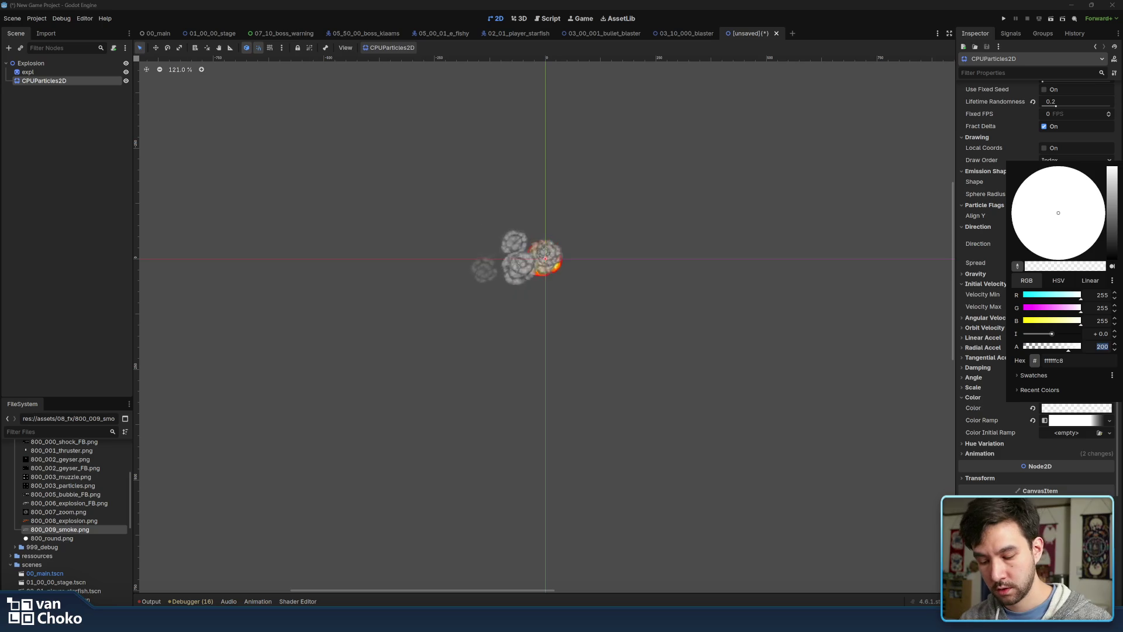
key("Return")
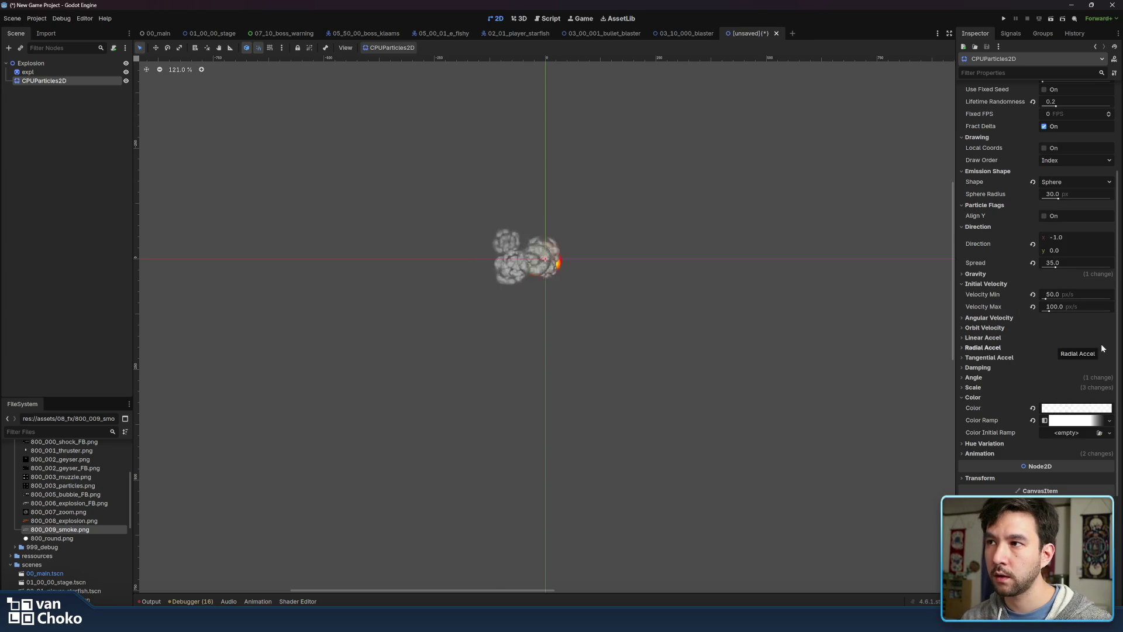
left_click(1081, 421)
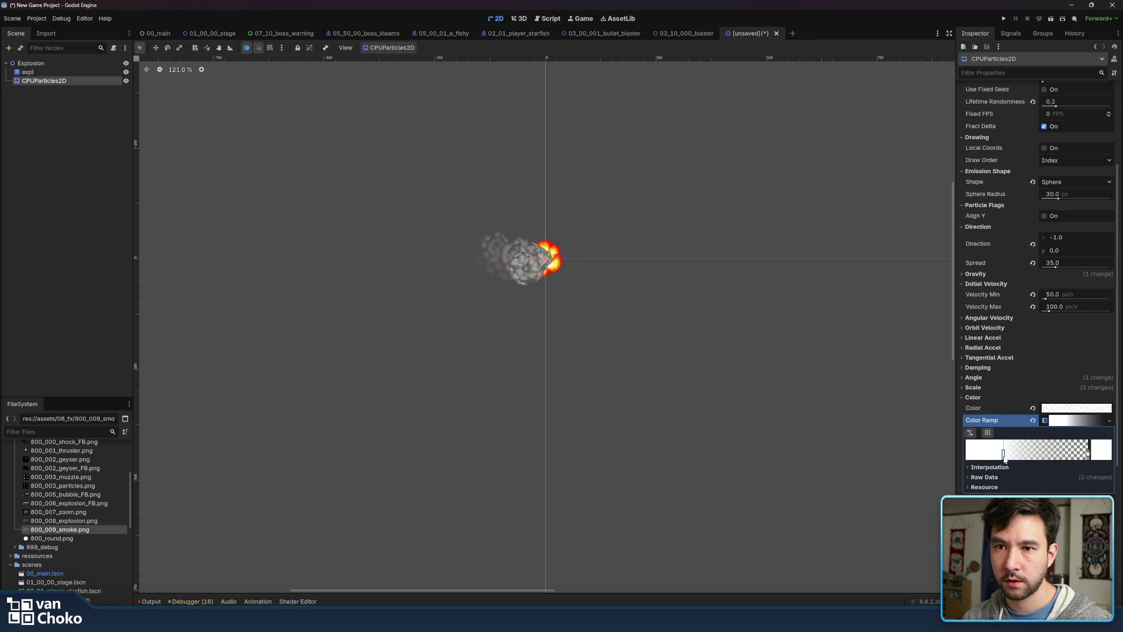
left_click(1005, 398)
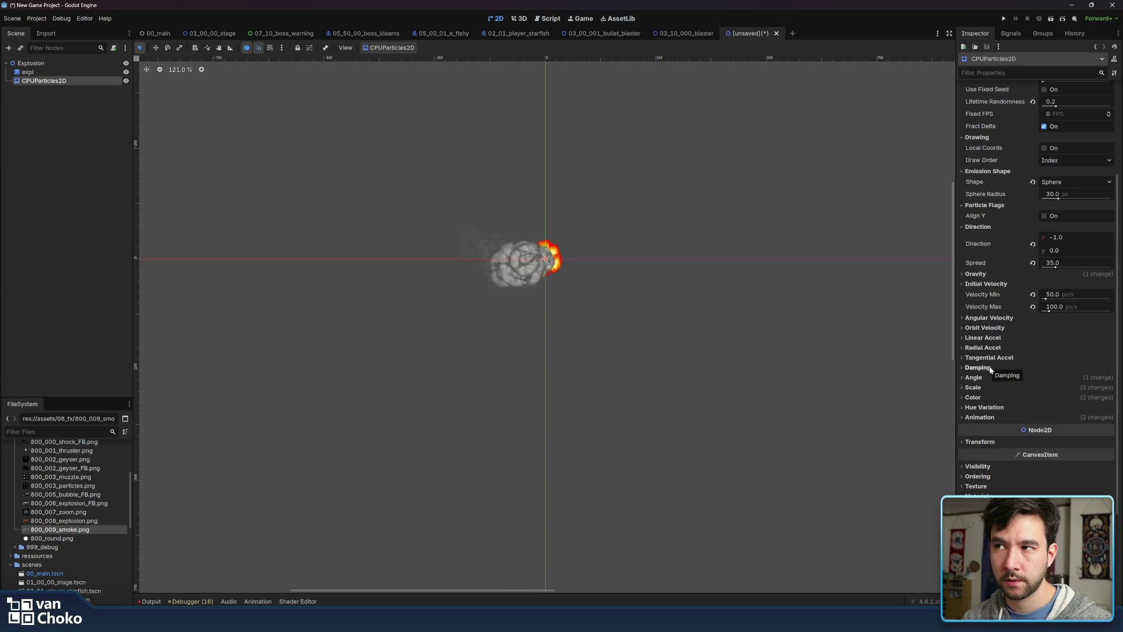
scroll(1002, 304, "up", 3)
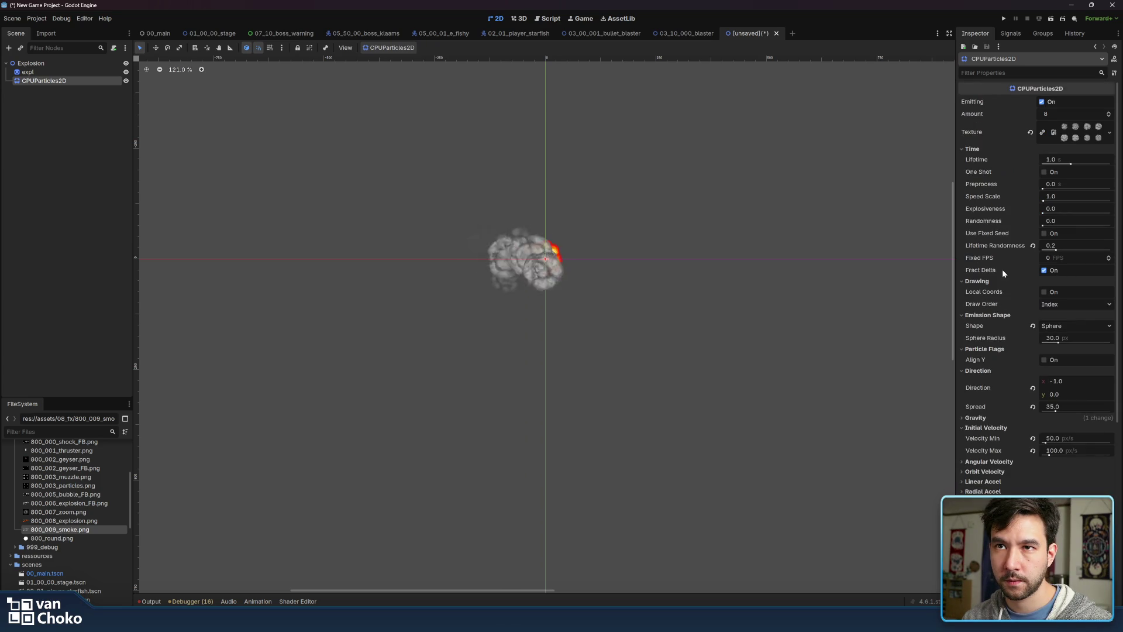
left_click(990, 159)
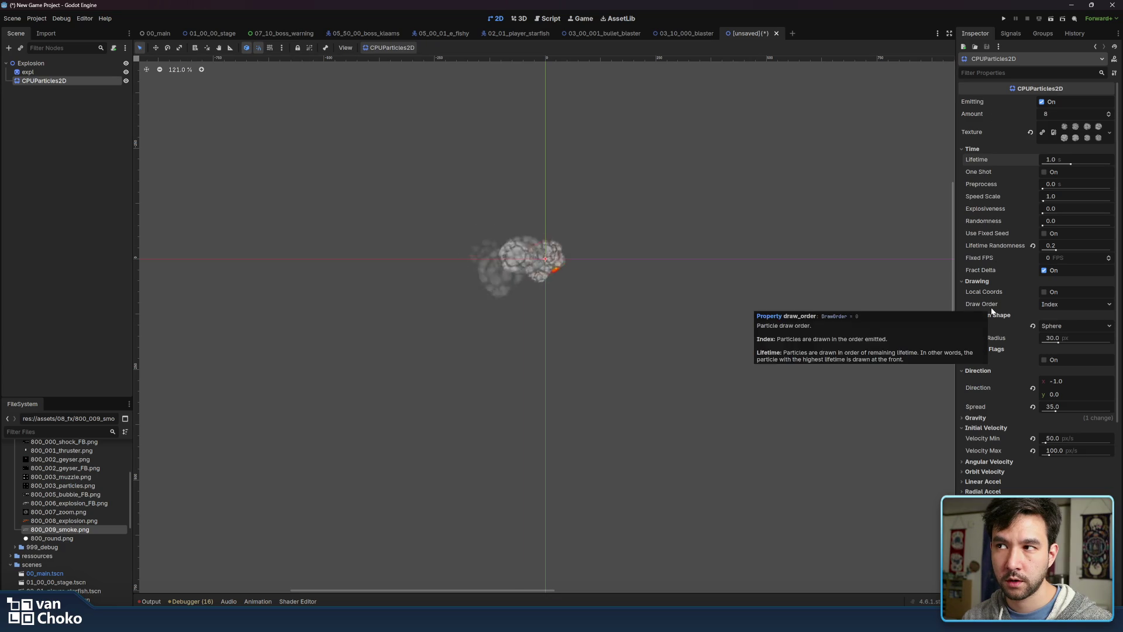
left_click(1064, 305)
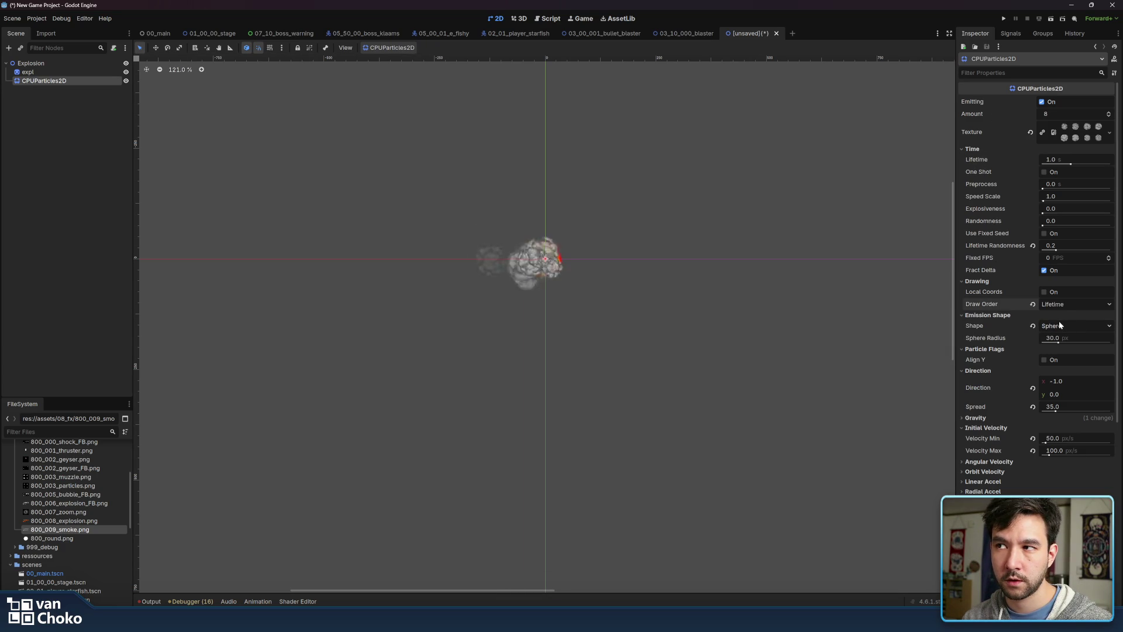
left_click(1063, 308)
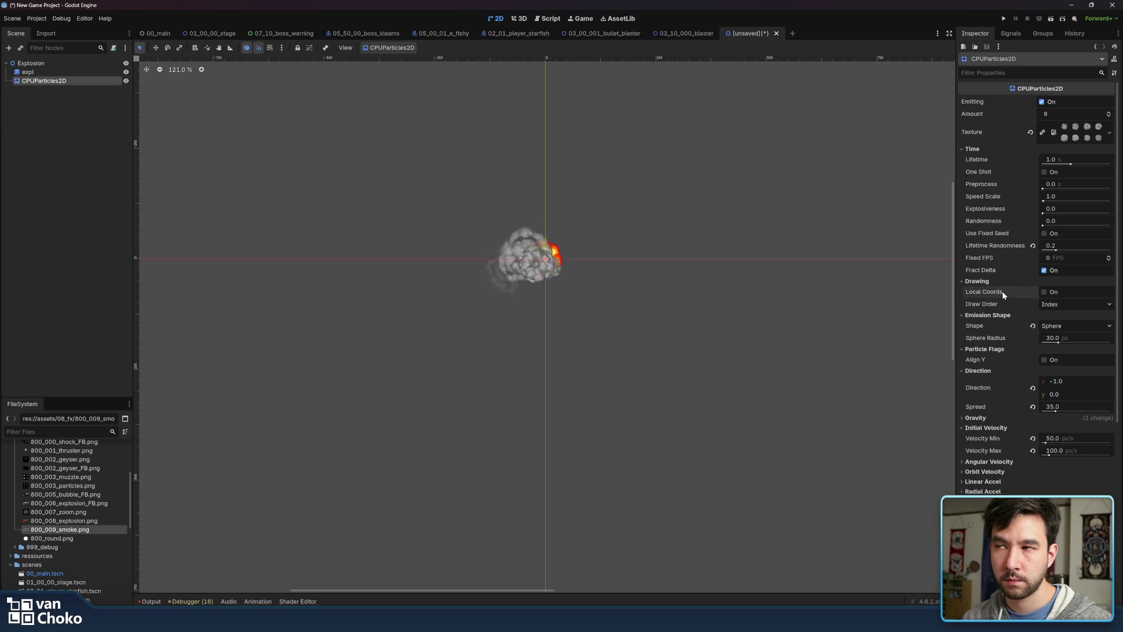
mouse_move(1003, 294)
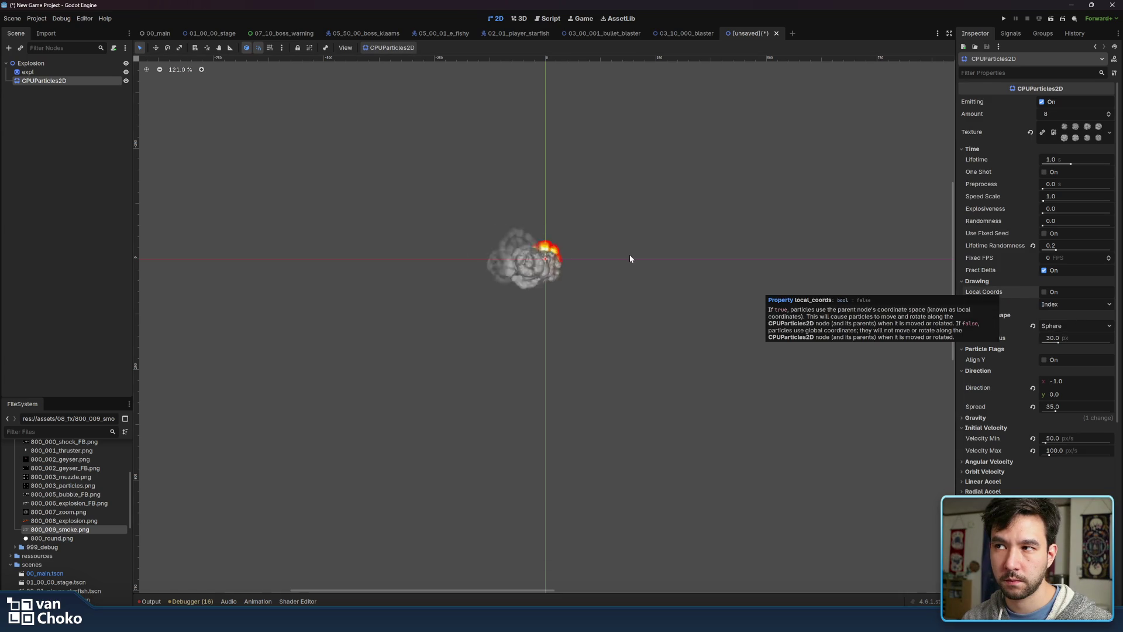
scroll(630, 255, "up", 6)
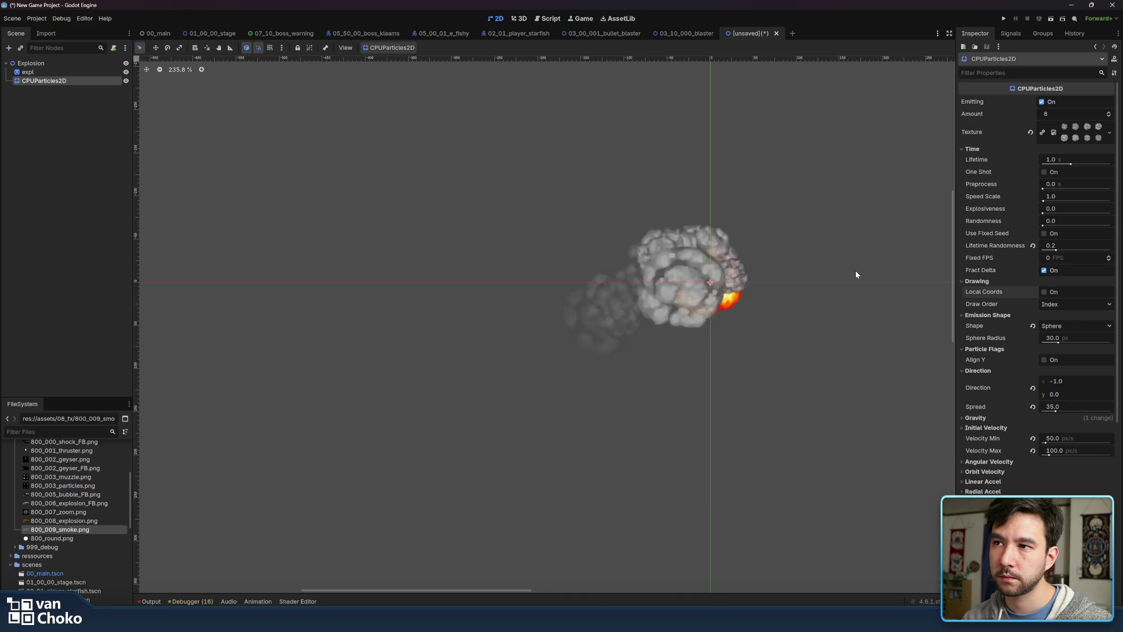
Set animation Offset Max to 1.0 and nest CPUParticles2D under the expl node
scroll(981, 359, "down", 5)
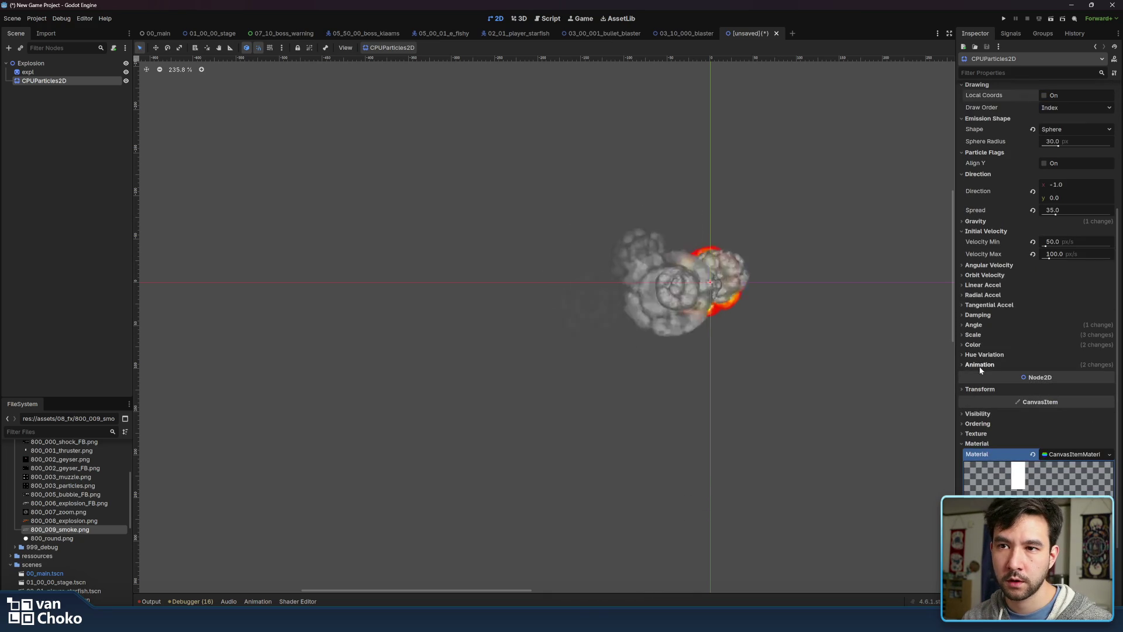
left_click(981, 338)
left_click(981, 338)
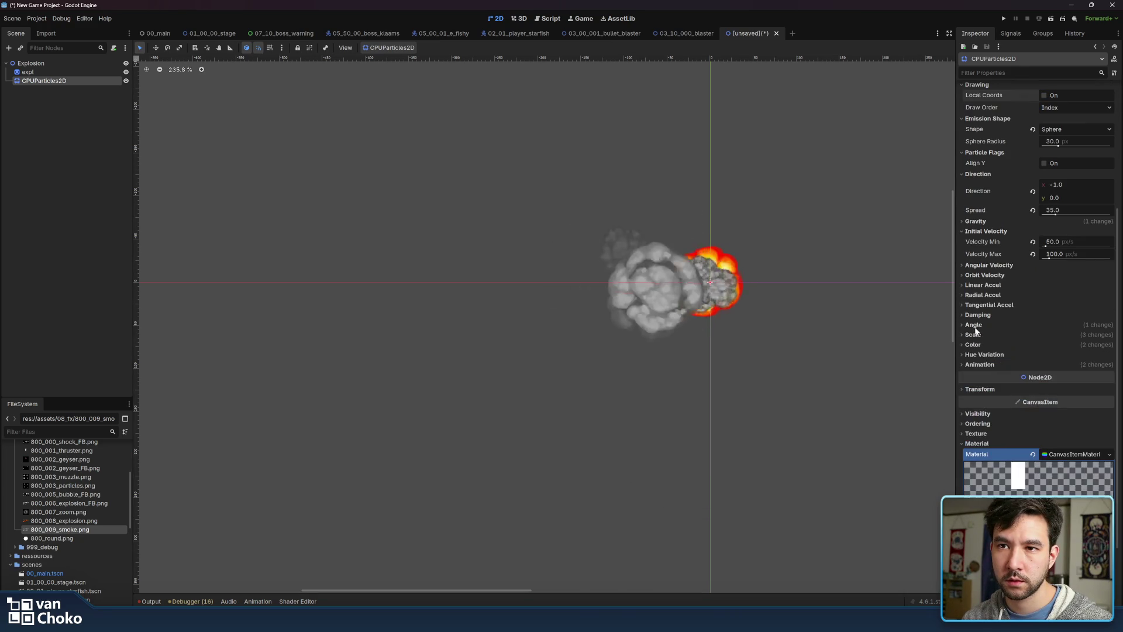
left_click(989, 364)
scroll(1013, 310, "down", 4)
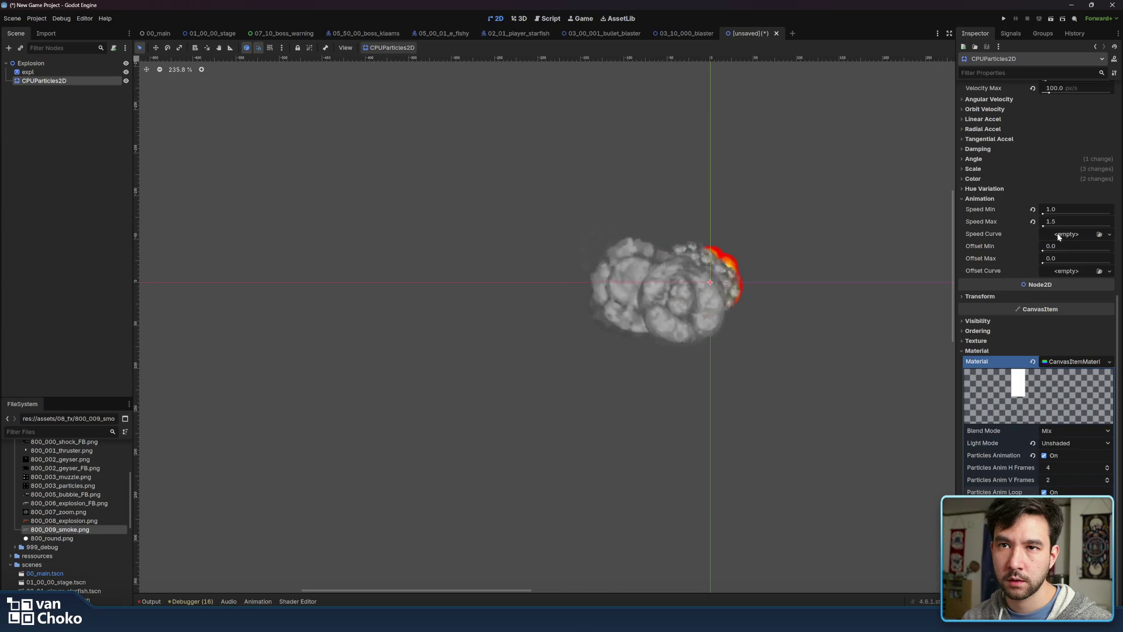
left_click(1055, 258)
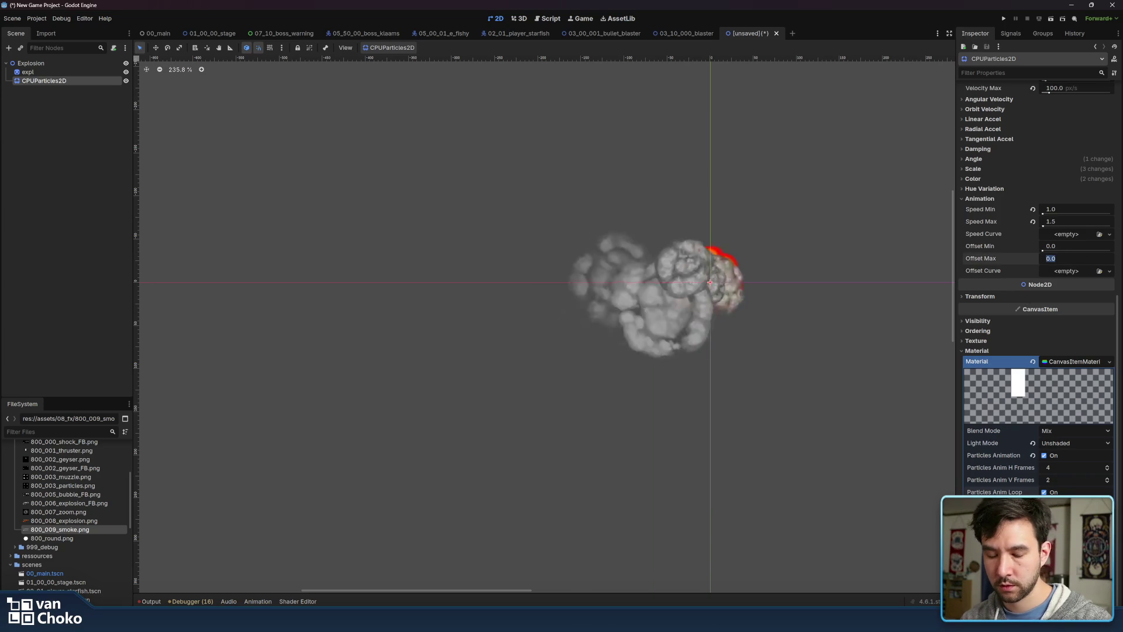
type("121")
key("Return")
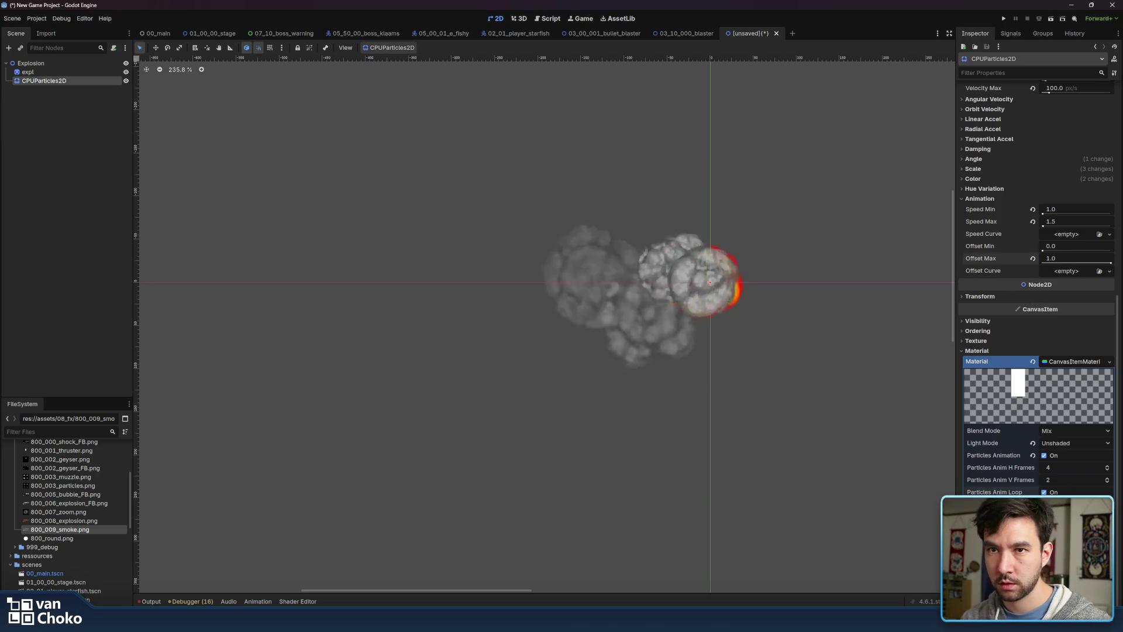
left_click(1007, 261)
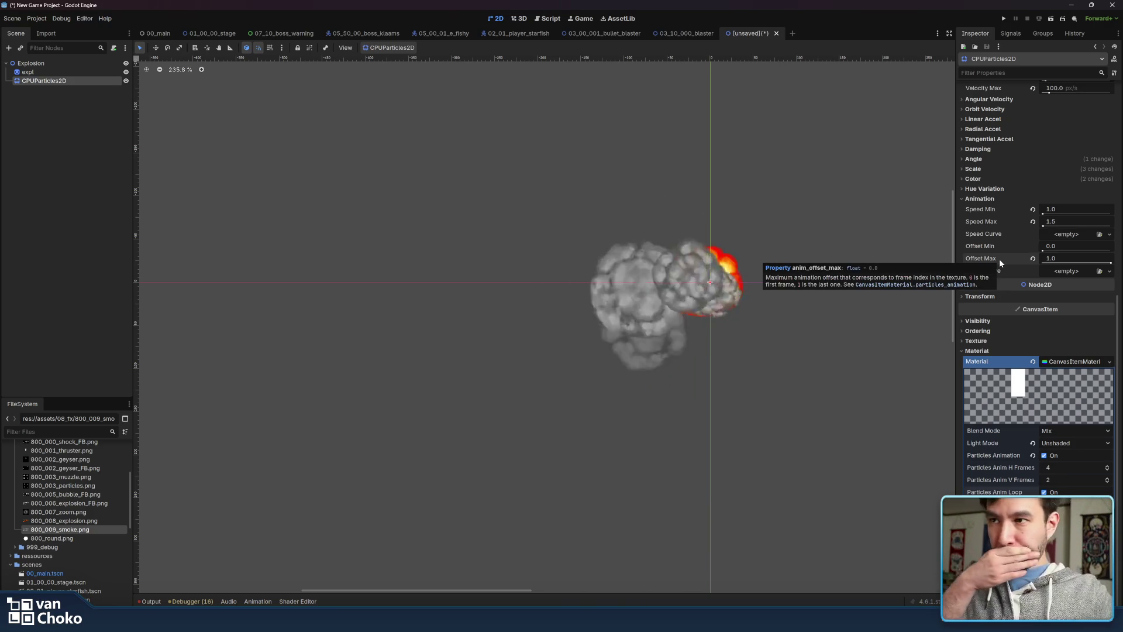
left_click(28, 72)
left_click_drag(35, 81, 41, 68)
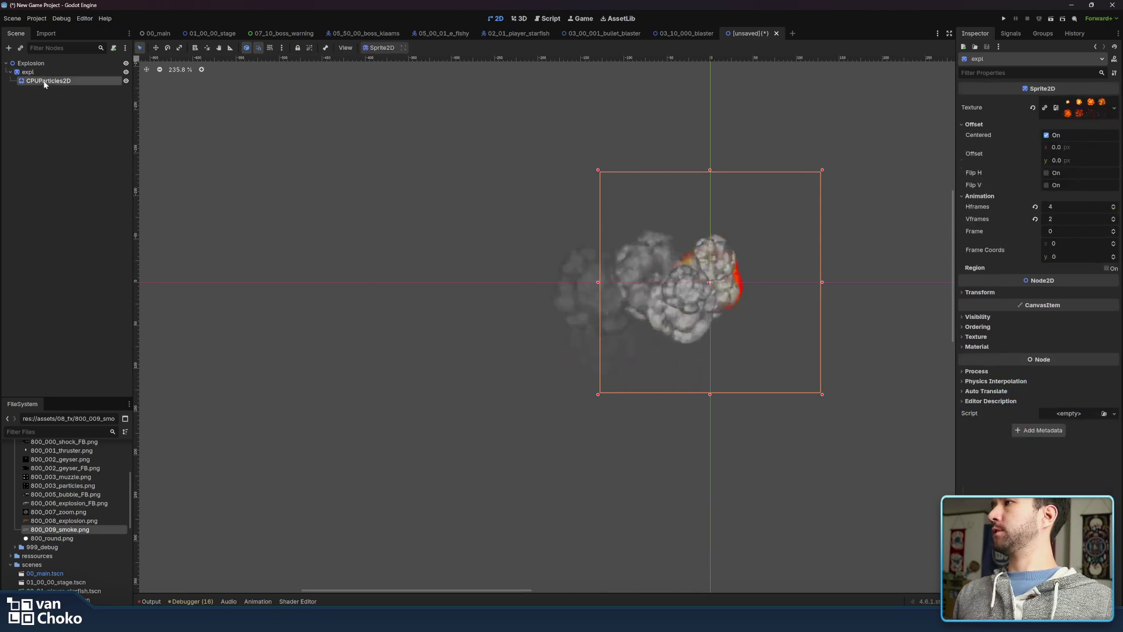
Move CPUParticles2D back directly under Explosion, above the expl sprite
left_click(69, 132)
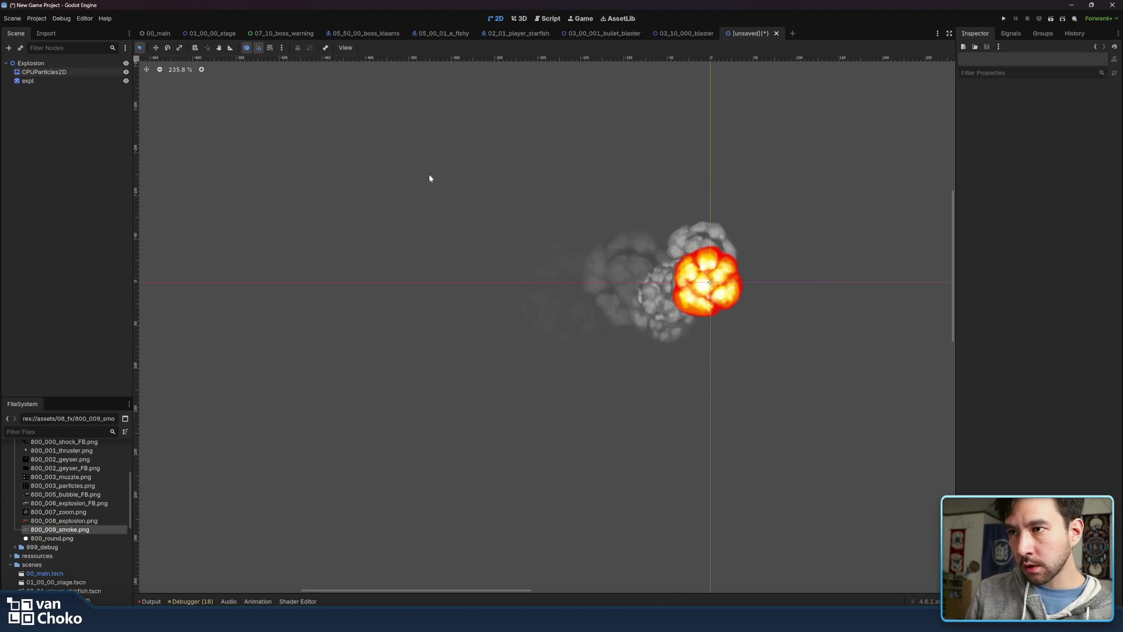
scroll(627, 348, "down", 5)
scroll(776, 323, "up", 1)
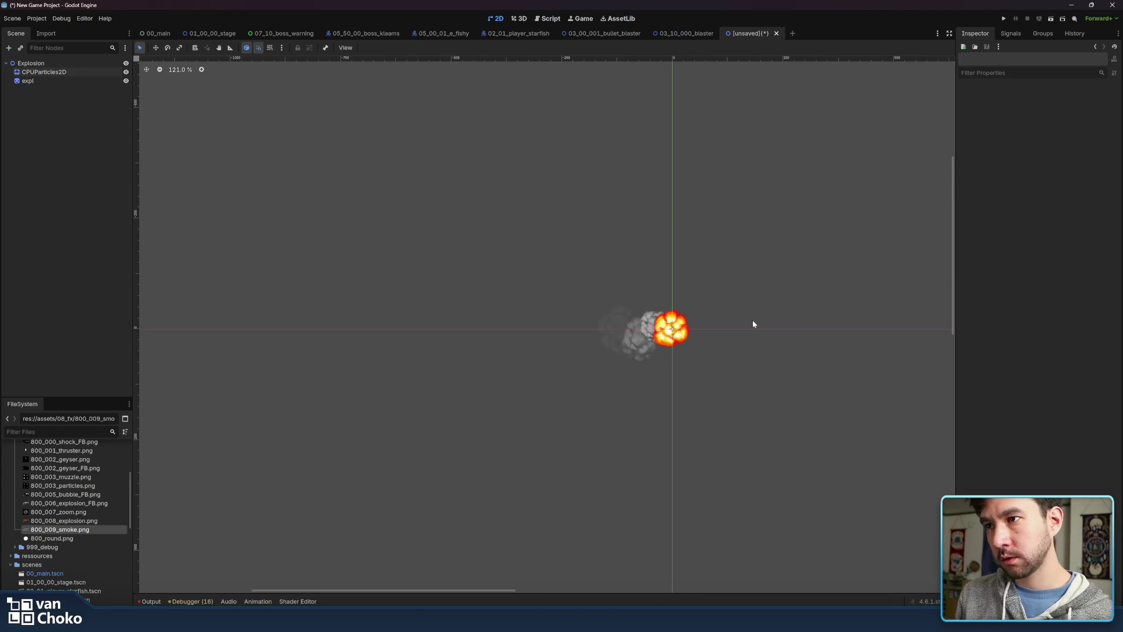
left_click(79, 80)
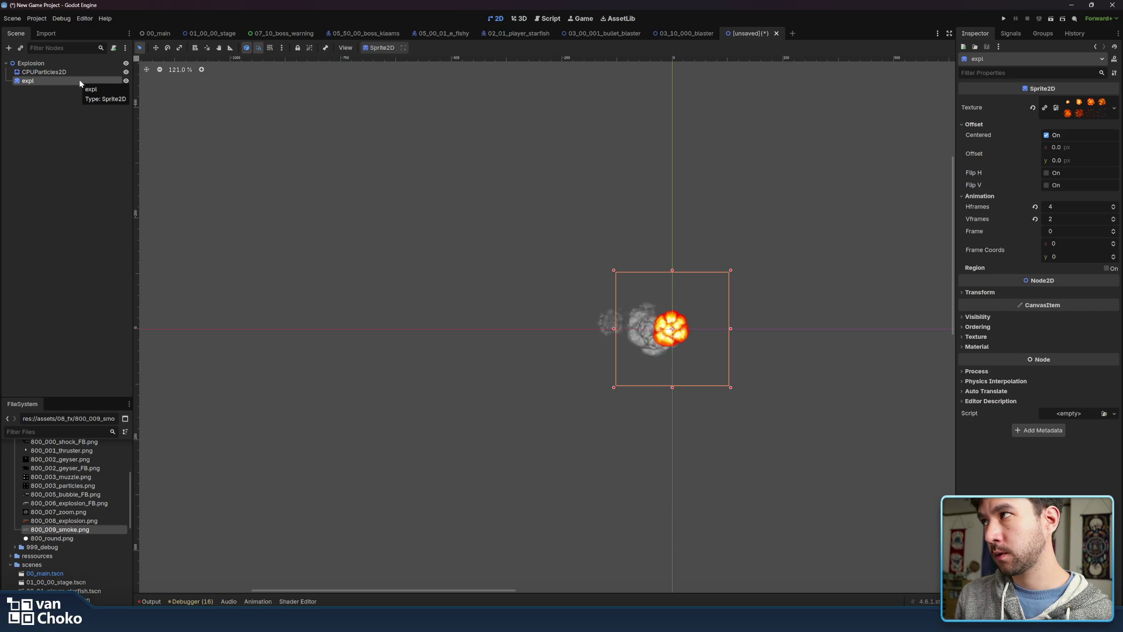
right_click(80, 83)
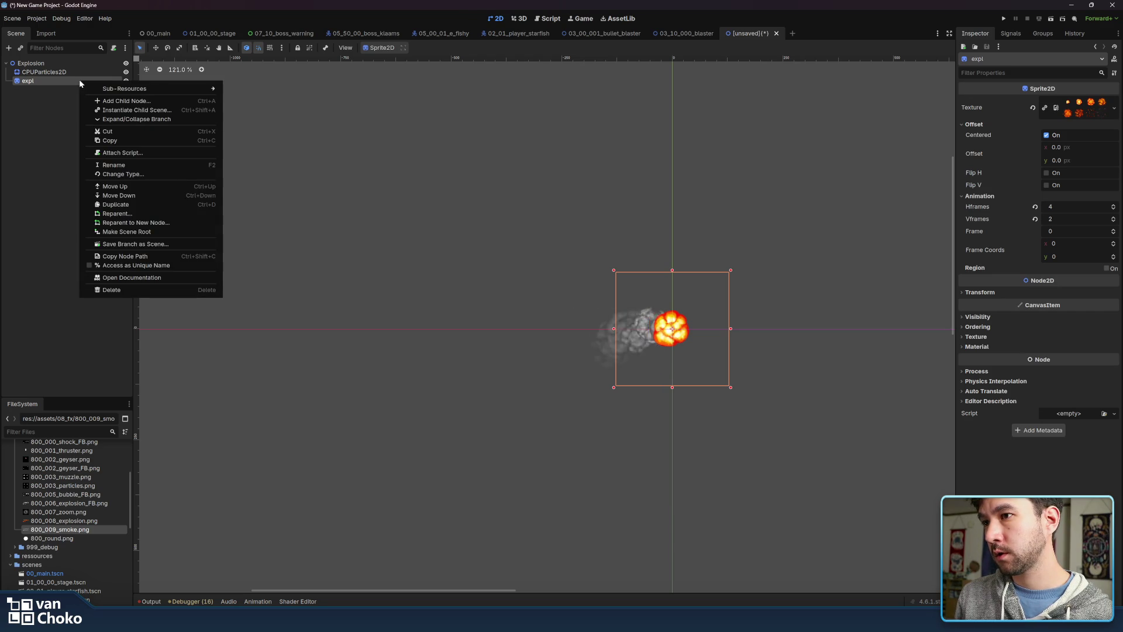
left_click(58, 107)
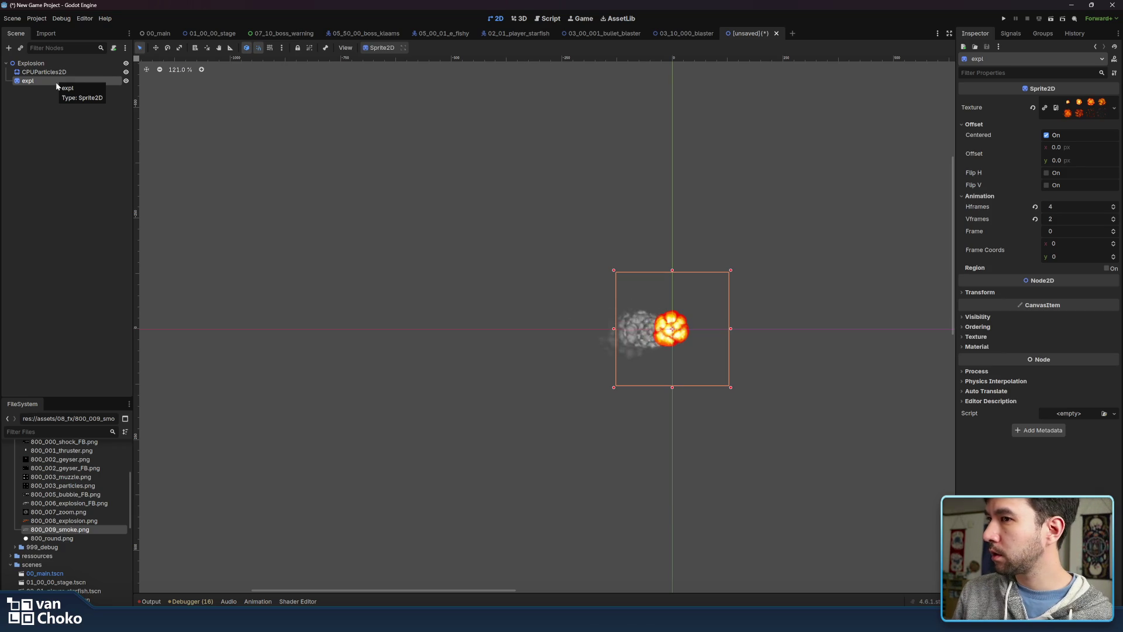
left_click(55, 64)
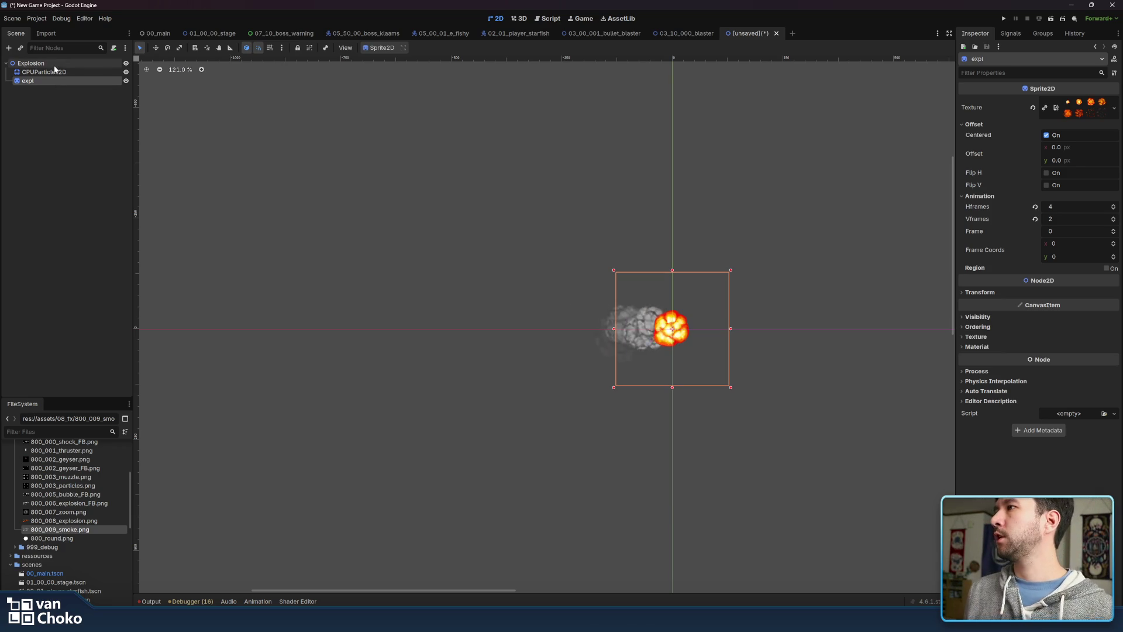
left_click(41, 82)
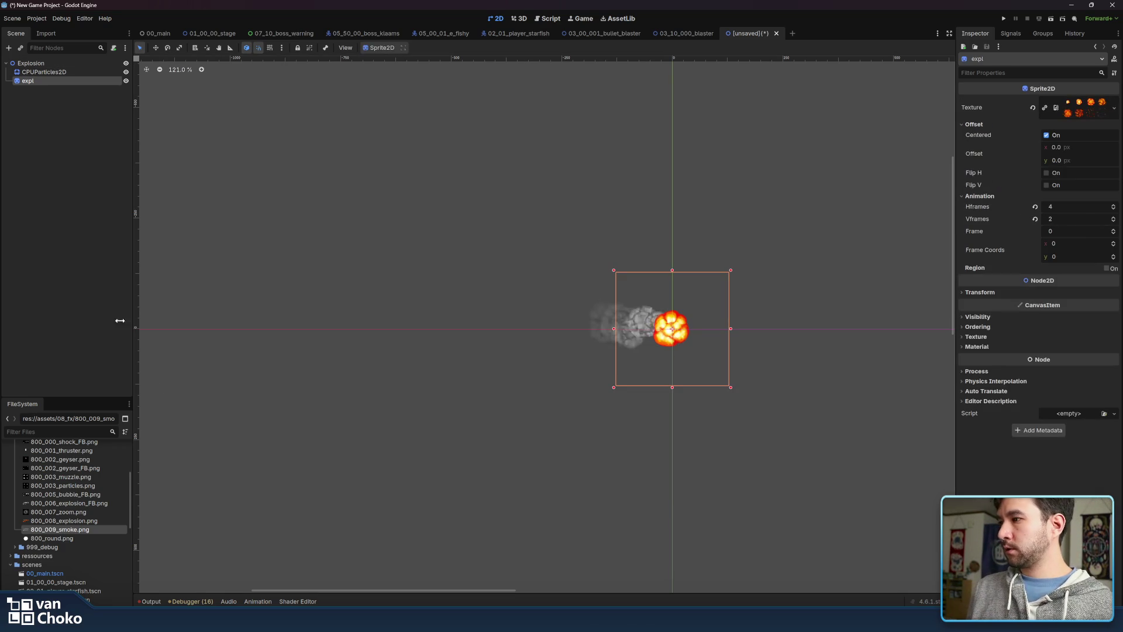
left_click(44, 64)
Browse the Create New Node list for an animation node, then close it unused
key("ctrl+a")
type("aa")
key("BackSpace")
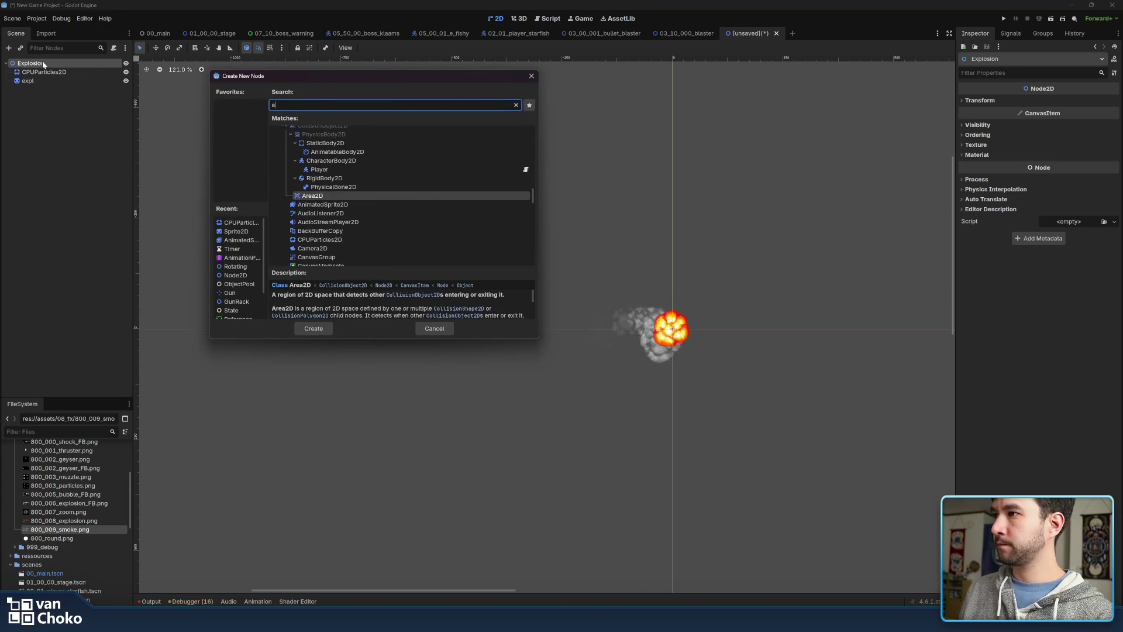
type("nima")
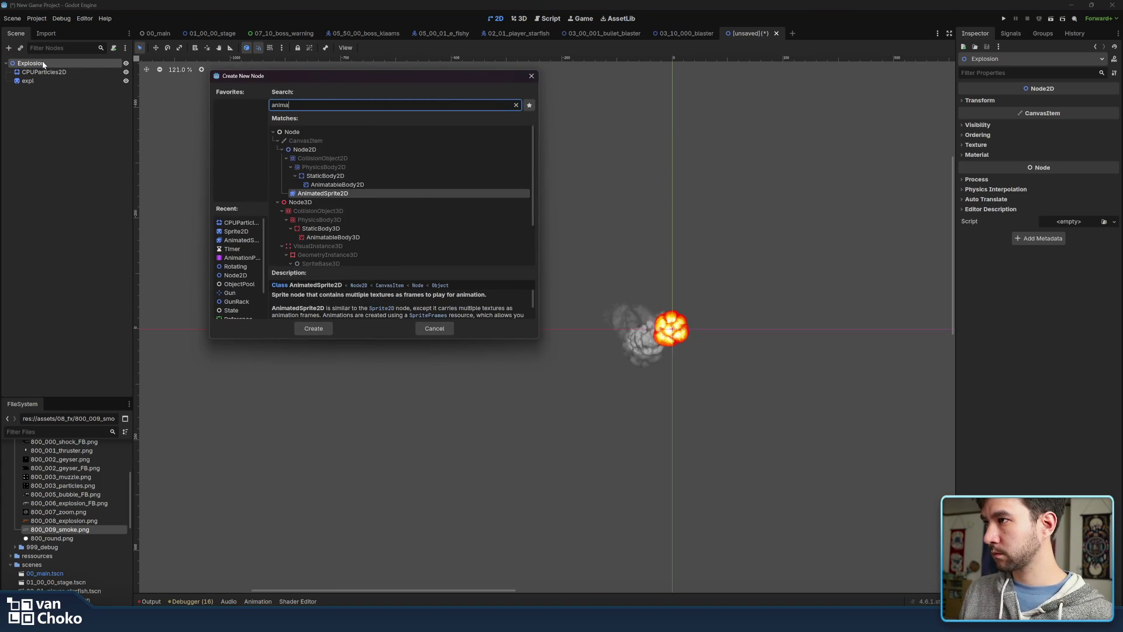
scroll(370, 143, "down", 3)
scroll(366, 197, "up", 3)
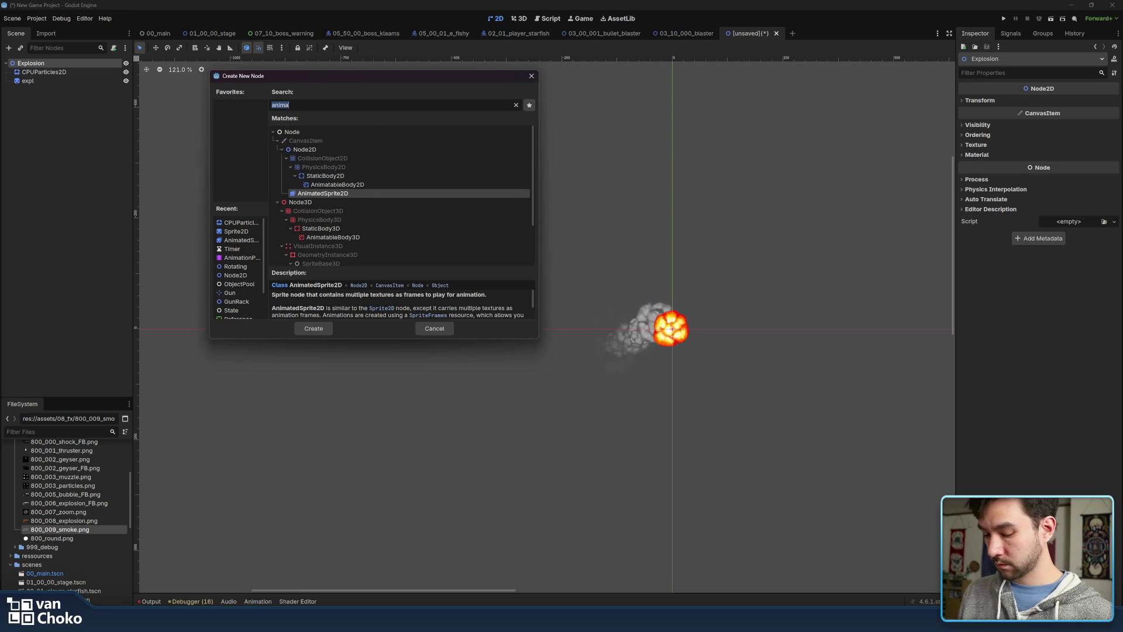
key("BackSpace")
left_click(282, 184)
scroll(368, 186, "down", 3)
scroll(351, 205, "down", 5)
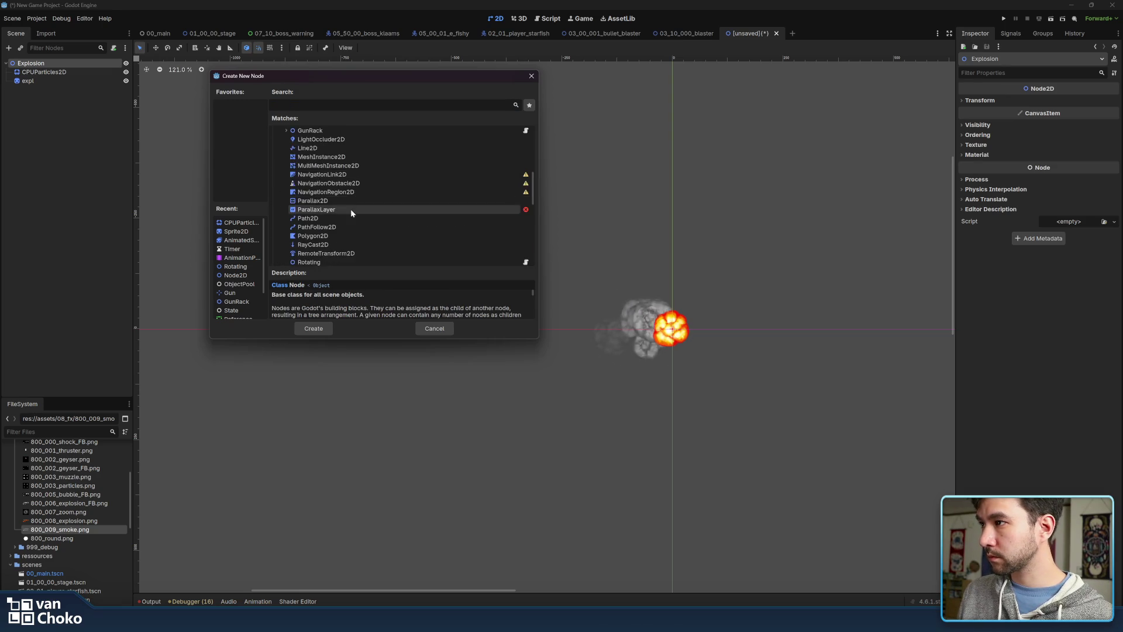
scroll(333, 211, "up", 5)
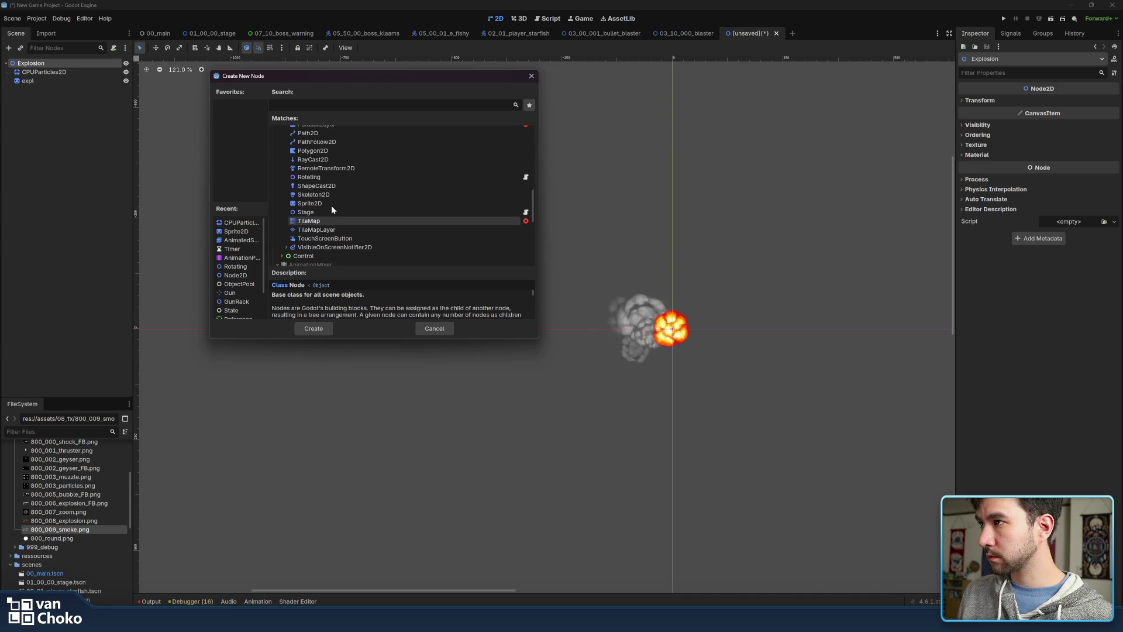
scroll(334, 211, "up", 5)
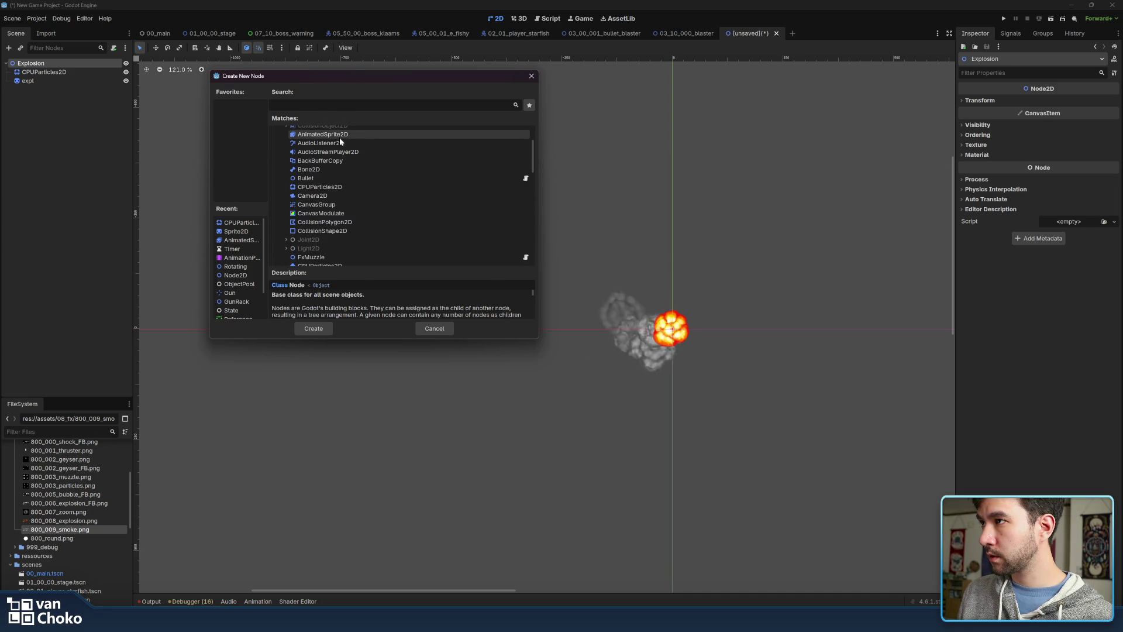
scroll(340, 137, "down", 2)
scroll(410, 225, "down", 8)
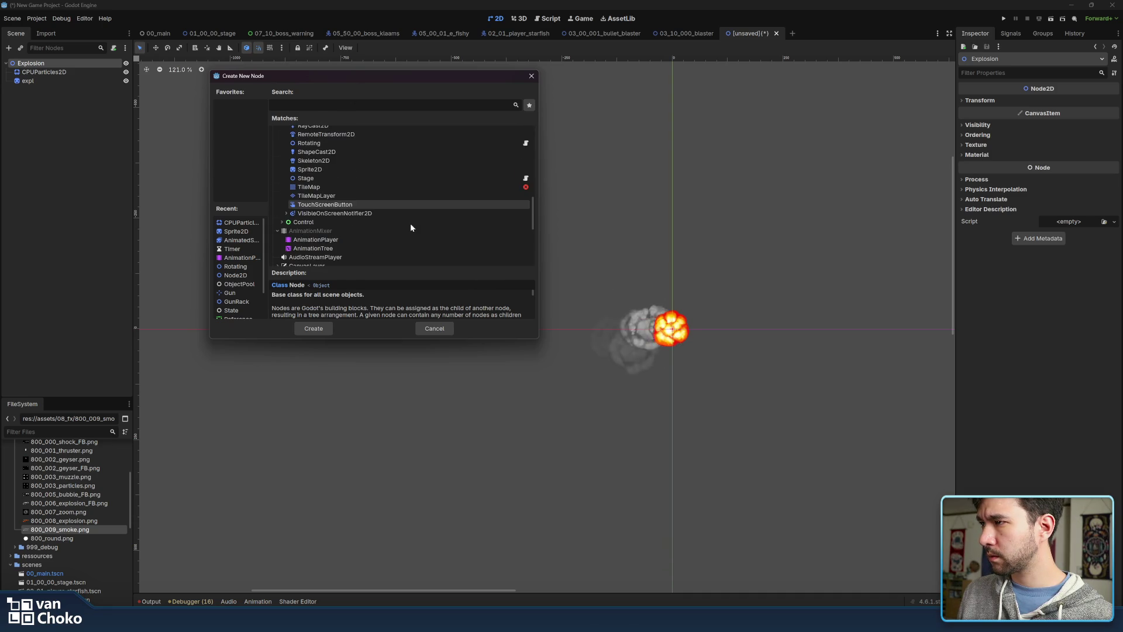
scroll(411, 227, "down", 8)
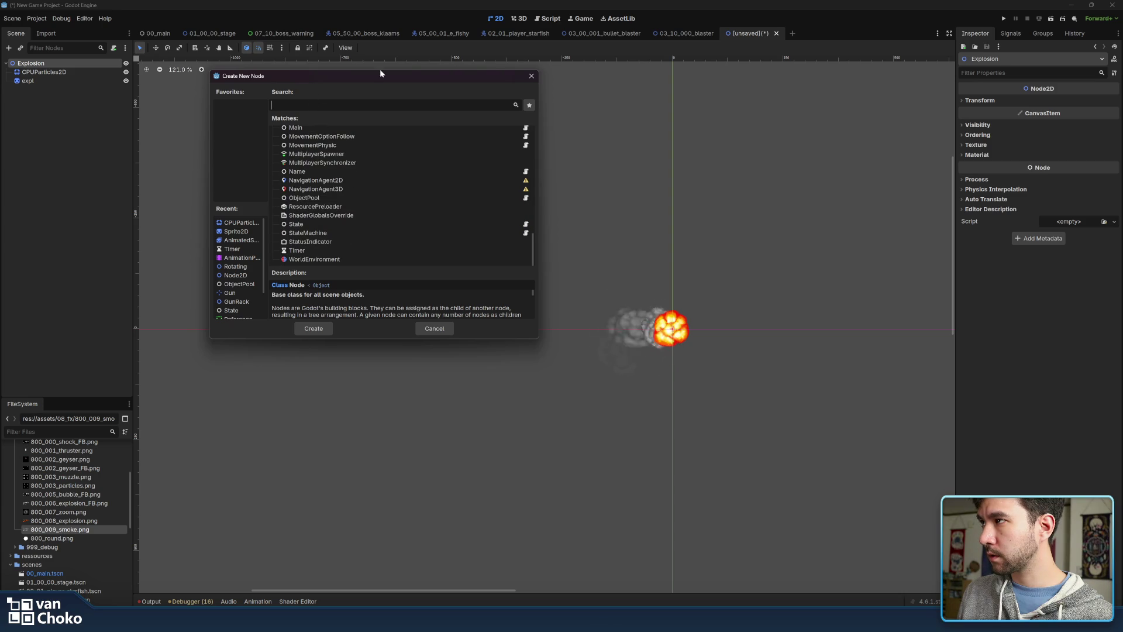
left_click(530, 75)
Add an AnimationPlayer child to Explosion by searching 'animation'
left_click(63, 80)
left_click(66, 65)
key("ctrl+a")
type("animati")
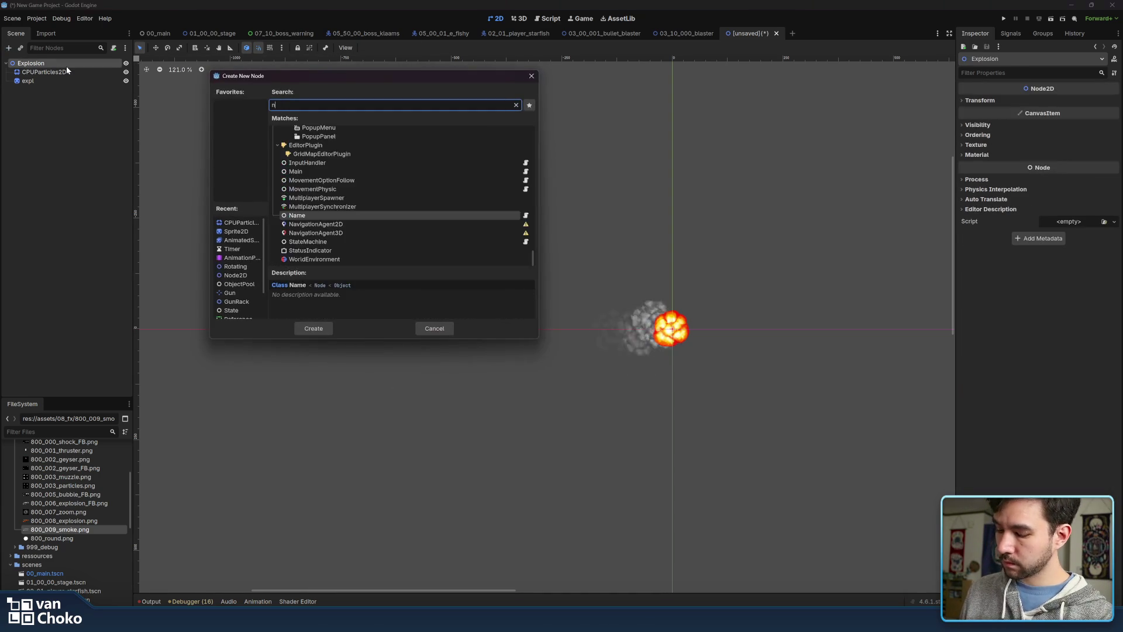
type("on")
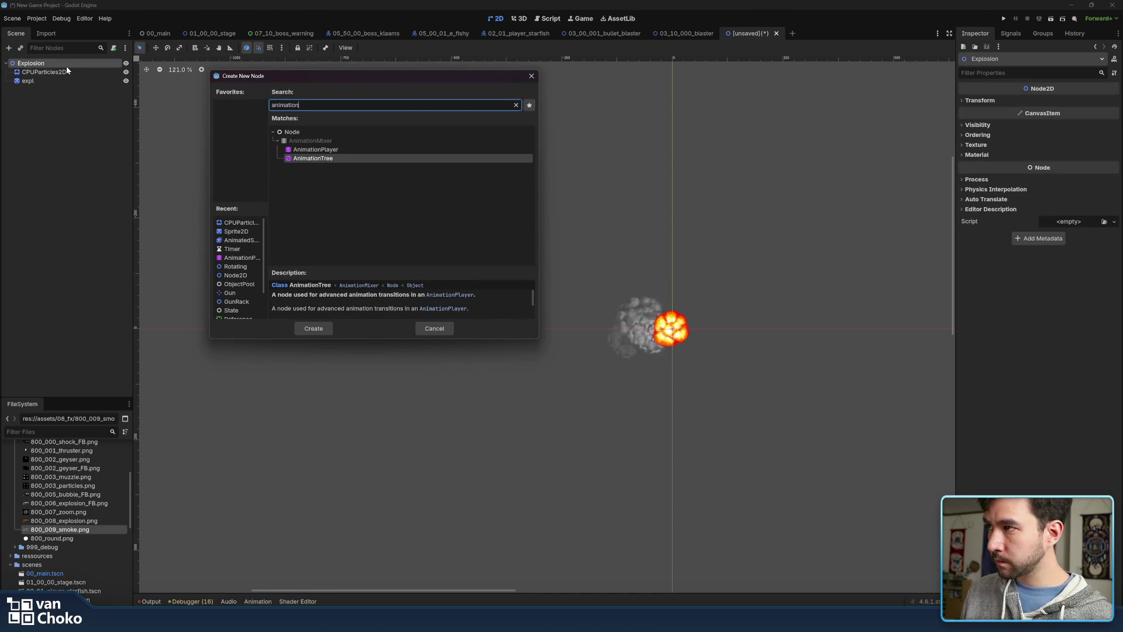
double_click(360, 149)
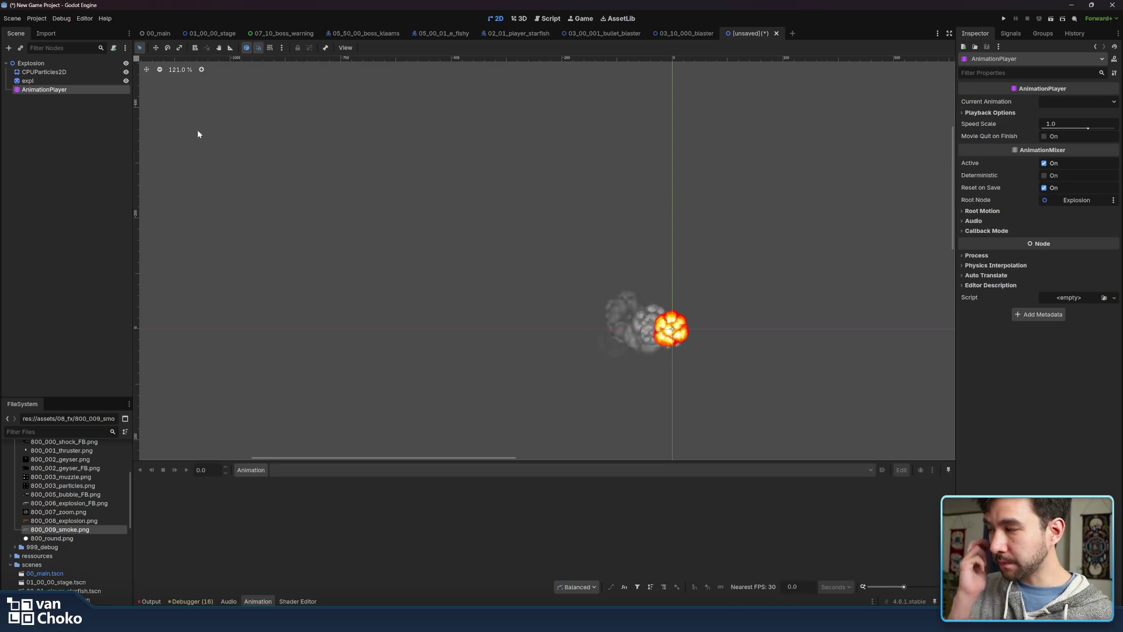
Create an animation named 'in' with a key on the expl sprite's Frame at time 0
left_click(265, 471)
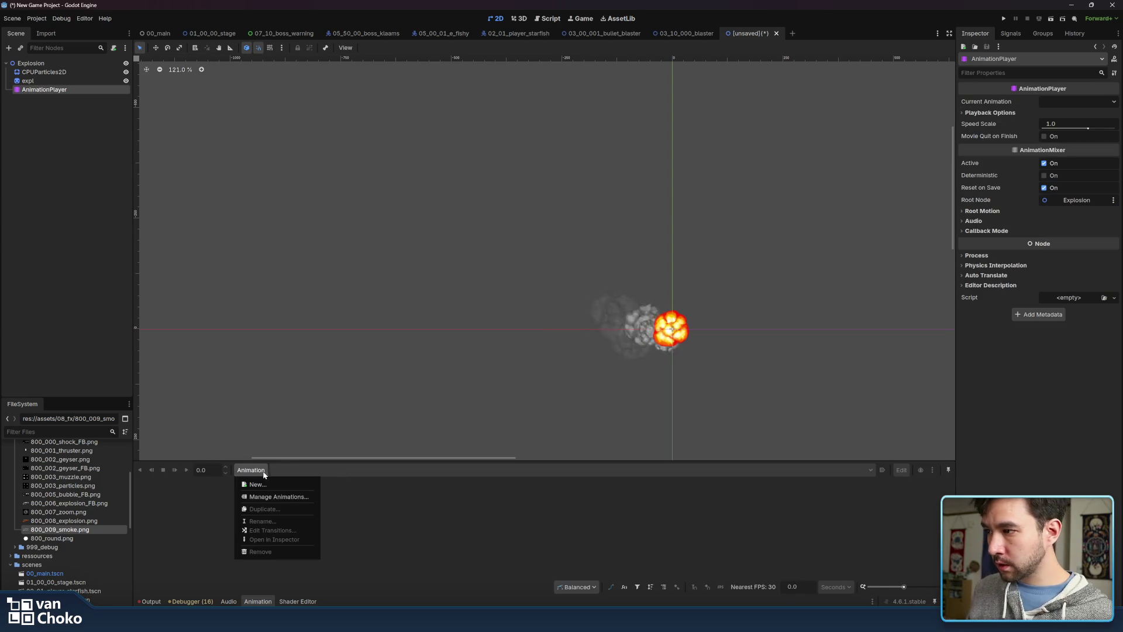
left_click(268, 484)
type("in")
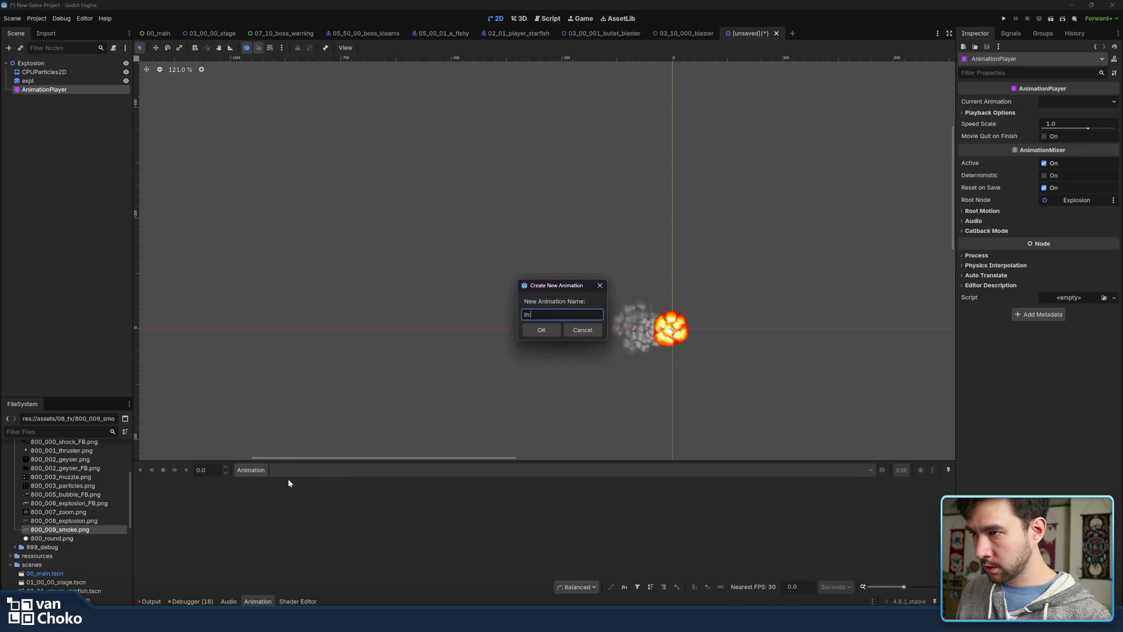
key("Return")
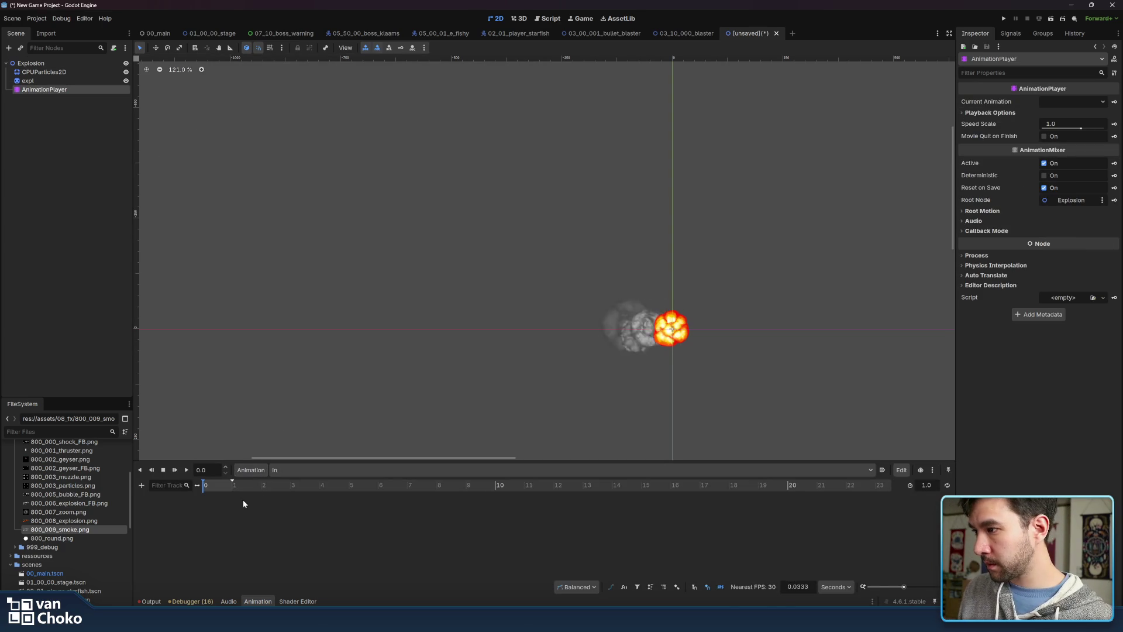
left_click(38, 81)
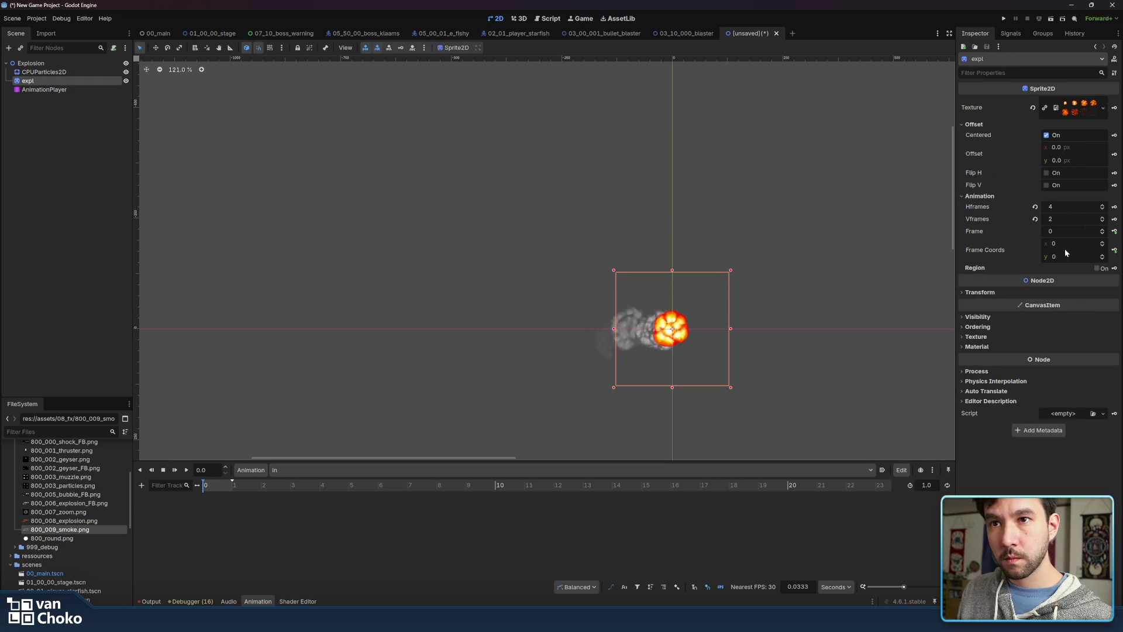
left_click(1115, 232)
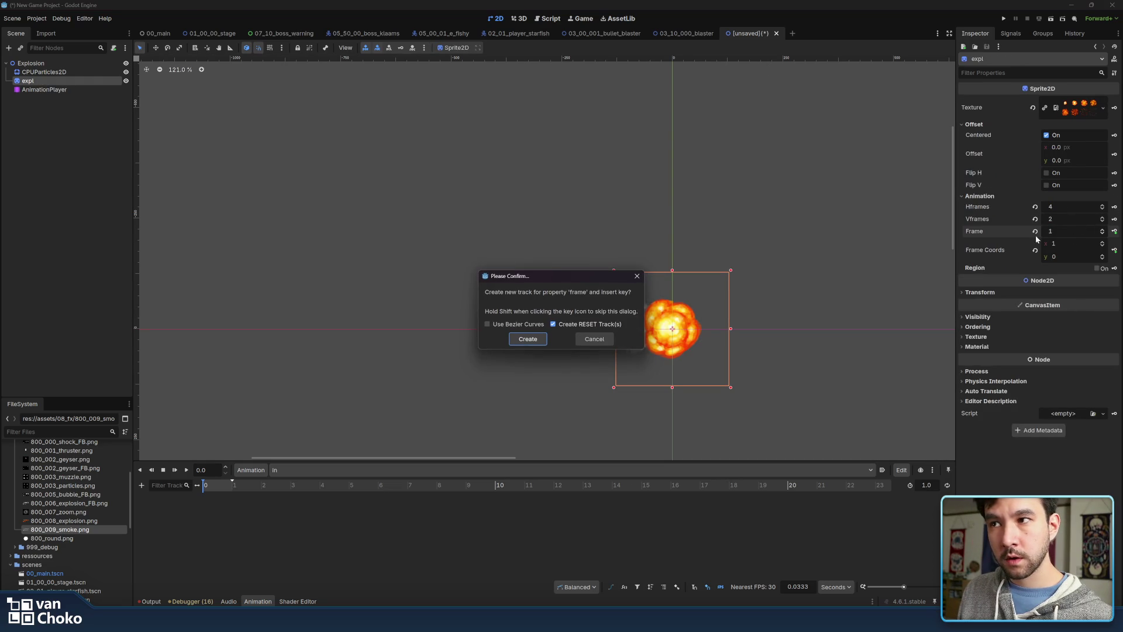
left_click(529, 340)
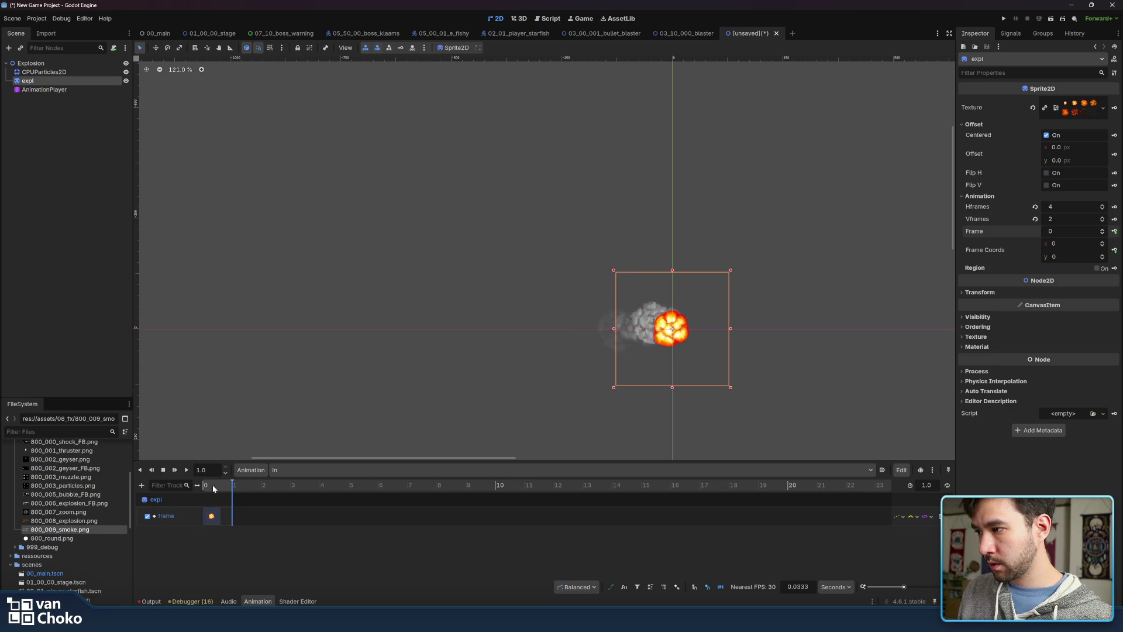
Insert a frame keyframe at 1.0 s on the expl frame track and replay the animation
right_click(231, 518)
left_click(254, 525)
left_click(240, 516)
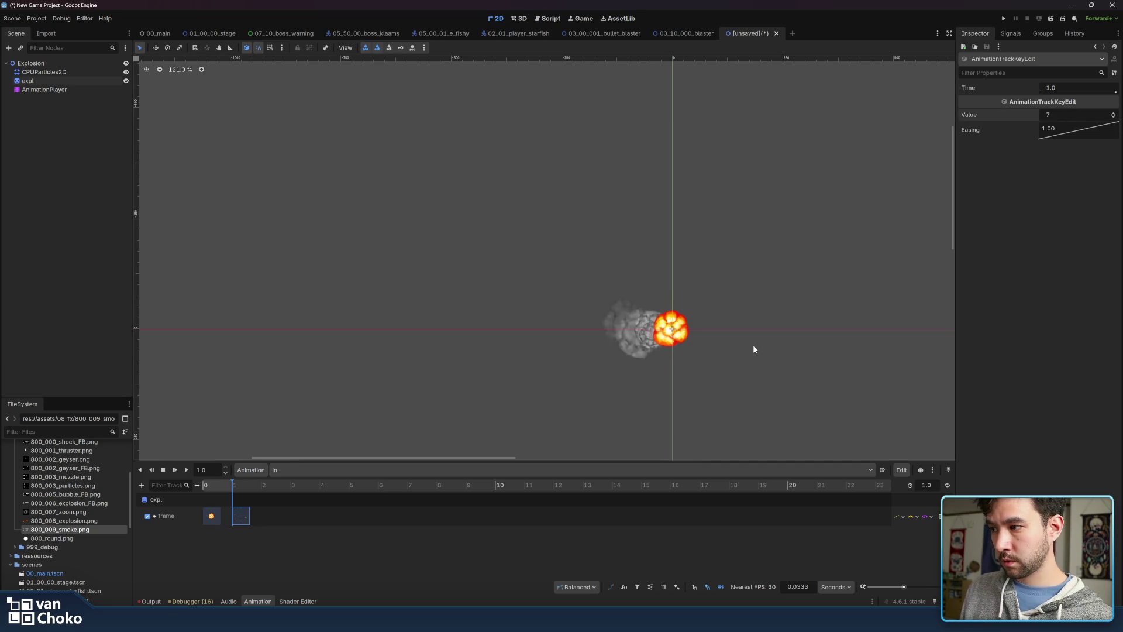
left_click(187, 469)
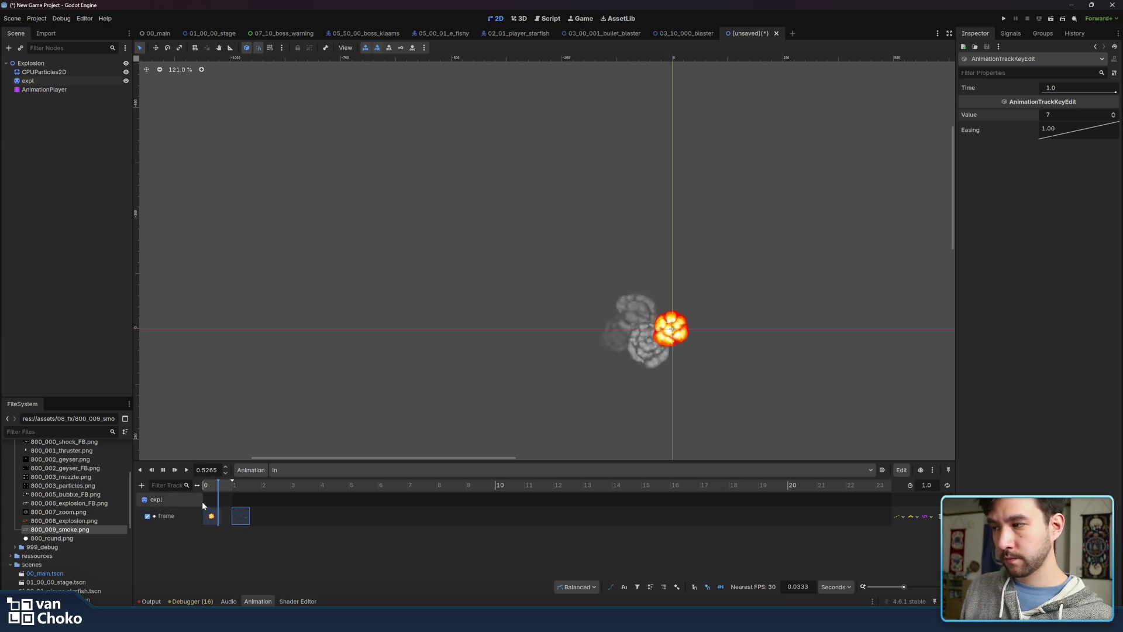
Set the frame track's update mode to Continuous and preview the smooth frame playback
left_click(900, 517)
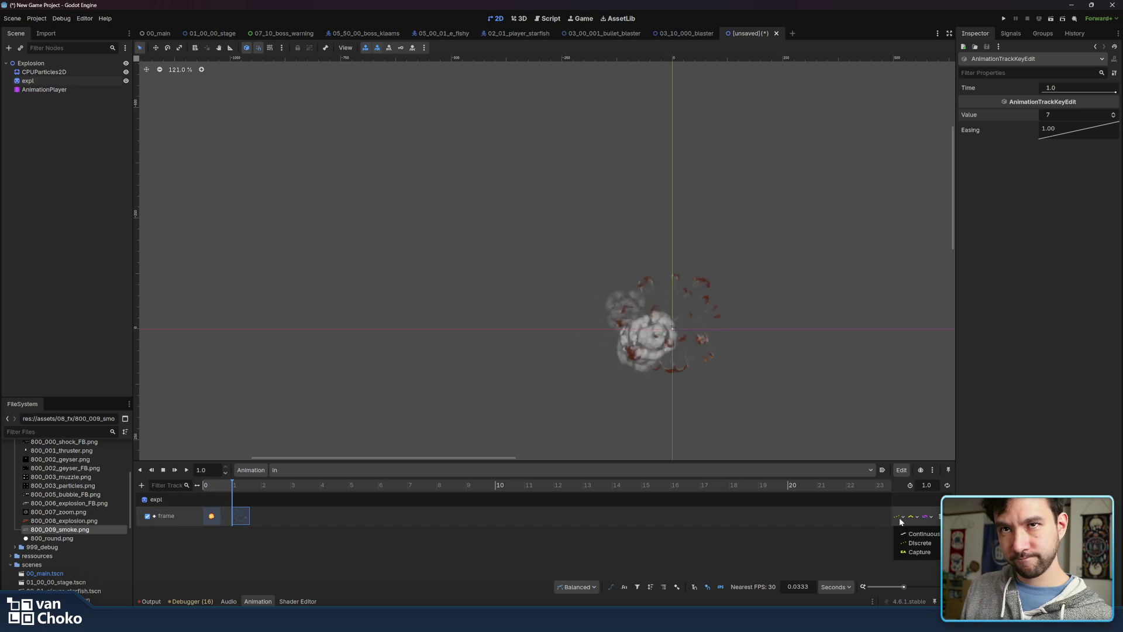
left_click(921, 533)
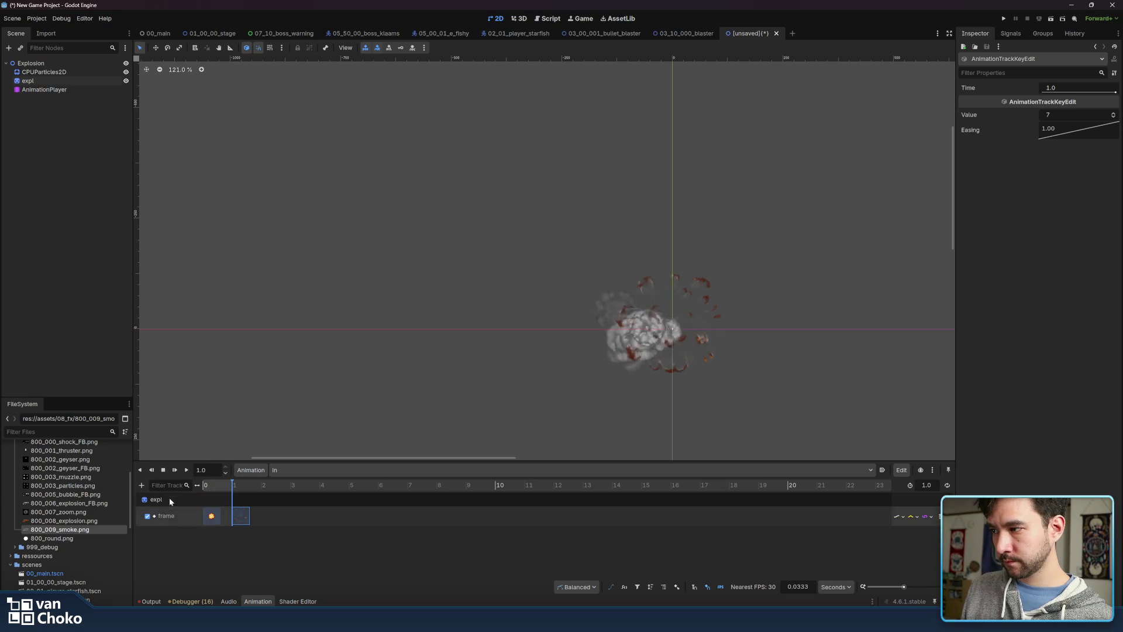
left_click(187, 470)
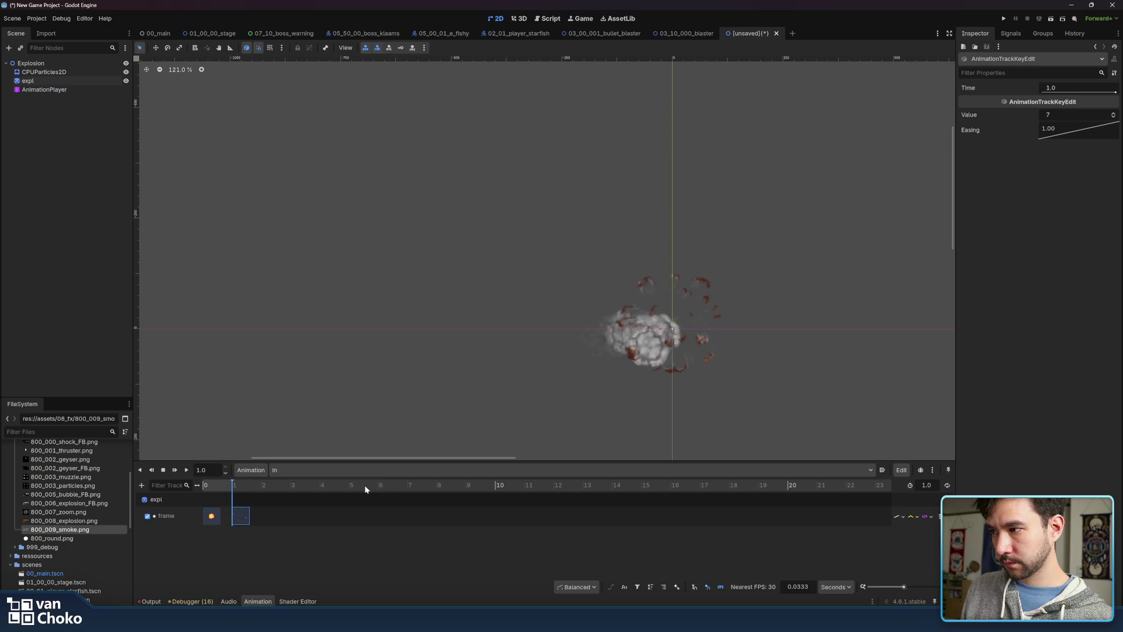
left_click_drag(212, 486, 236, 487)
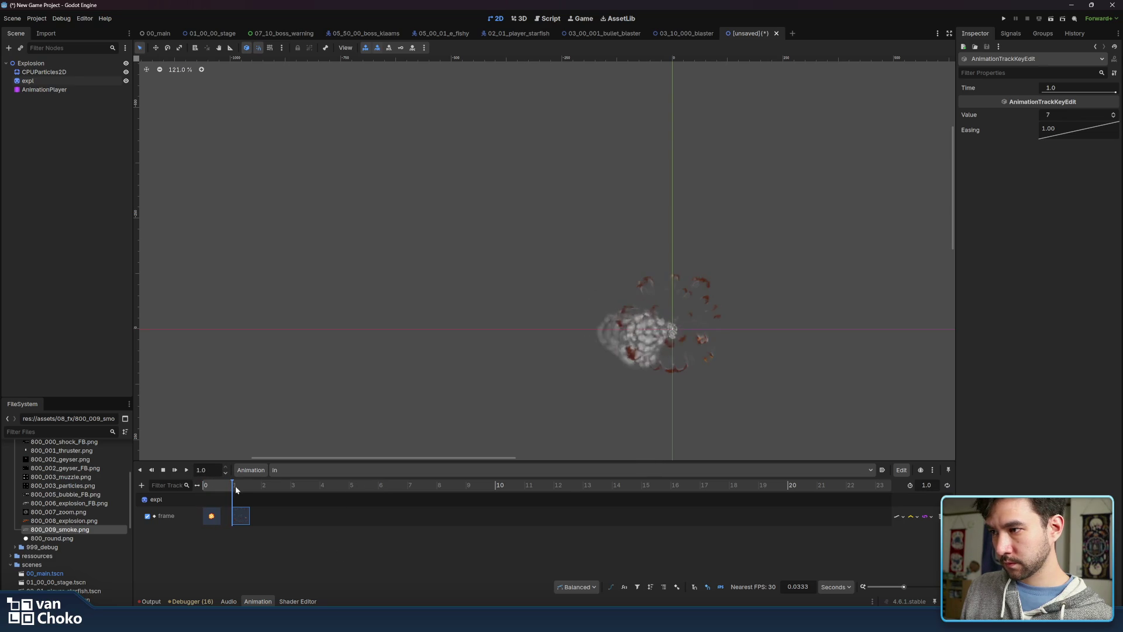
left_click(163, 469)
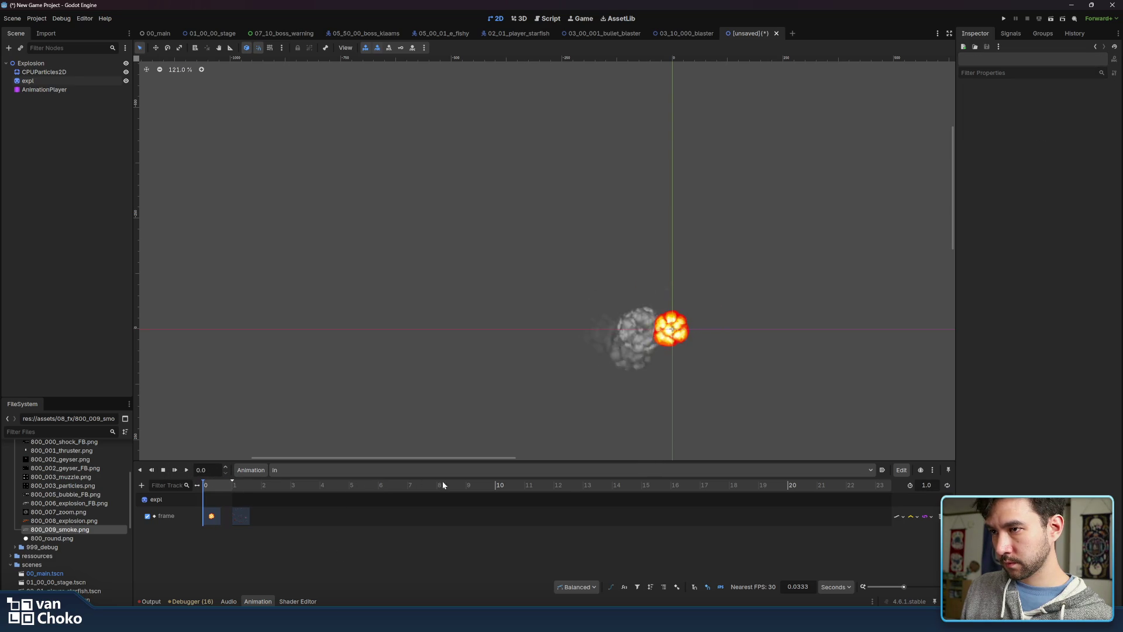
Stretch the timeline and move the frame-7 key to about 0.4667 s
scroll(661, 286, "up", 8)
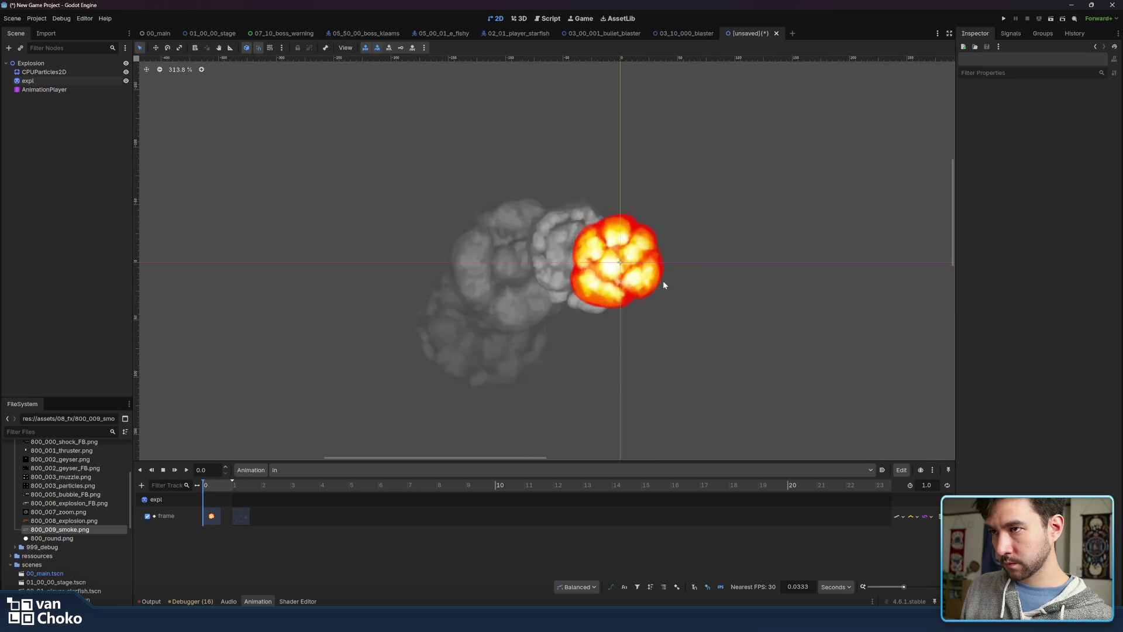
scroll(664, 285, "up", 2)
mouse_move(904, 586)
left_mouse_down()
mouse_move(885, 587)
mouse_move(916, 586)
left_mouse_up()
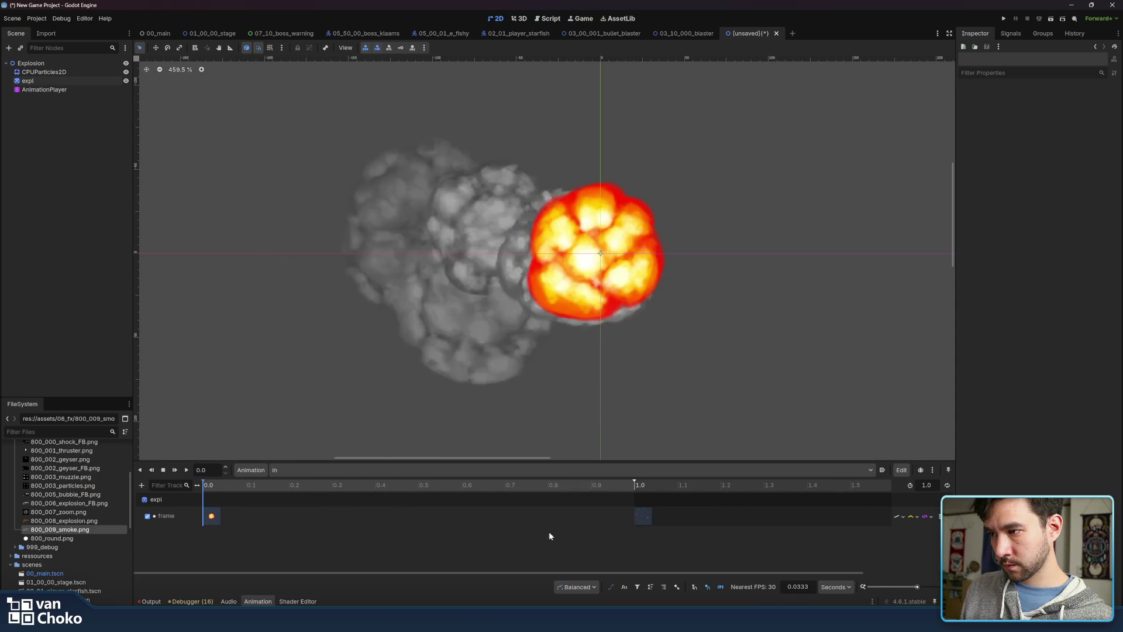
left_click(418, 485)
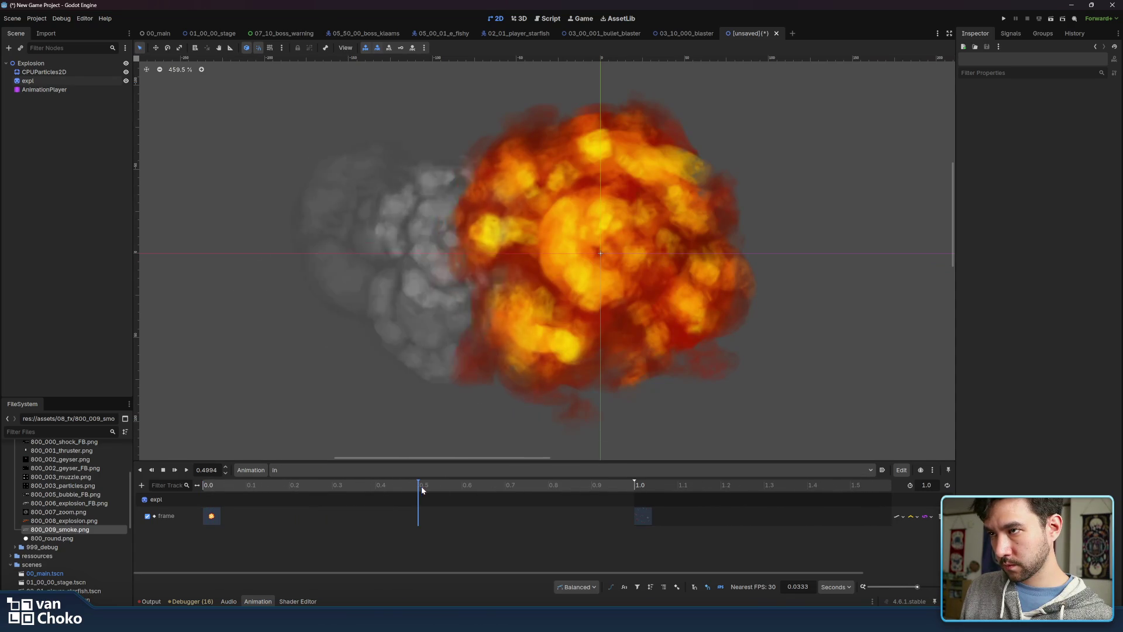
left_click_drag(637, 516, 420, 520)
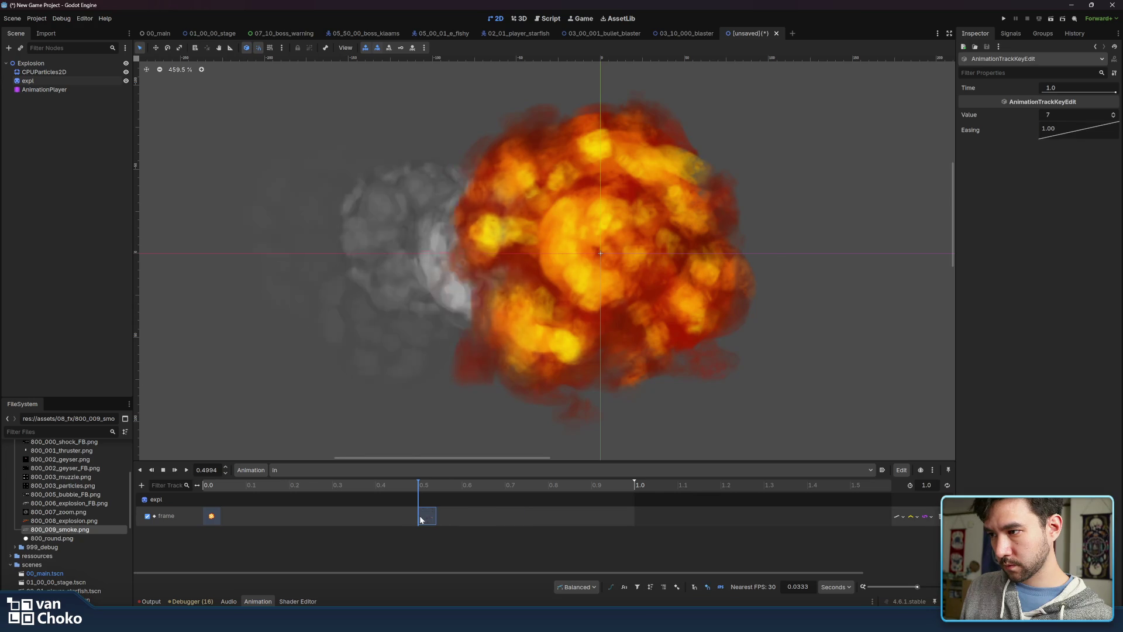
left_click_drag(424, 519, 416, 520)
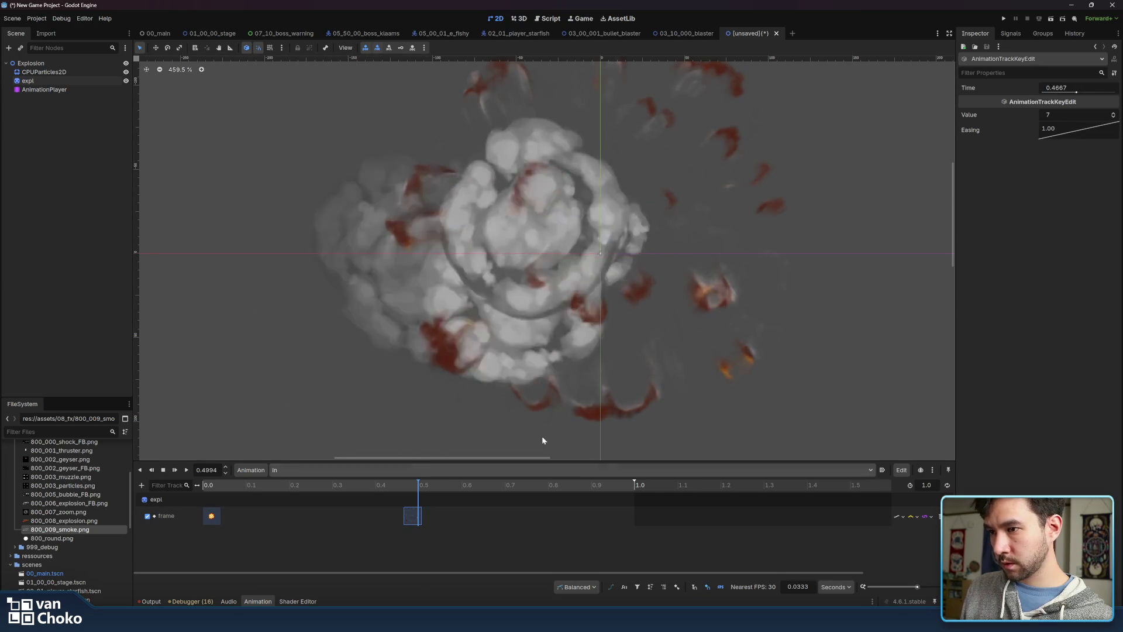
Shorten the animation length to 0.5 s and replay the faster explosion
left_click_drag(634, 483, 519, 484)
left_click_drag(449, 490, 424, 489)
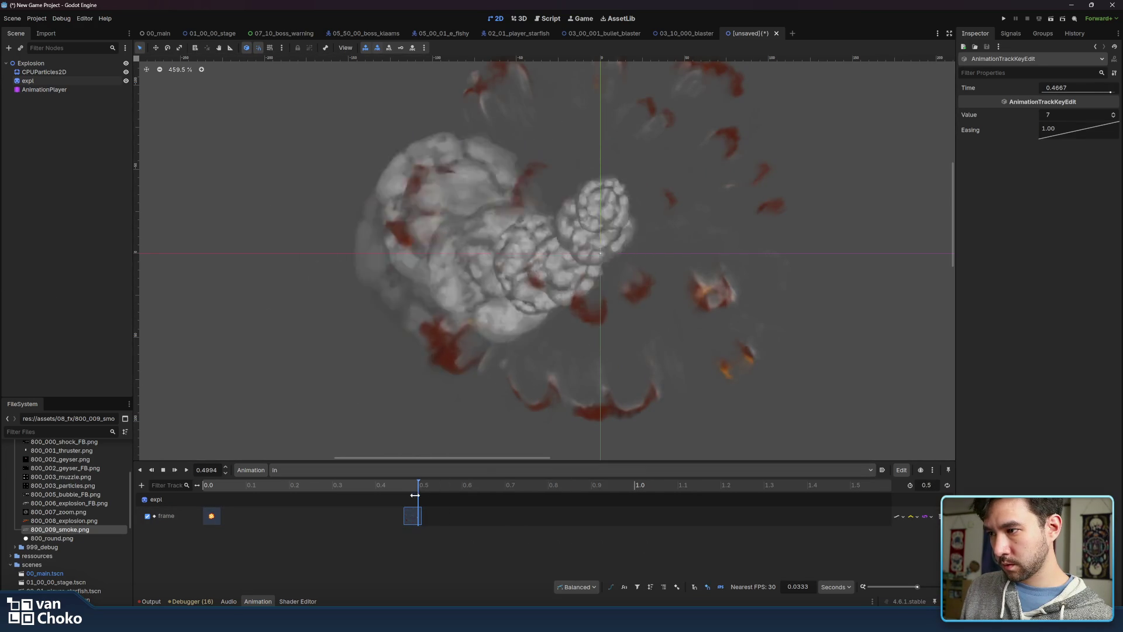
left_click(185, 472)
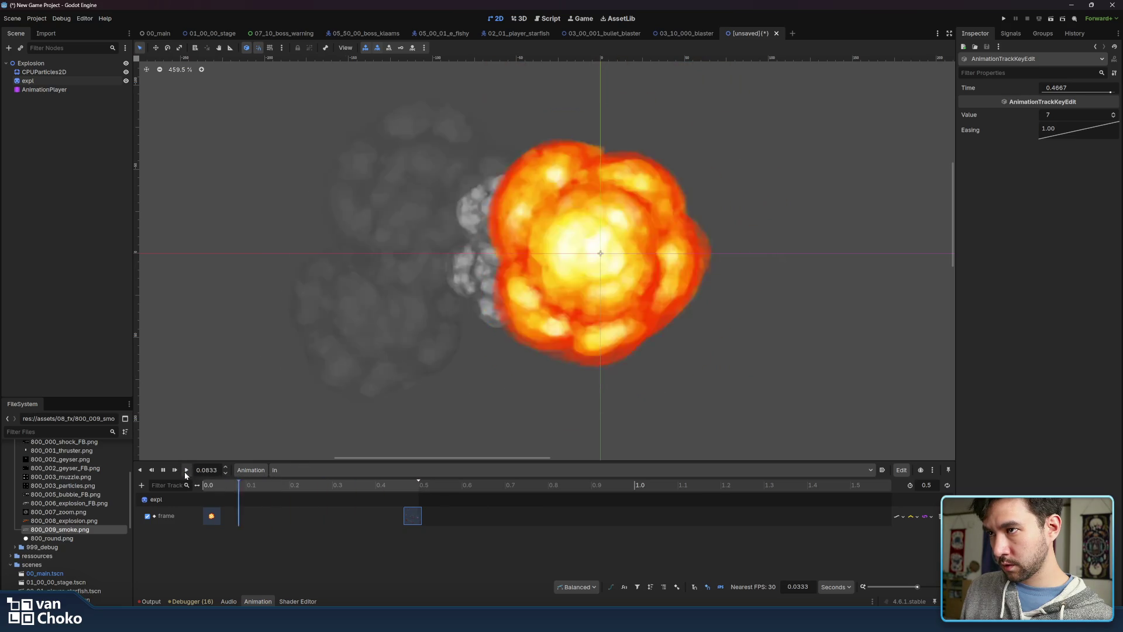
scroll(613, 252, "down", 10)
left_click(186, 470)
left_click(188, 471)
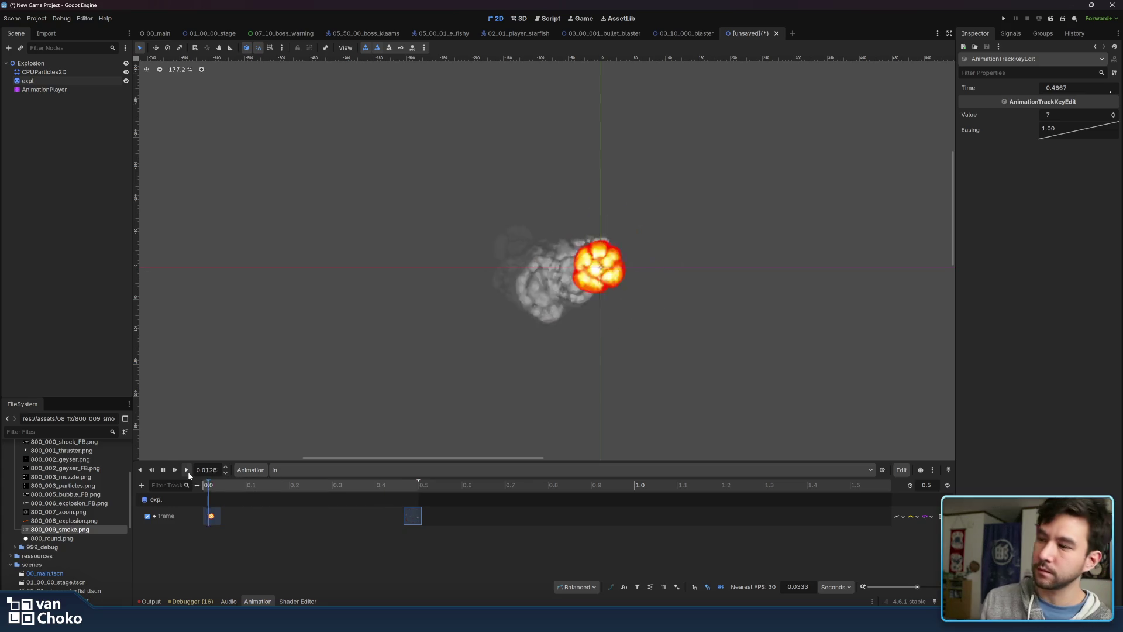
left_click(187, 471)
left_click(188, 471)
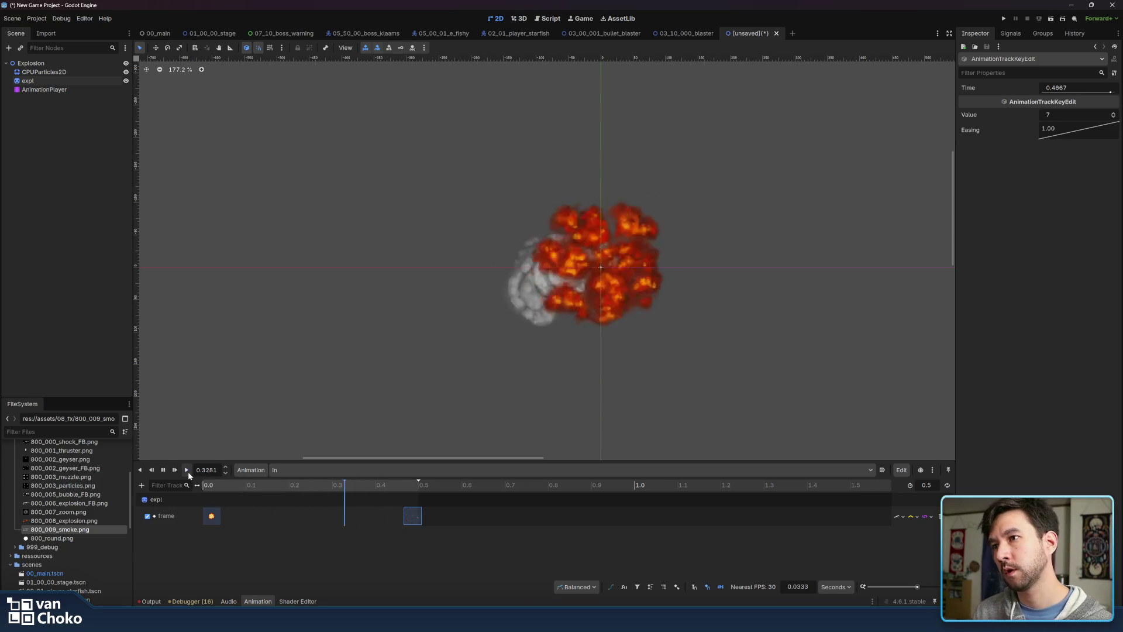
left_click(41, 79)
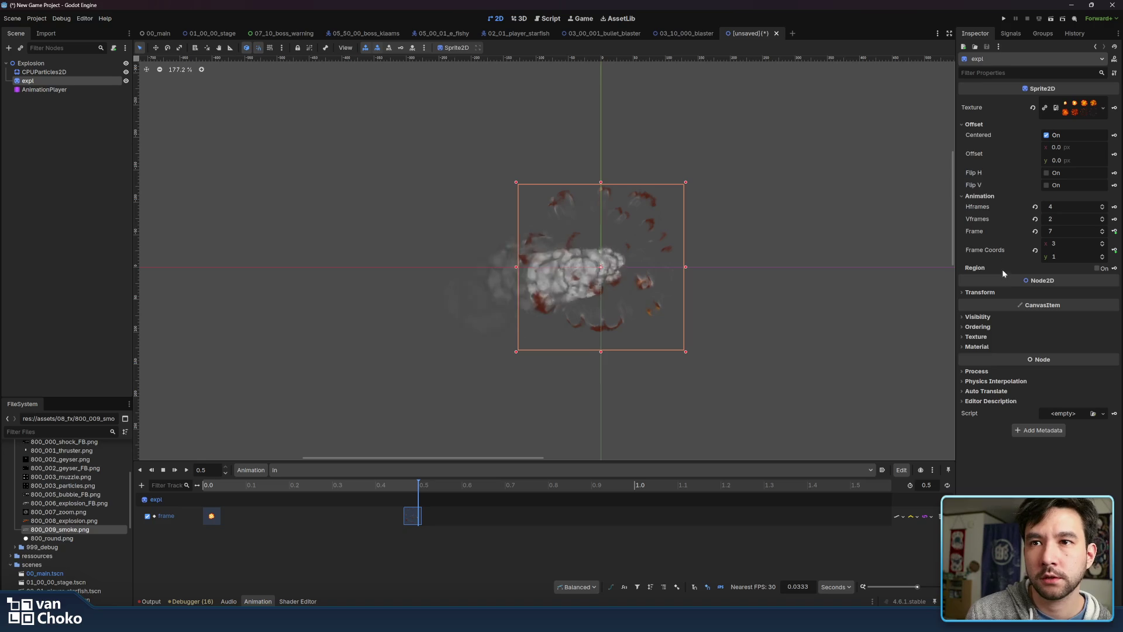
Create a Modulate track on expl with an opaque white key near 0.5 s
left_click(995, 292)
left_click(989, 392)
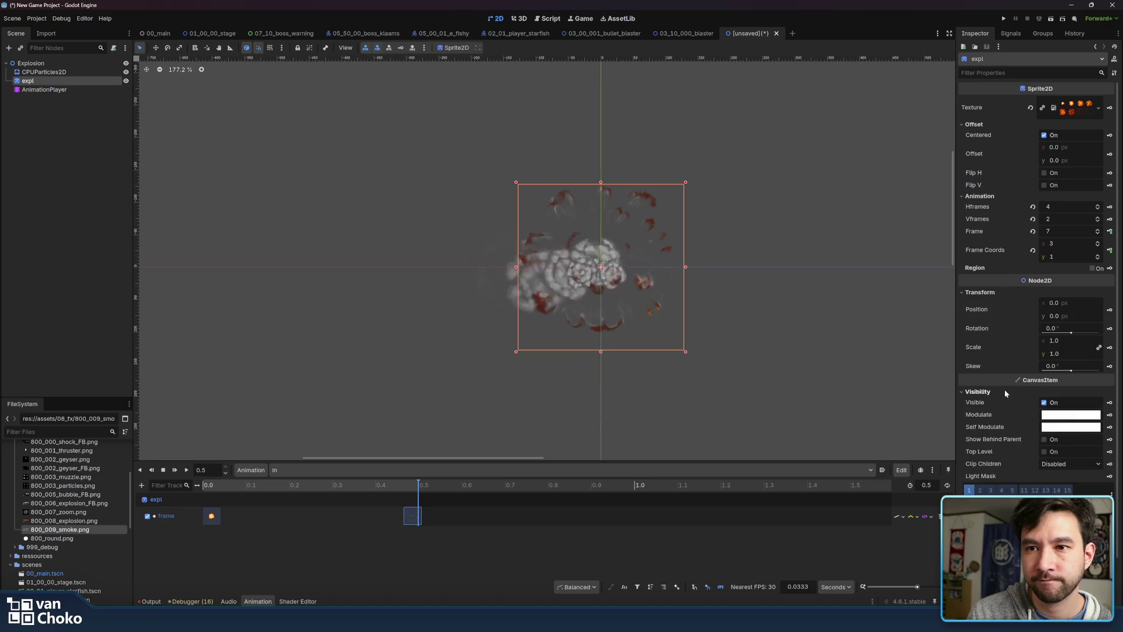
left_click(1109, 415)
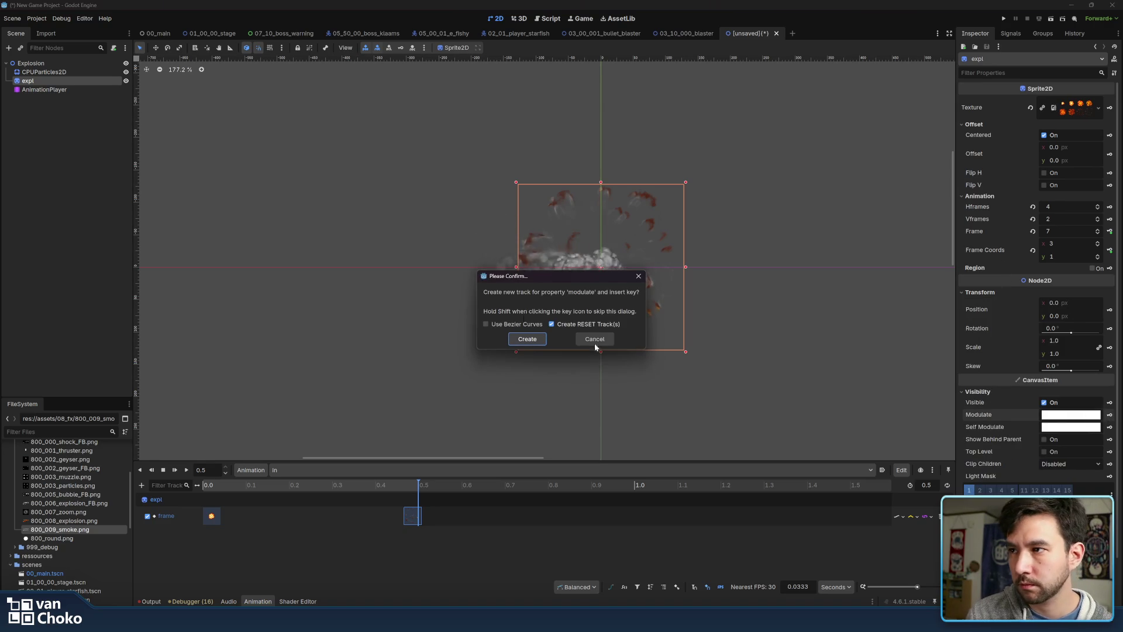
left_click(536, 339)
left_click_drag(425, 490, 410, 483)
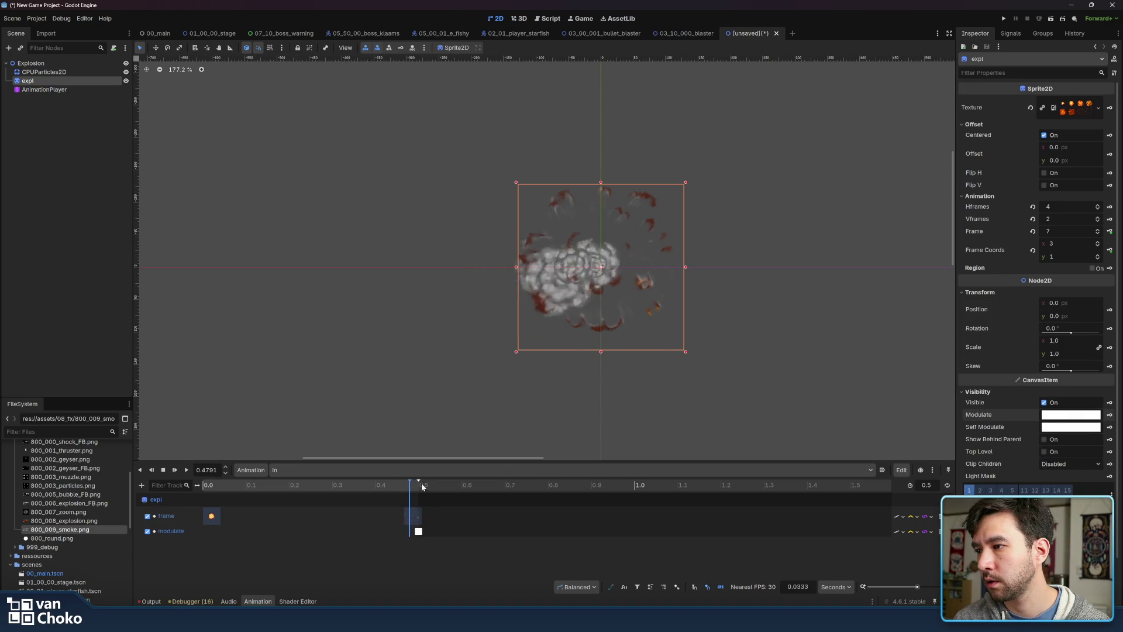
left_click(418, 531)
left_click_drag(417, 531, 412, 533)
Insert a second modulate key at 0.5333 s with transparent colour ffffff00
left_click(759, 252)
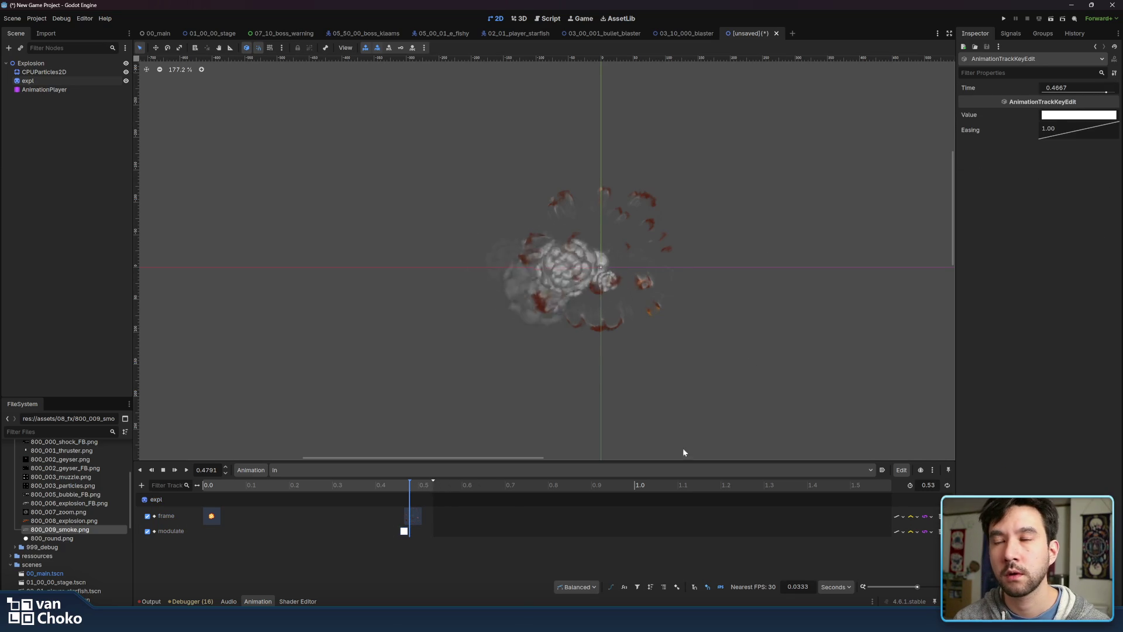
left_click(428, 483)
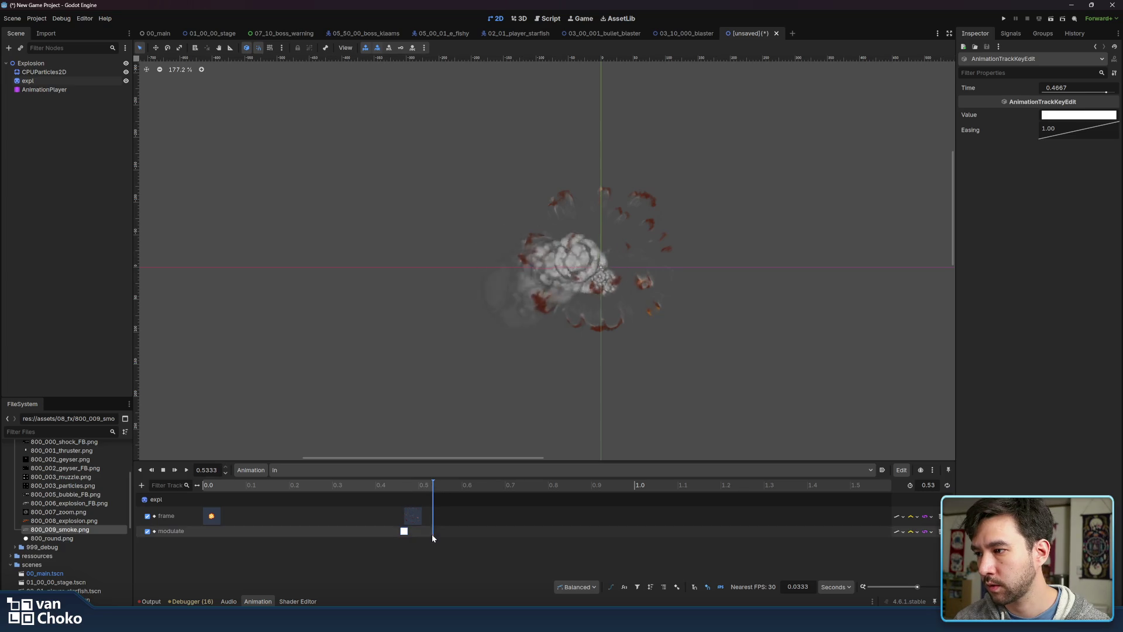
right_click(431, 534)
left_click(462, 542)
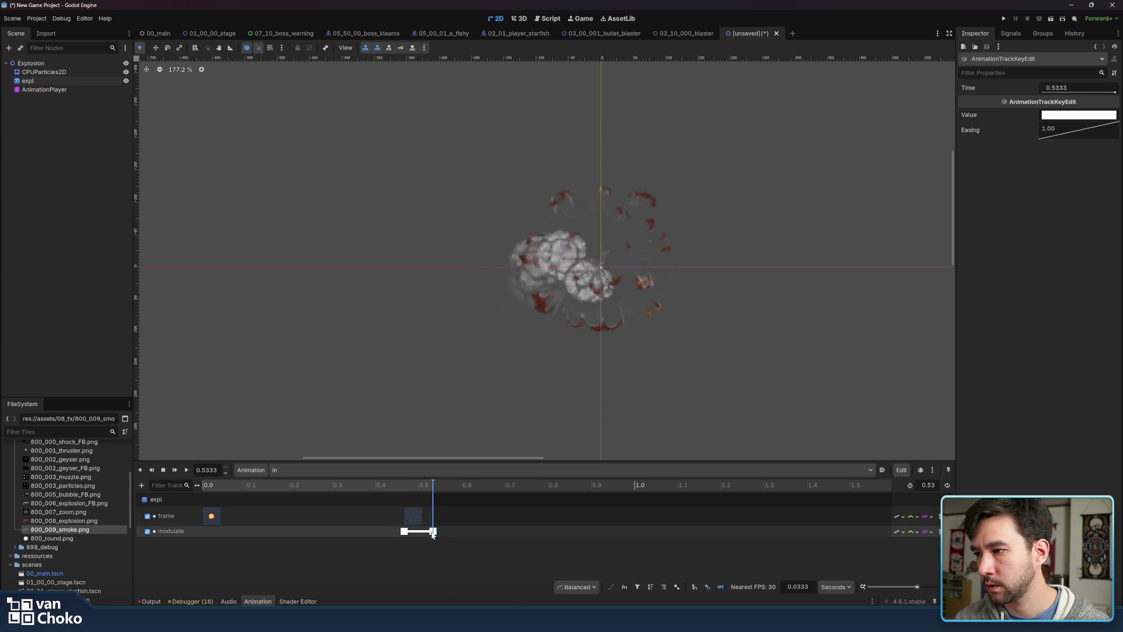
left_click(1072, 116)
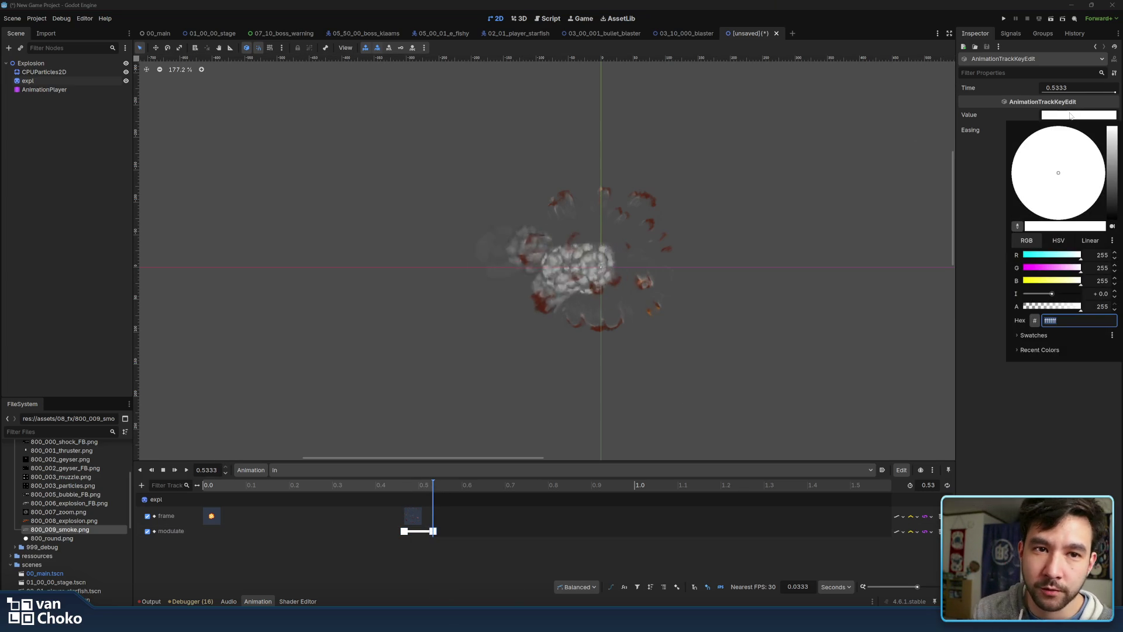
type("ffffff00")
key("Return")
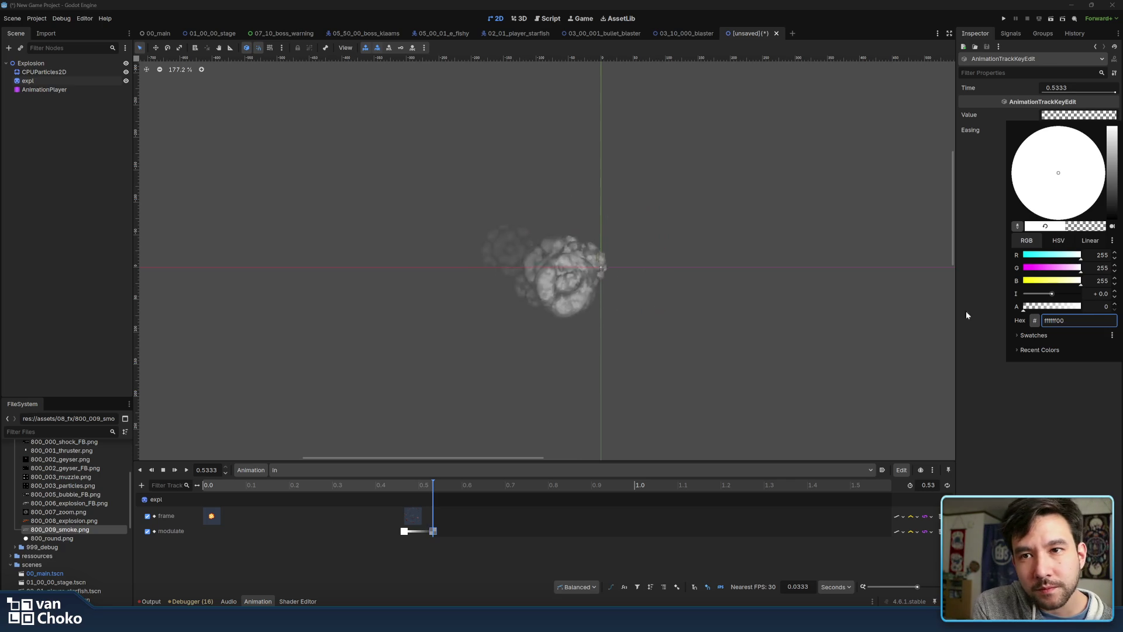
left_click(1056, 428)
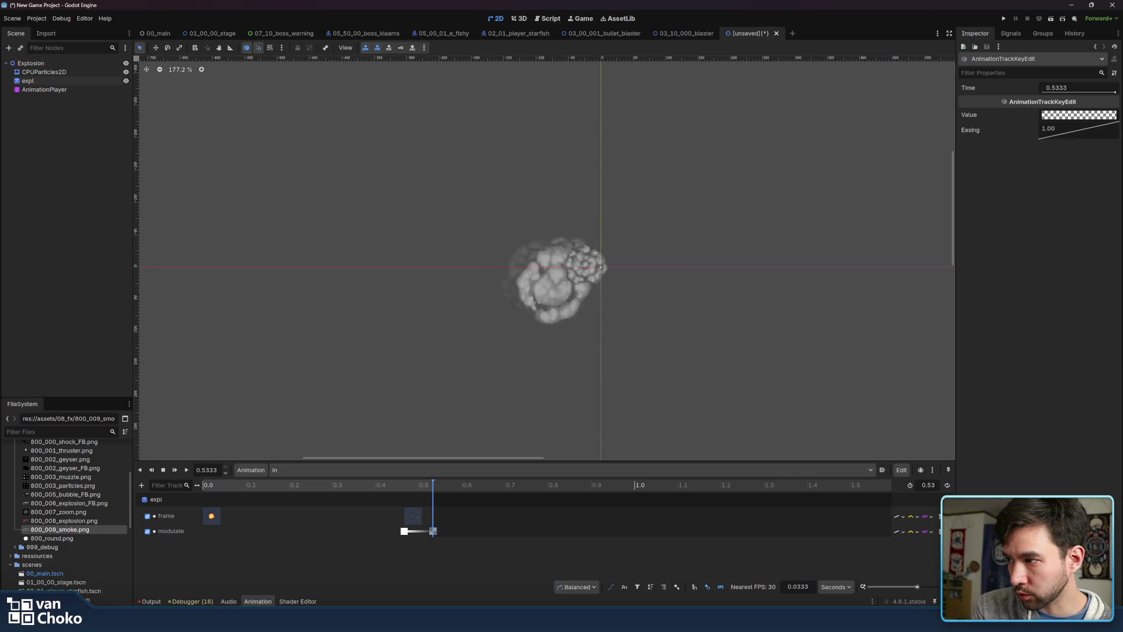
Move the opaque modulate key to 0.4333 s and replay to check the fade
left_click_drag(392, 534, 390, 533)
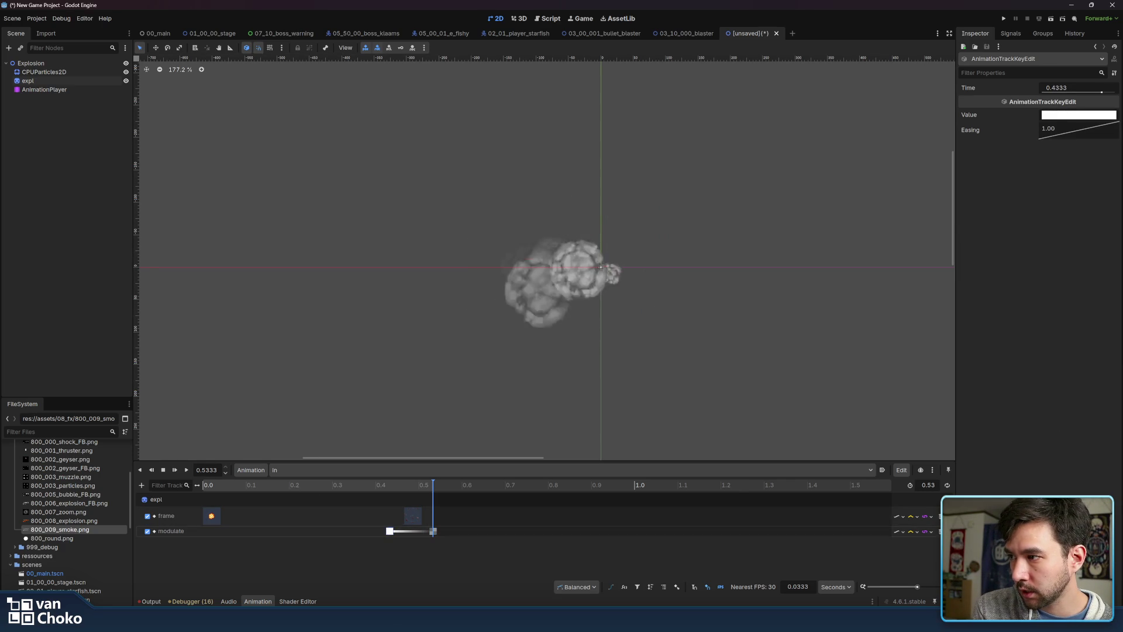
left_click(185, 471)
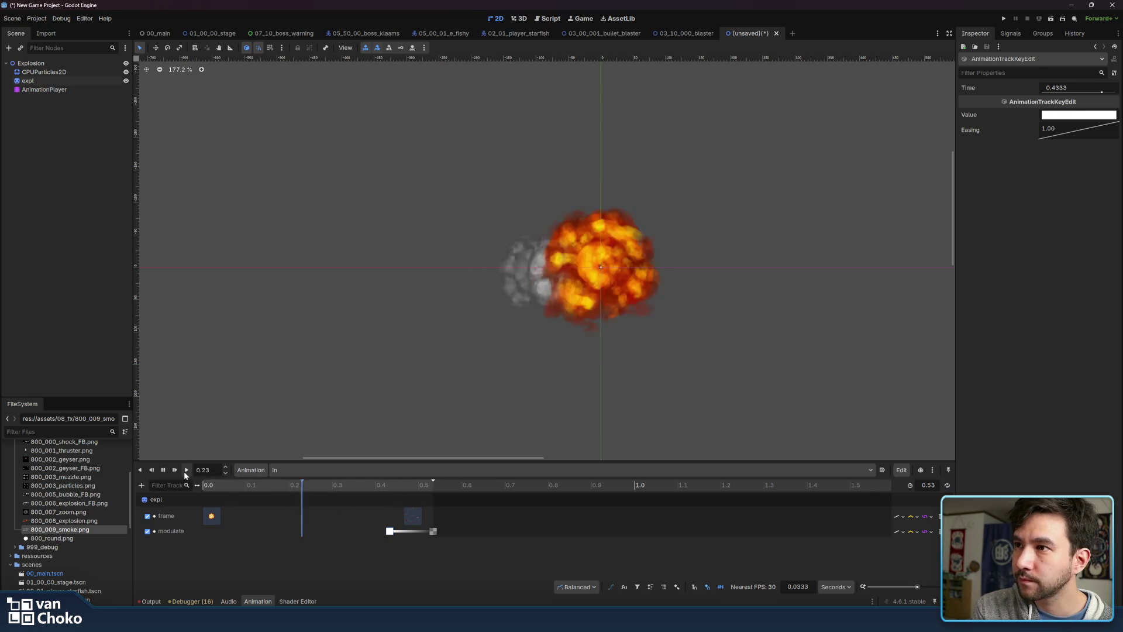
left_click(185, 471)
left_click(185, 471)
left_click(185, 471)
left_click(38, 72)
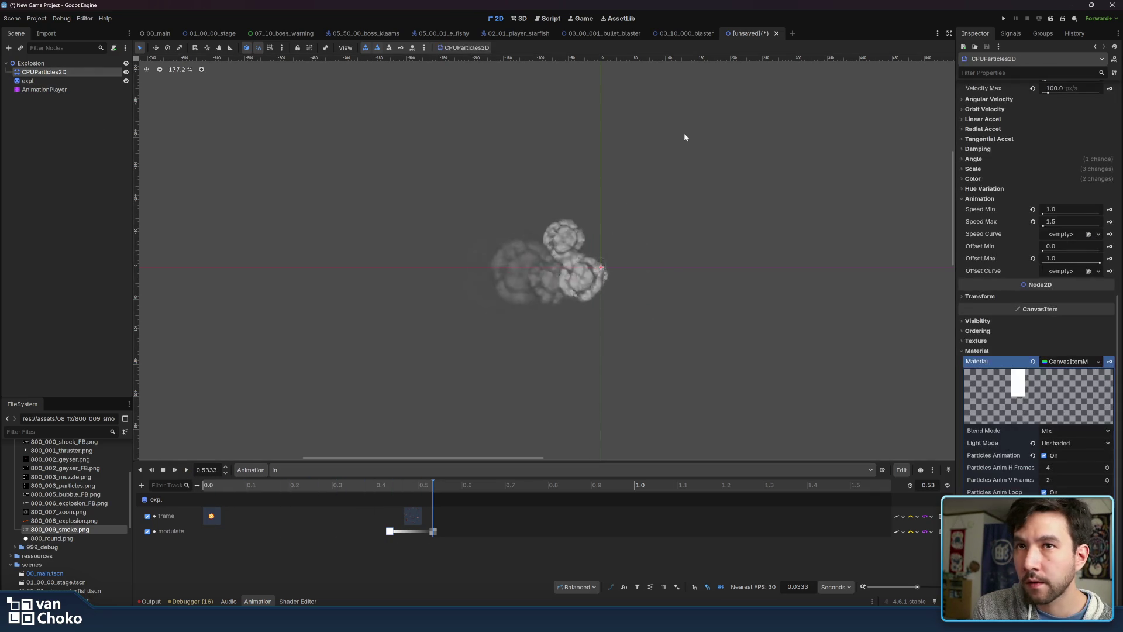
Key the CPUParticles2D Emitting property in a new track at 0.0 s
scroll(991, 304, "up", 10)
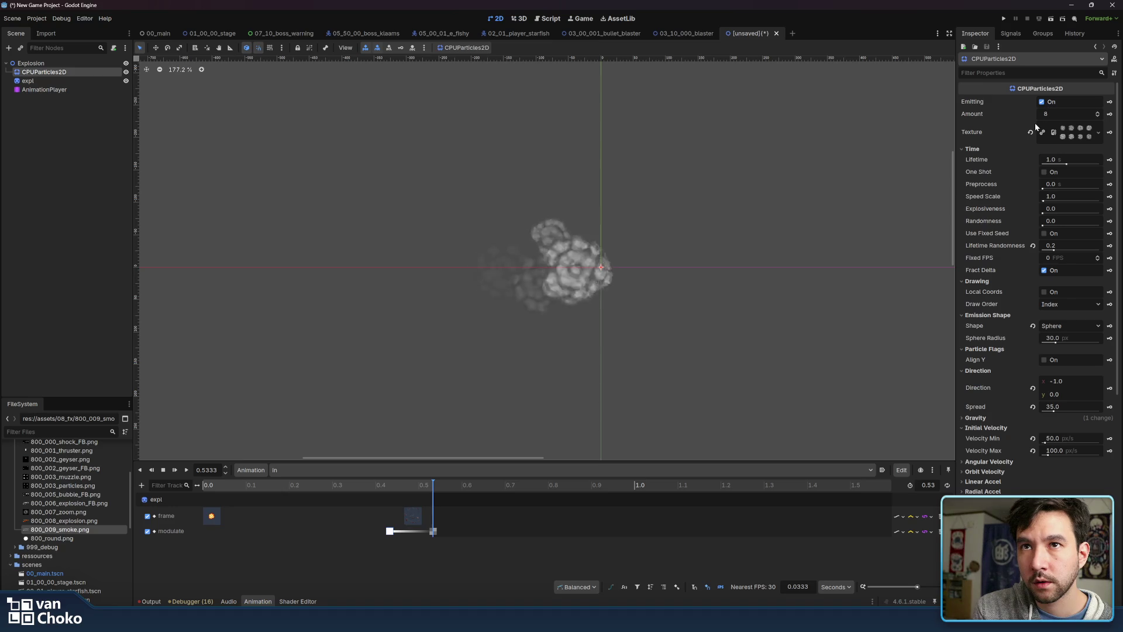
left_click(1042, 102)
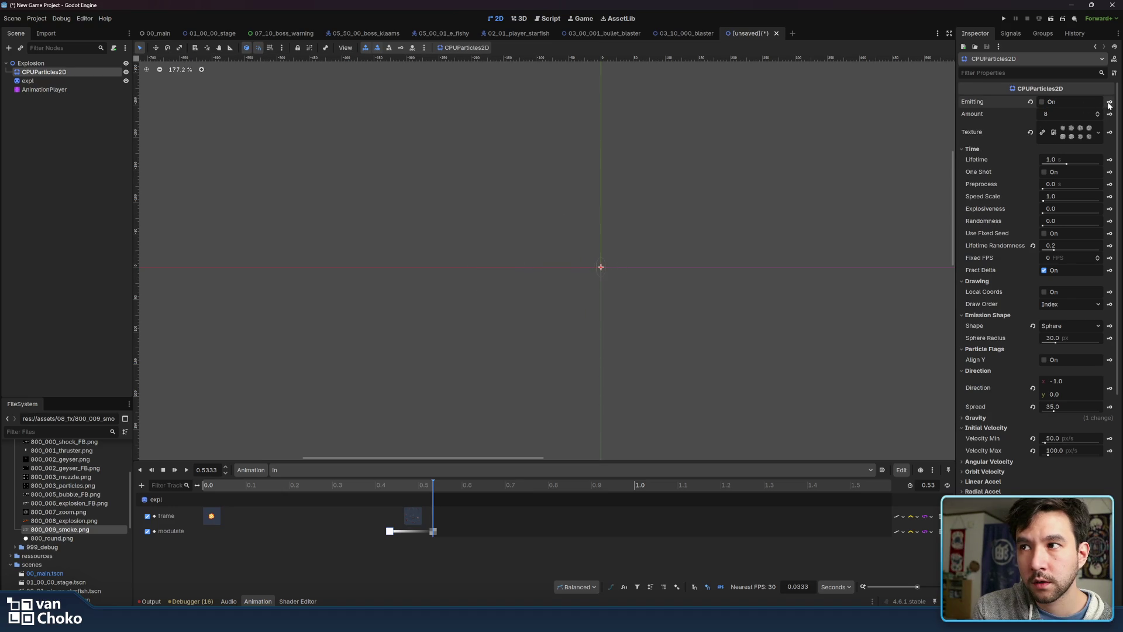
left_click(1109, 102)
left_click(527, 340)
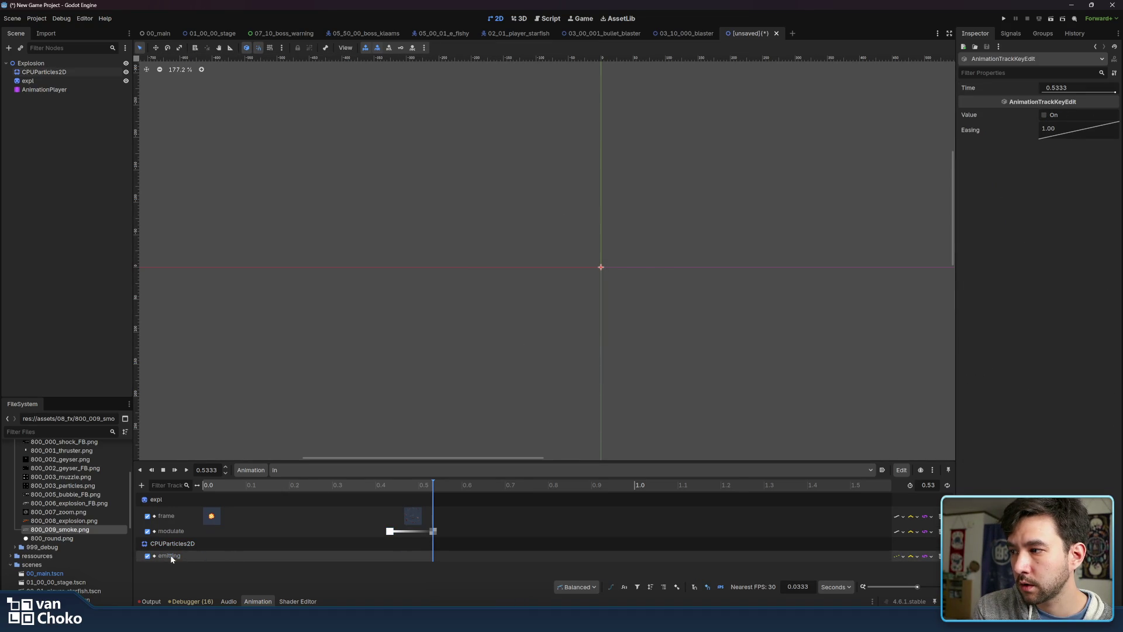
left_click(203, 560)
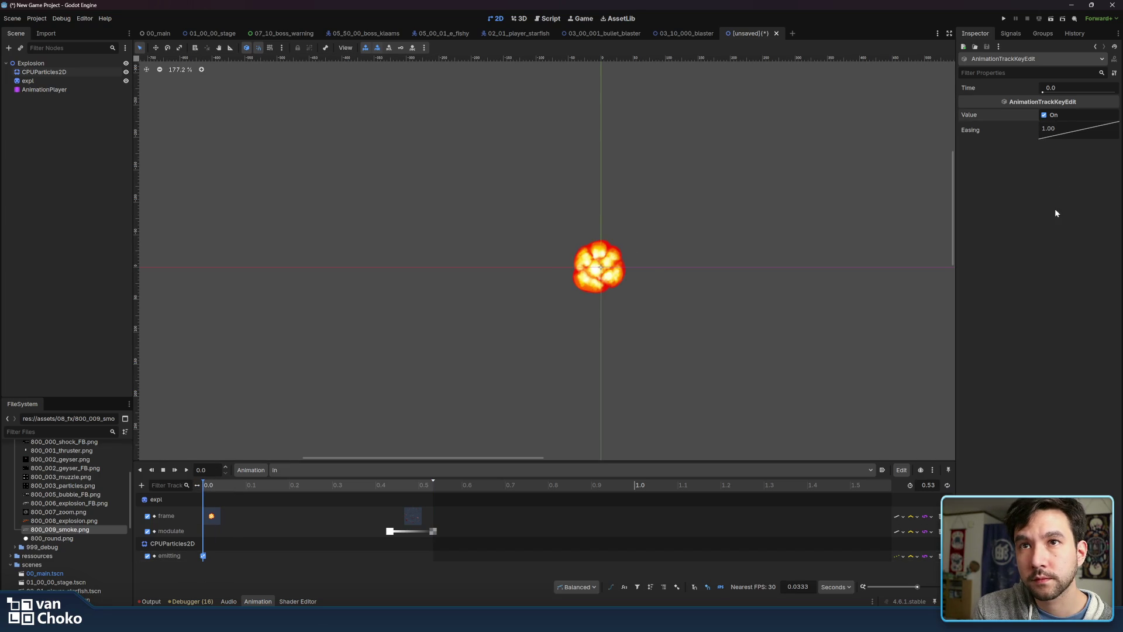
Play the in animation, compare it with RESET, then switch back to in
left_click(187, 469)
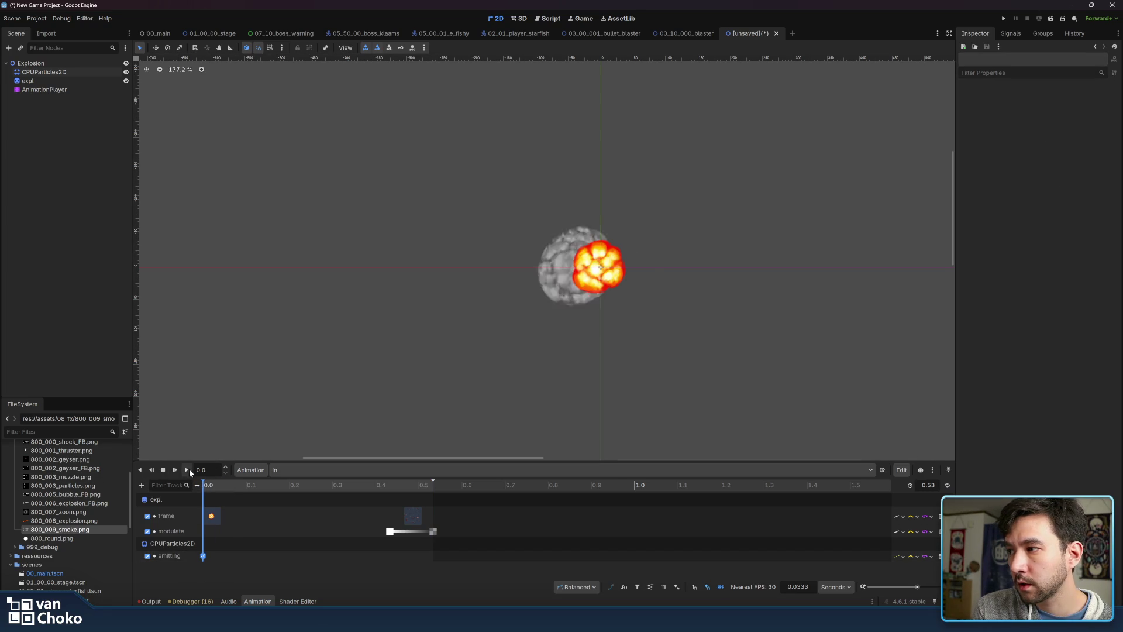
left_click(515, 471)
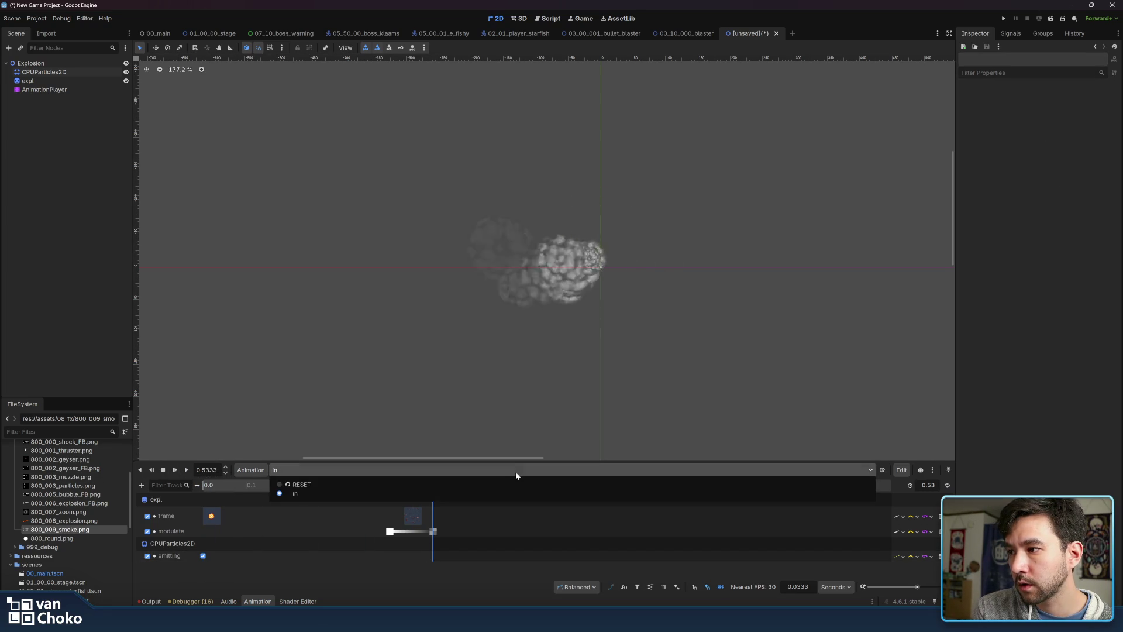
left_click(507, 484)
left_click(203, 556)
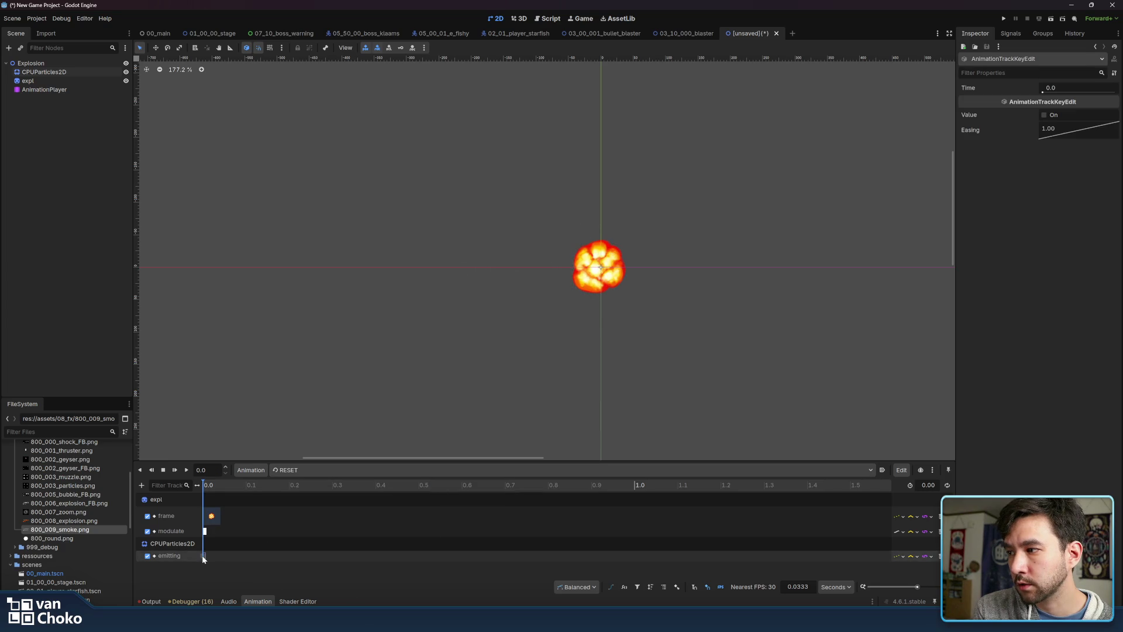
left_click(326, 468)
left_click(321, 494)
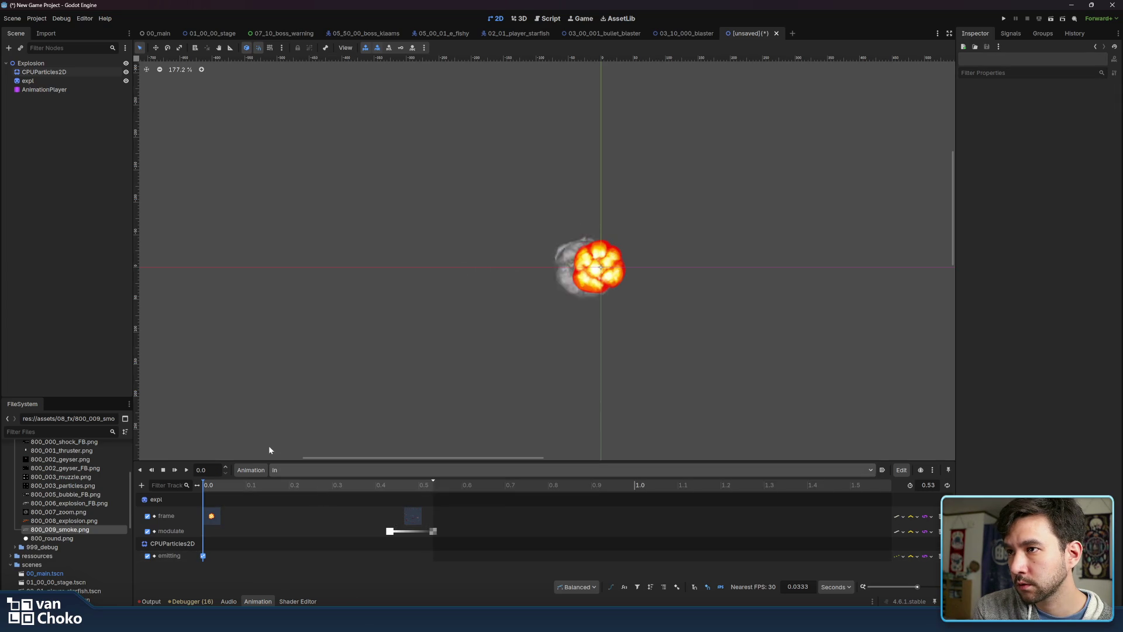
left_click(28, 81)
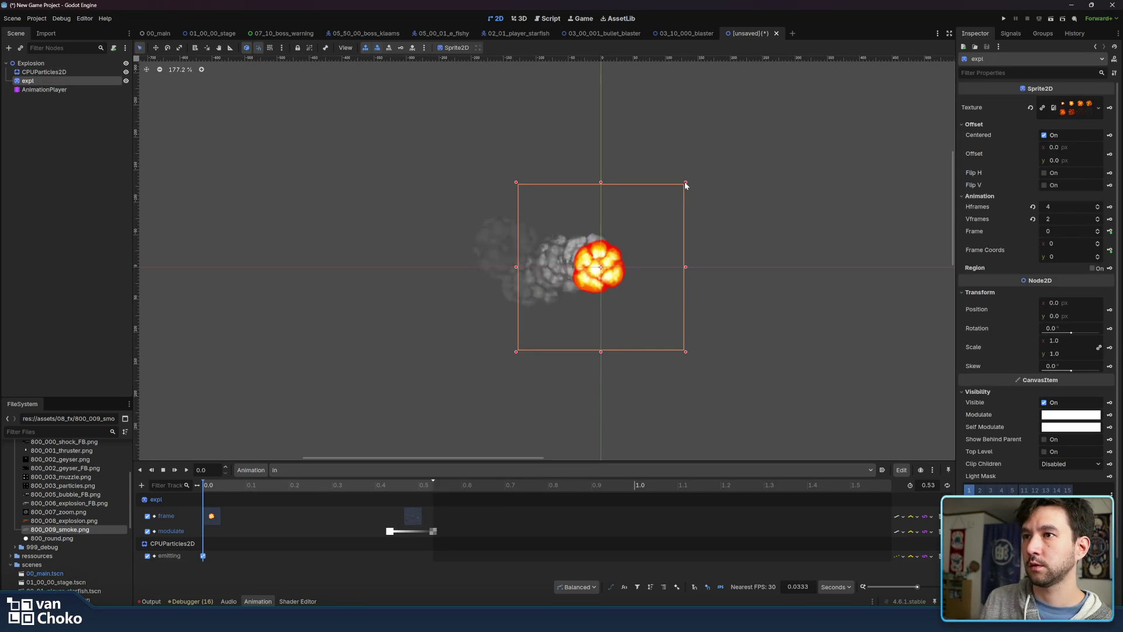
Scale the expl sprite down to about 0.633 and replay the explosion several times
mouse_move(686, 183)
left_mouse_down()
mouse_move(641, 207)
mouse_move(657, 211)
mouse_move(655, 226)
left_mouse_up()
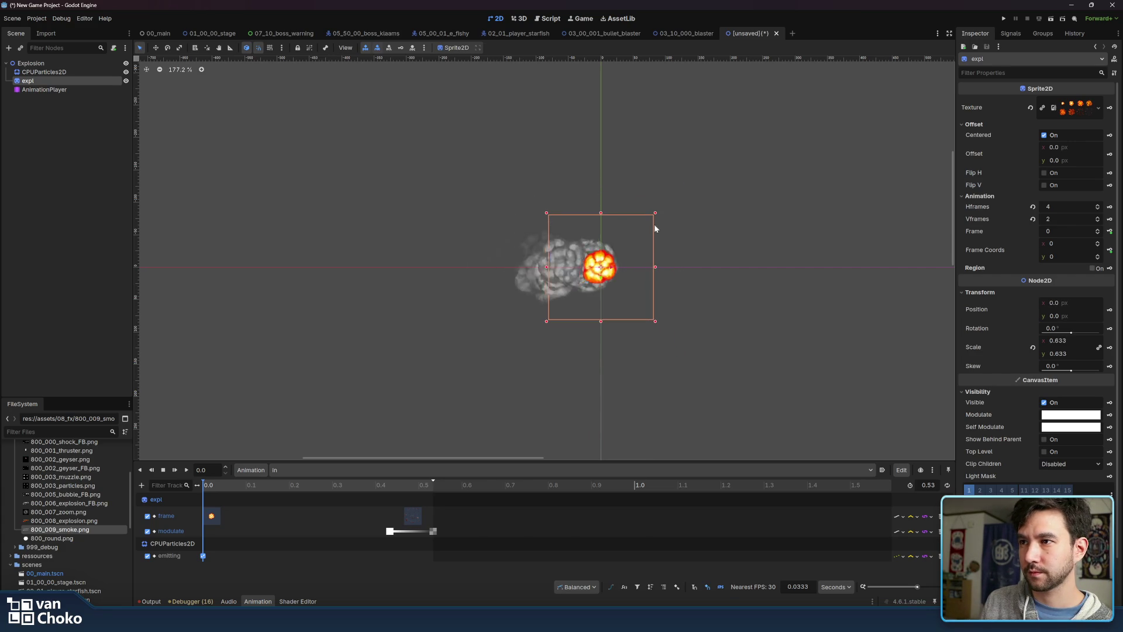
left_click(786, 360)
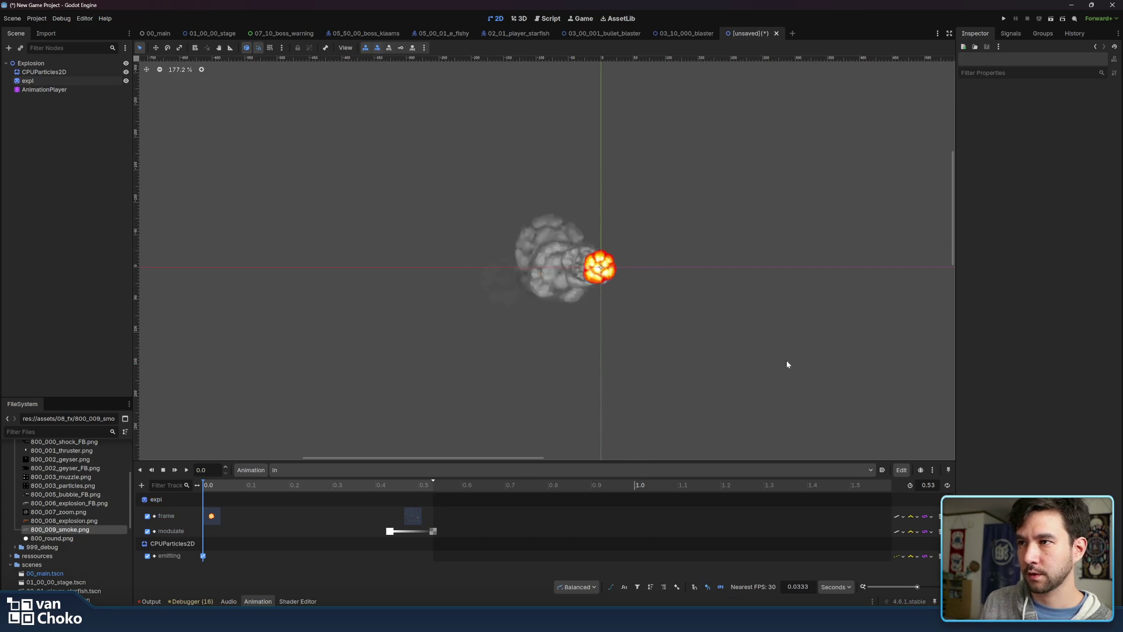
left_click(188, 469)
left_click(188, 469)
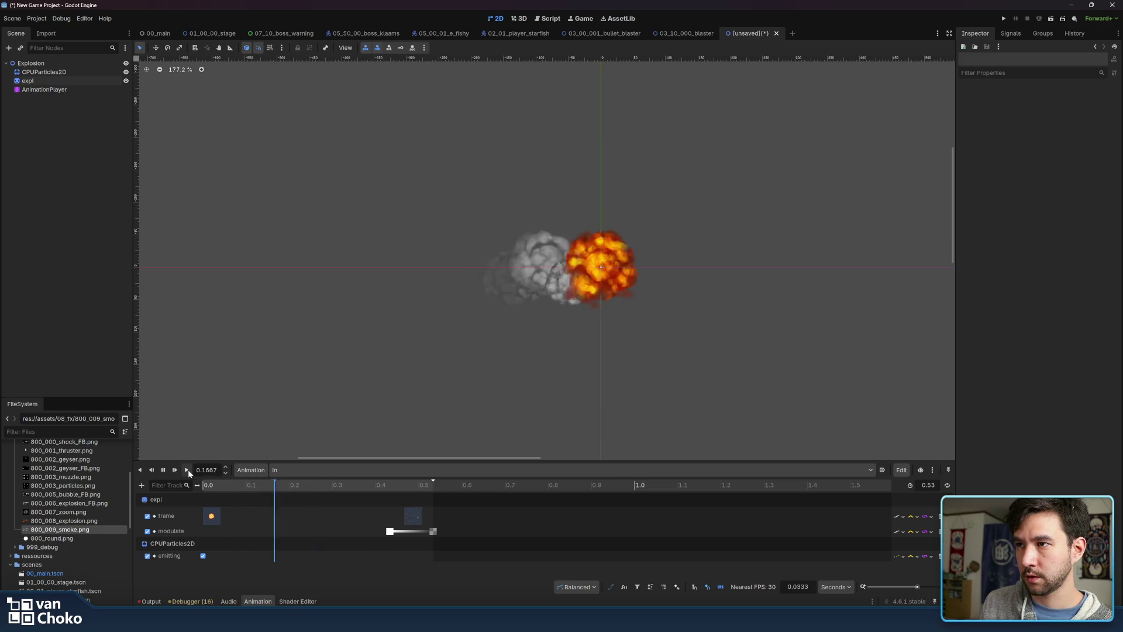
left_click(188, 470)
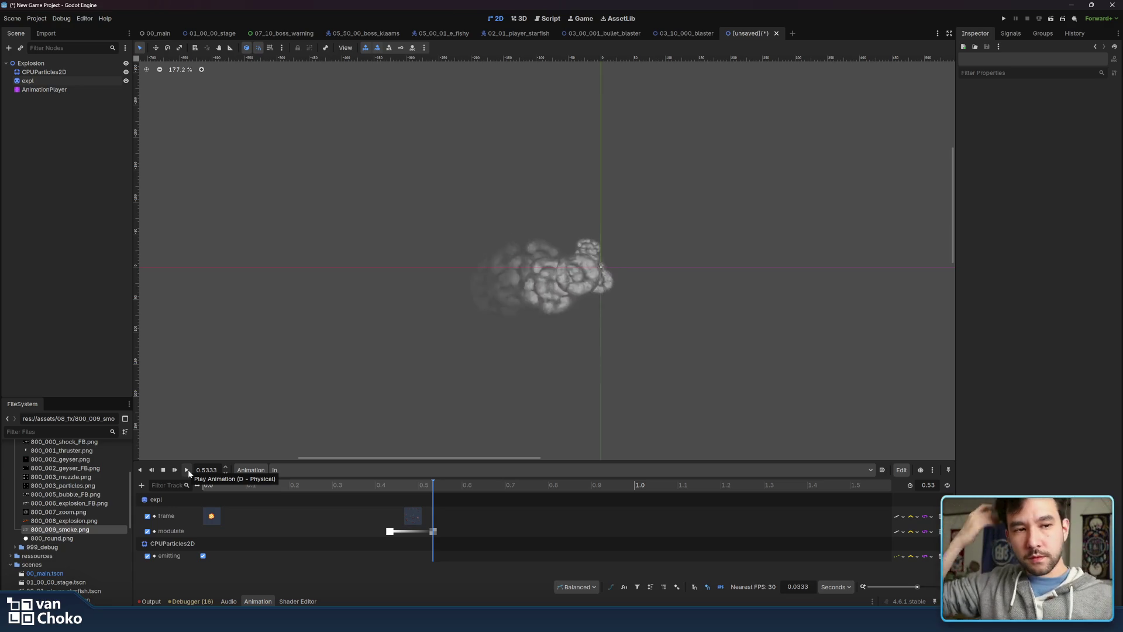
scroll(475, 449, "down", 2)
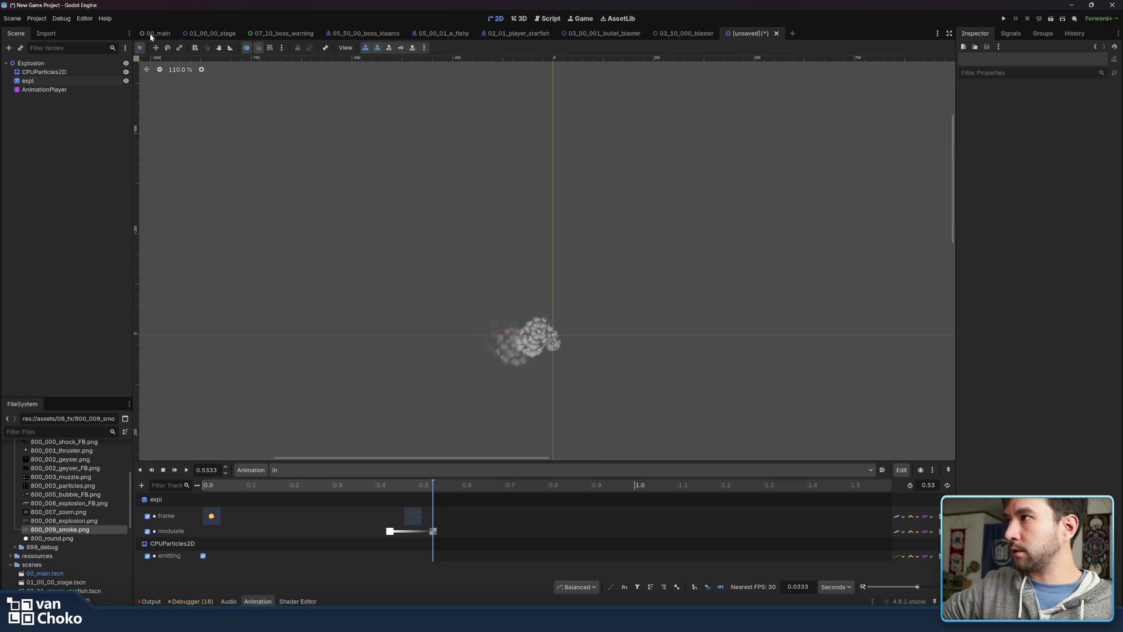
scroll(396, 319, "down", 2)
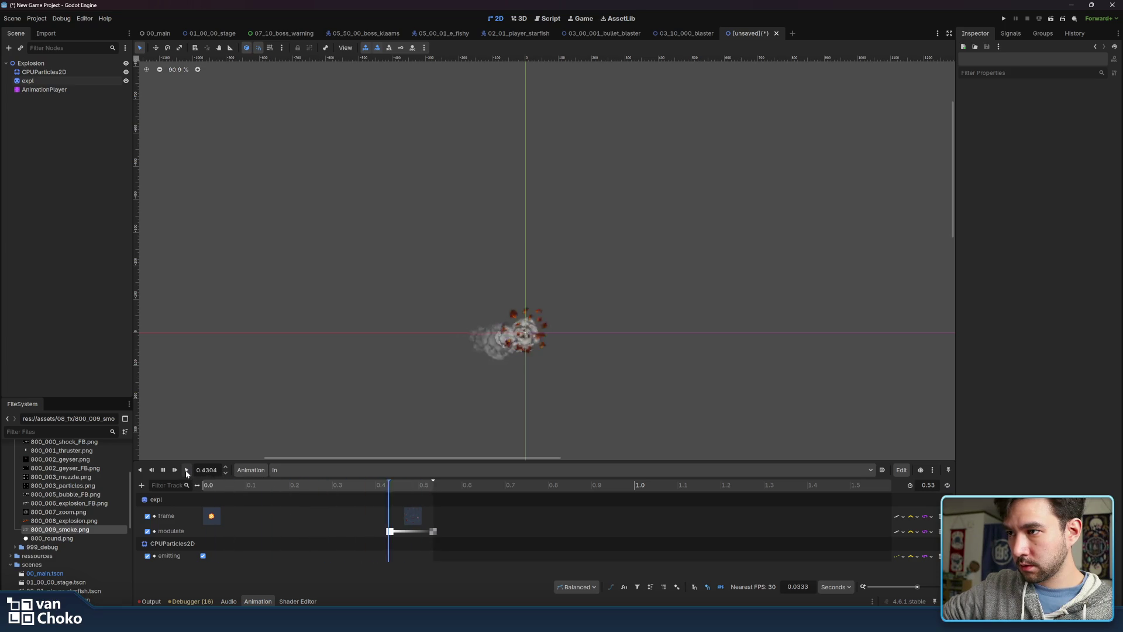
left_click(187, 471)
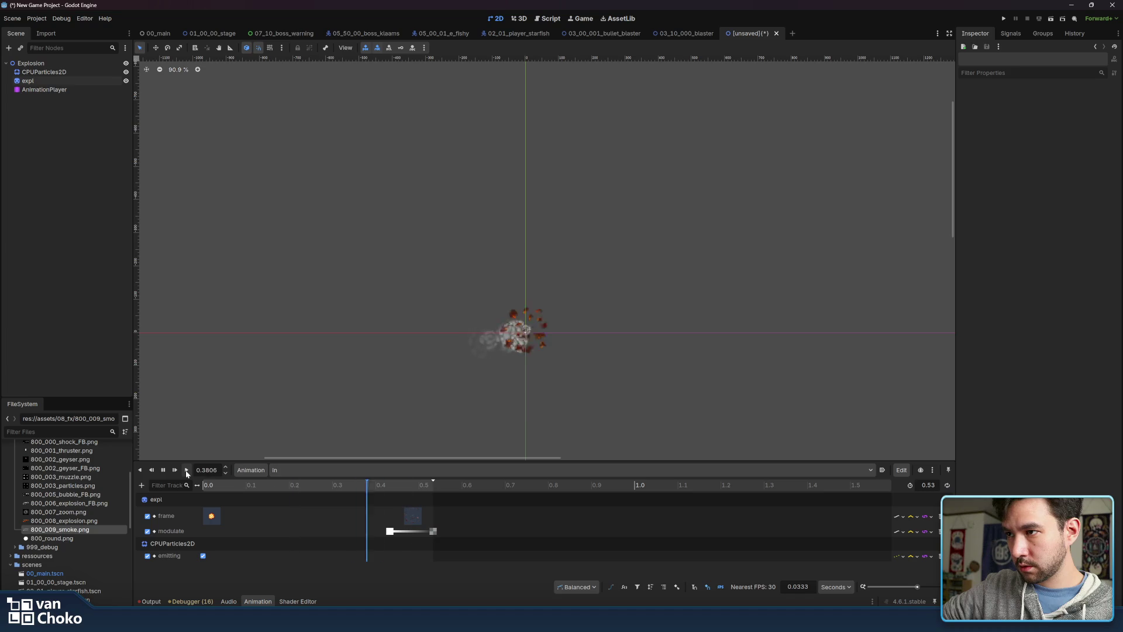
left_click(187, 471)
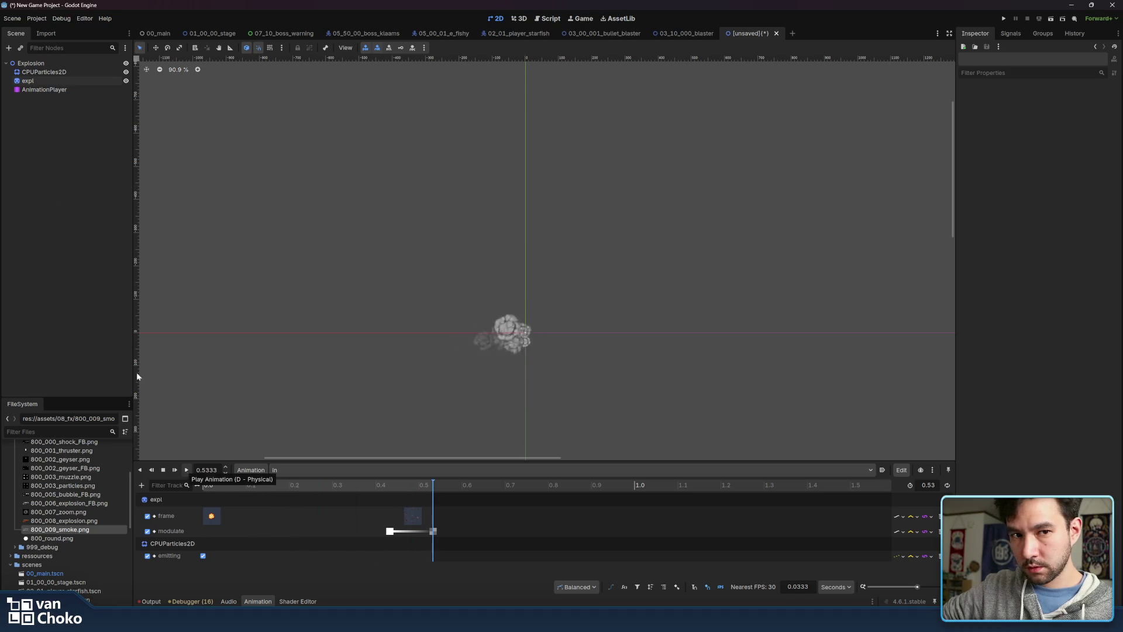
Add a Sprite2D child under the Explosion root with Ctrl+A and rename it zoom
left_click(65, 60)
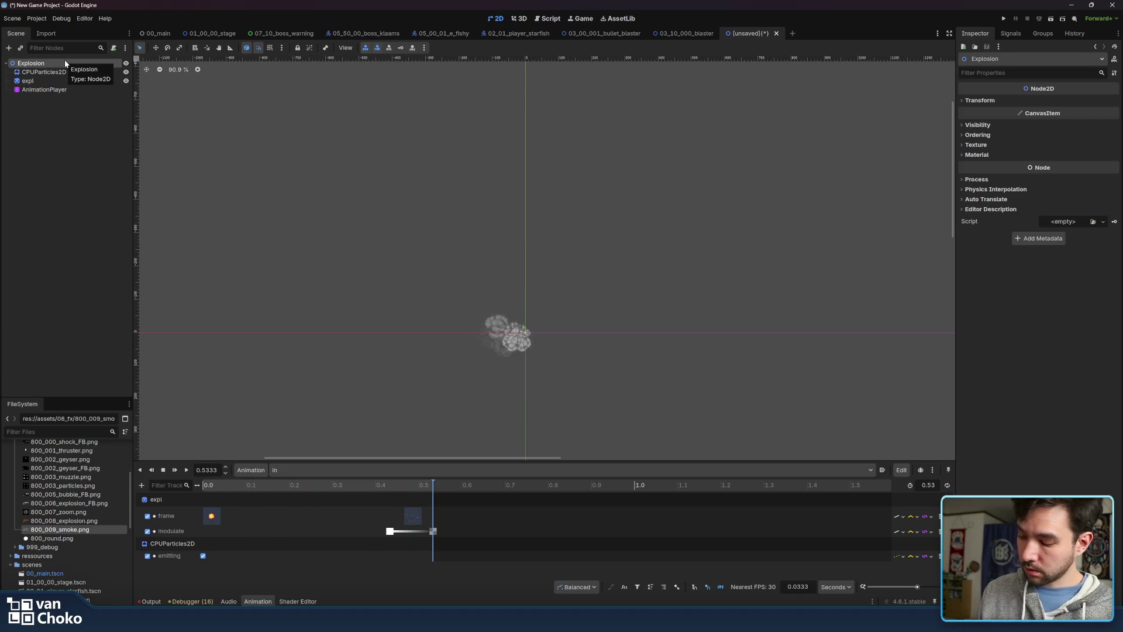
key("ctrl+a")
type("a")
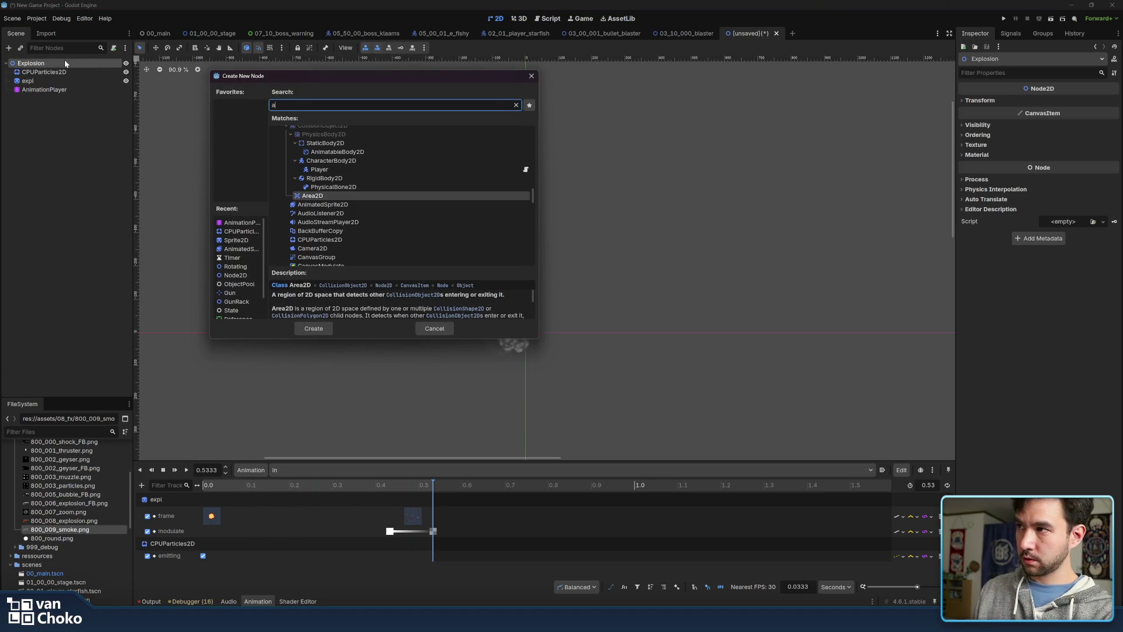
key("BackSpace")
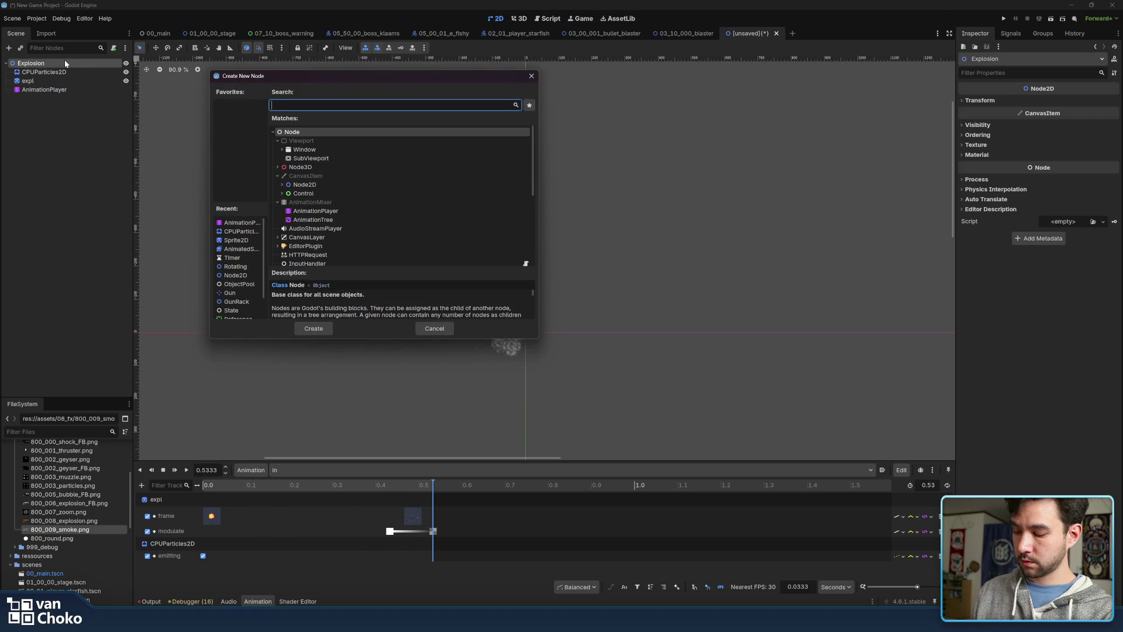
type("sprite")
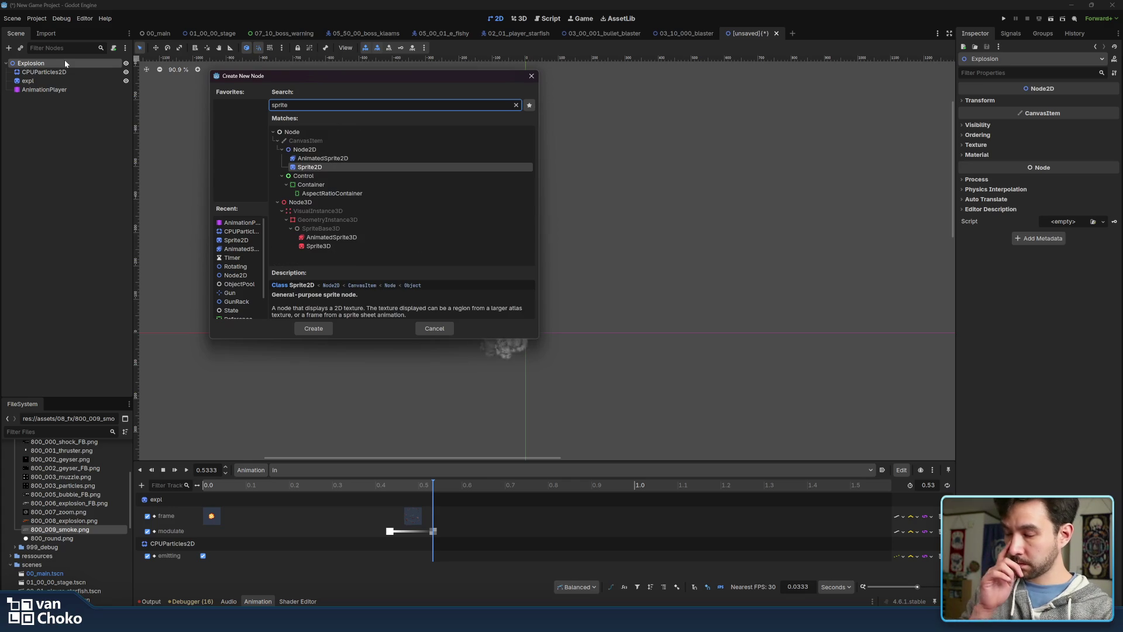
key("Return")
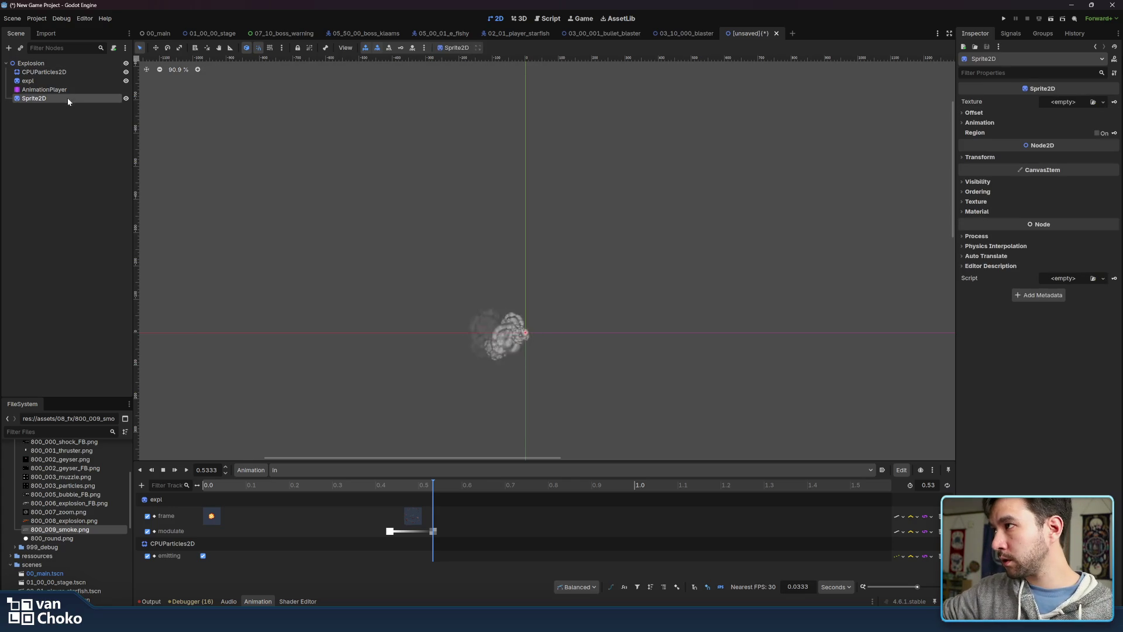
double_click(68, 98)
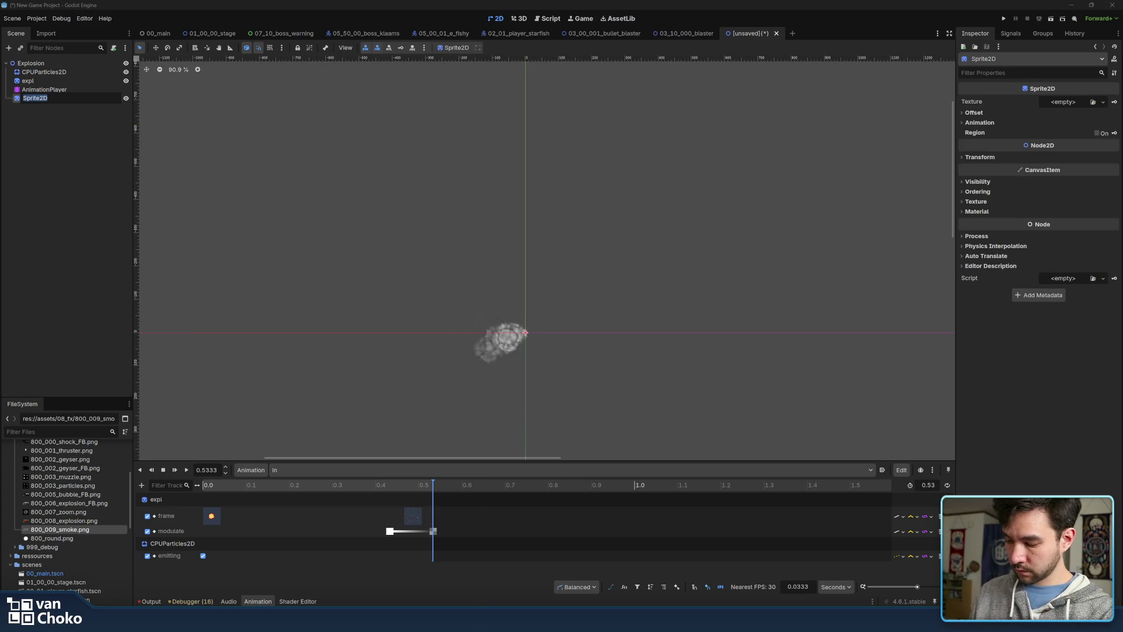
type("zoom]")
double_click(66, 98)
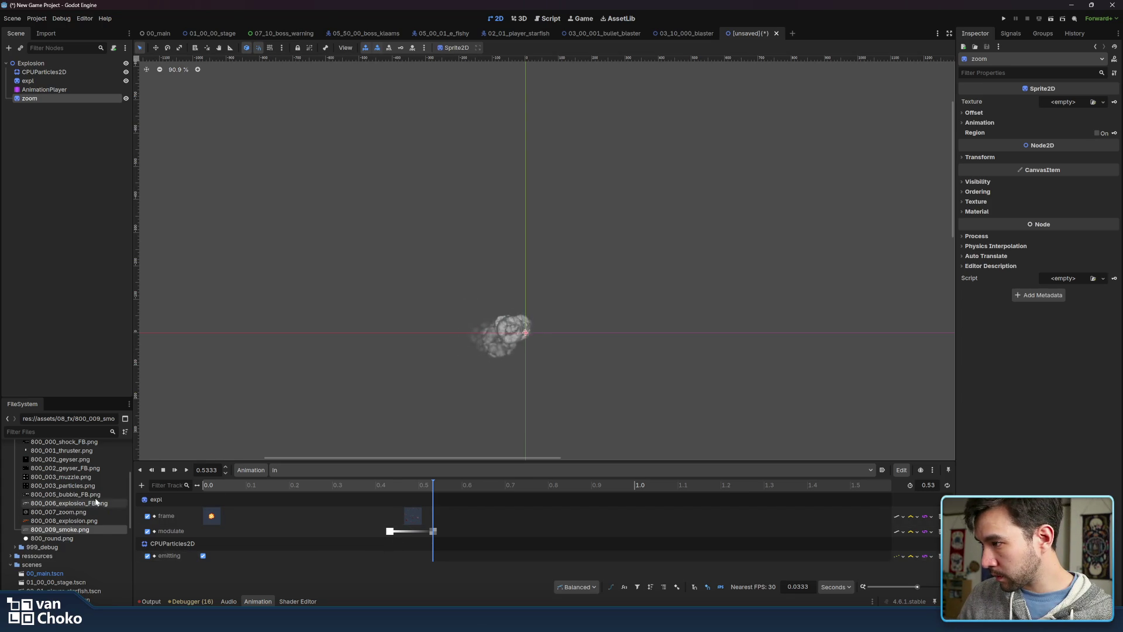
scroll(89, 502, "up", 2)
left_click(68, 508)
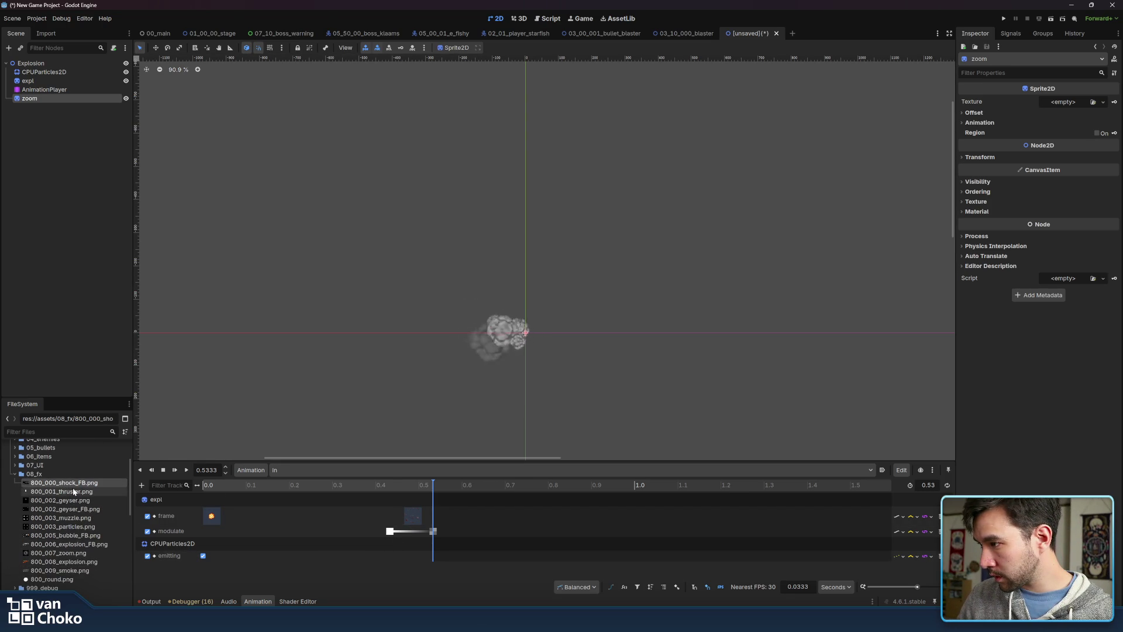
Assign 800_007_zoom.png as the zoom sprite's texture
left_click(68, 544)
left_click(69, 554)
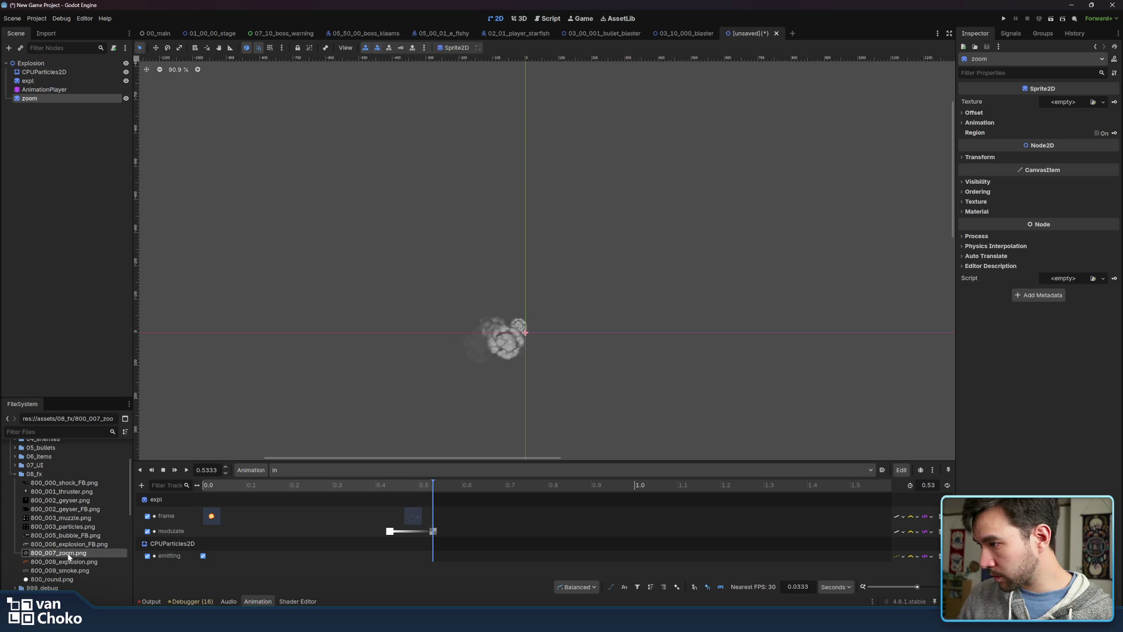
mouse_move(110, 489)
left_mouse_down()
mouse_move(947, 113)
mouse_move(1059, 106)
left_mouse_up()
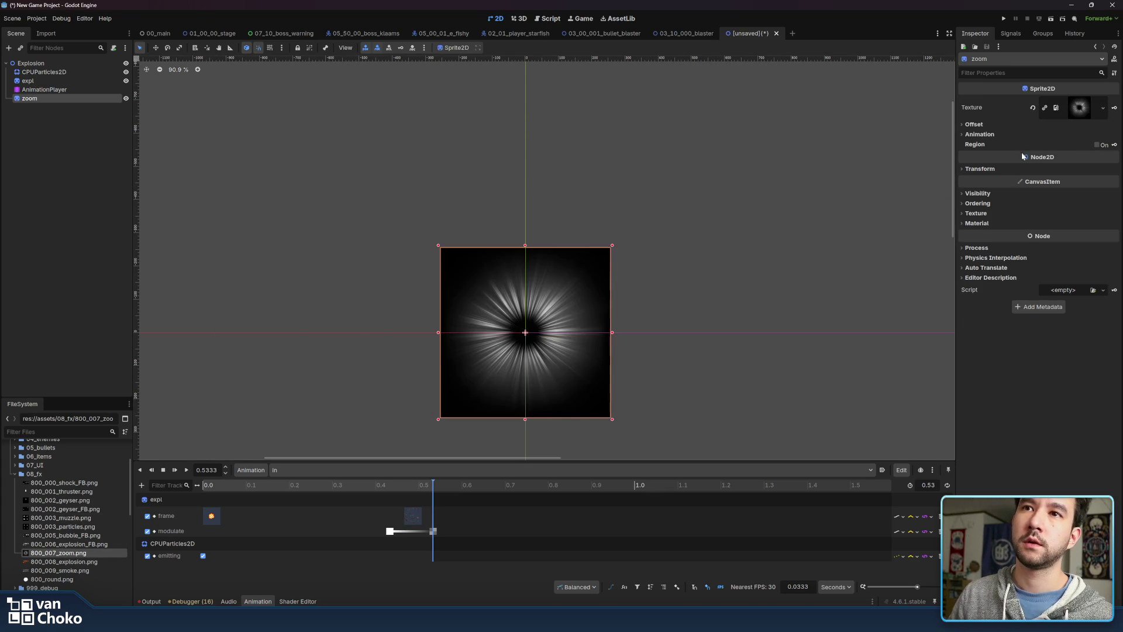
Give the zoom sprite a new CanvasItemMaterial with Blend Mode set to Add
left_click(998, 258)
left_click(998, 258)
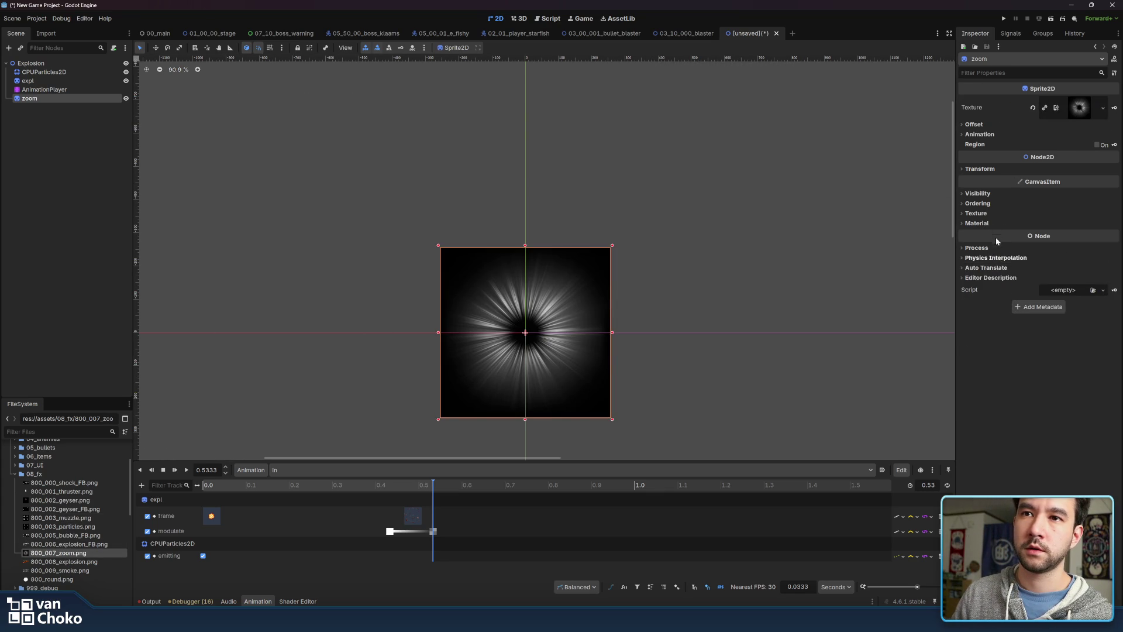
left_click(995, 223)
left_click(1069, 233)
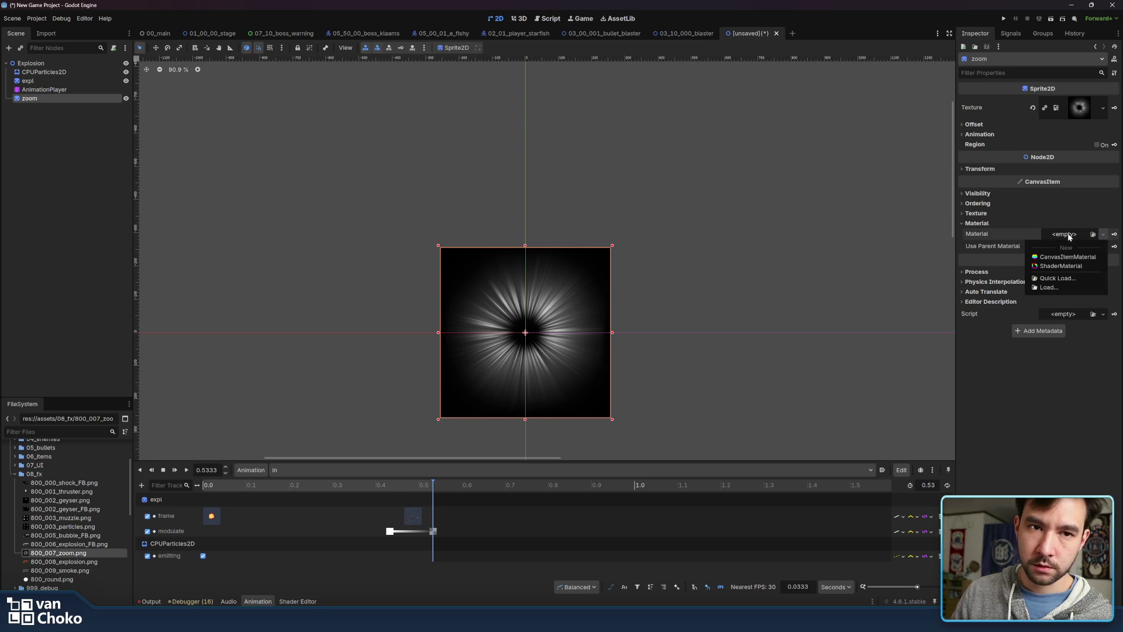
left_click(1061, 257)
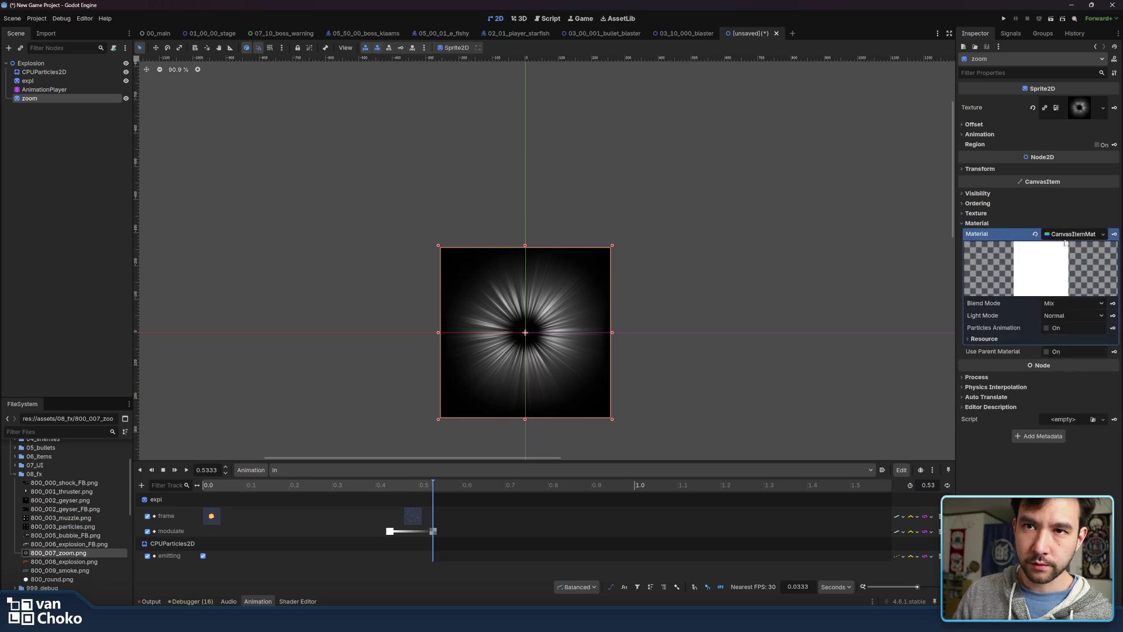
left_click(1061, 303)
left_click(1062, 327)
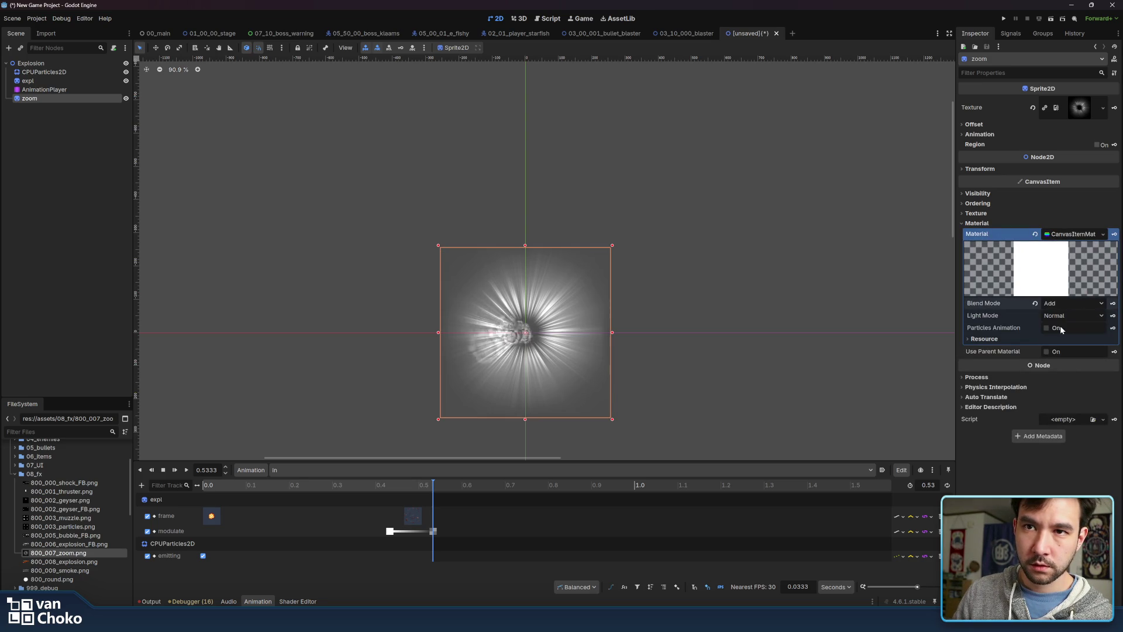
scroll(791, 286, "right", 2)
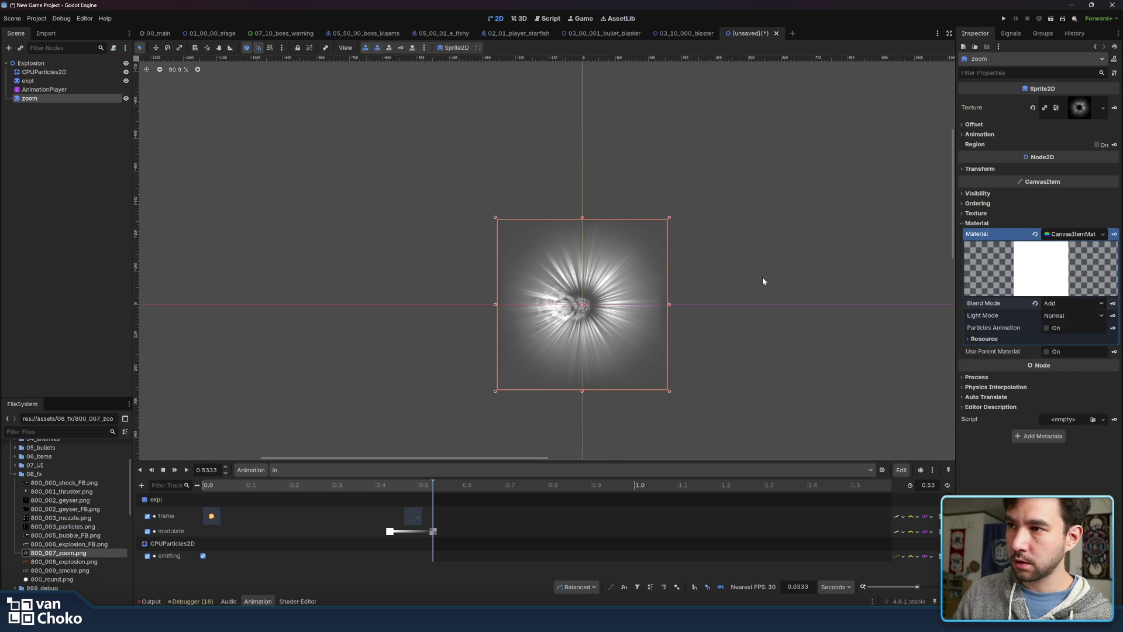
left_click_drag(312, 485, 176, 485)
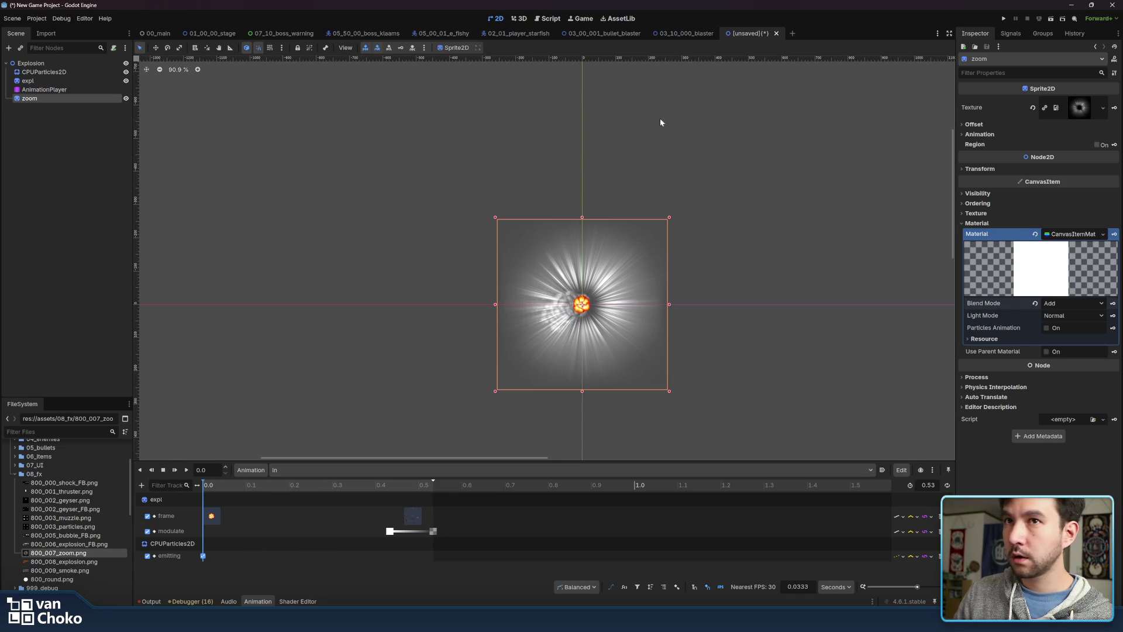
left_click(991, 169)
Key the zoom sprite's Modulate into a new track in the in animation
left_click(991, 170)
left_click(988, 193)
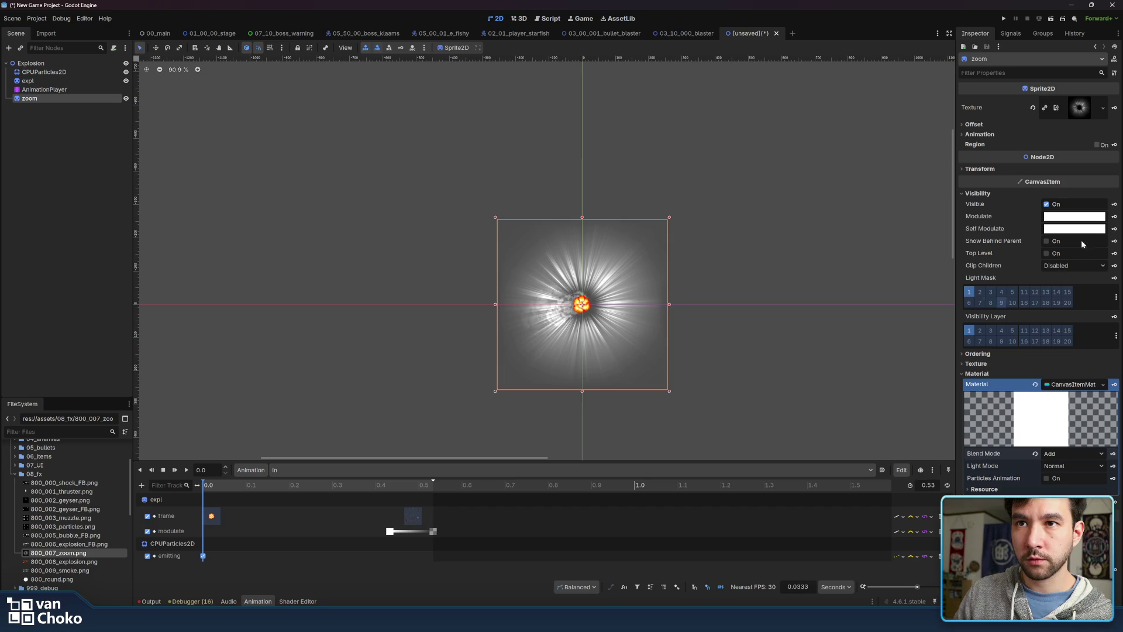
left_click(1114, 218)
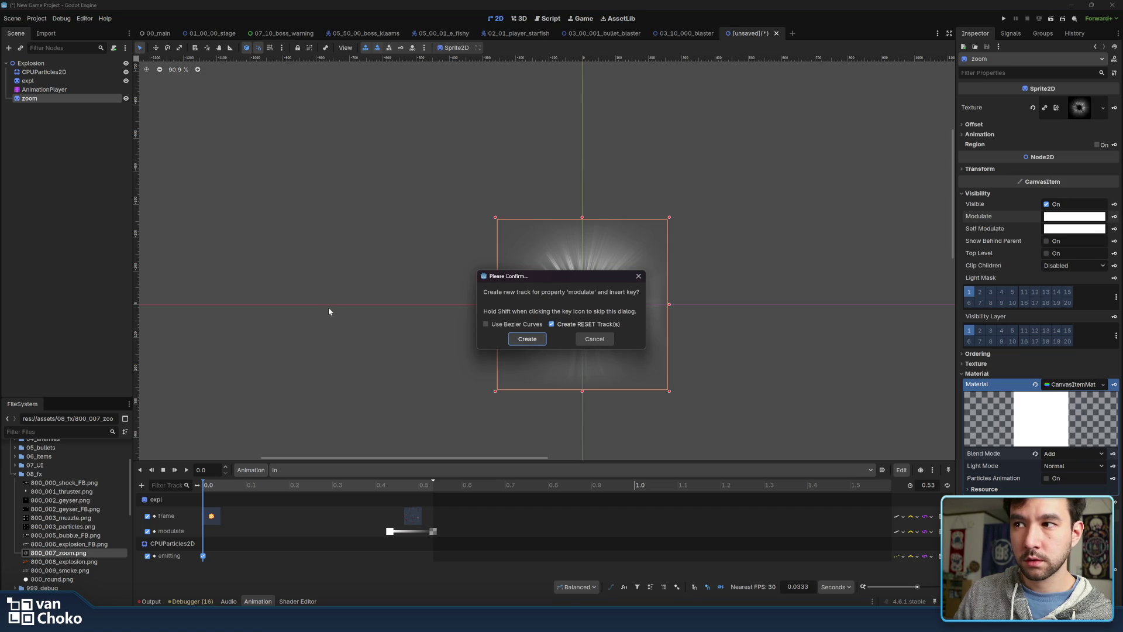
left_click(527, 340)
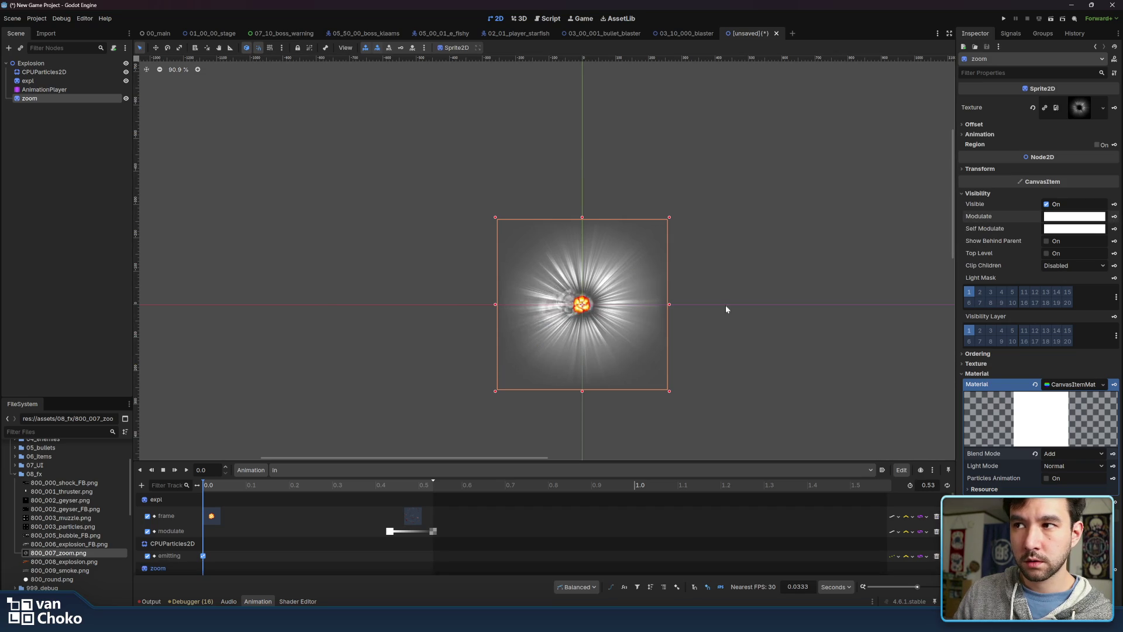
left_click(1075, 217)
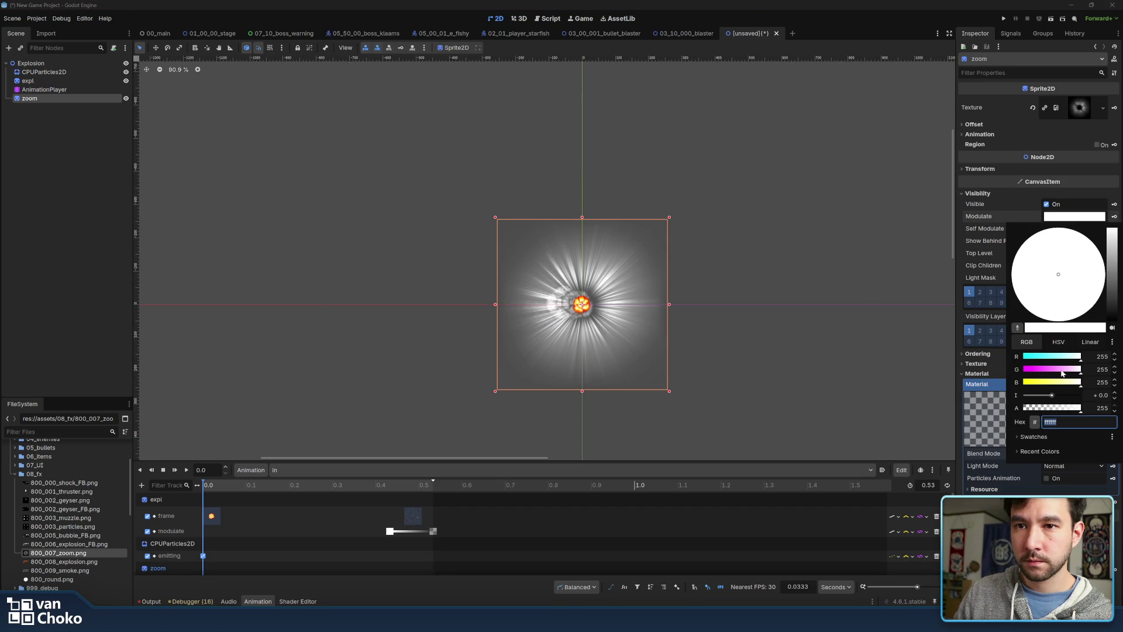
left_click(304, 468)
In RESET, set the zoom modulate key's alpha to 0, then return to in
left_click(304, 472)
left_click(302, 484)
scroll(205, 555, "down", 1)
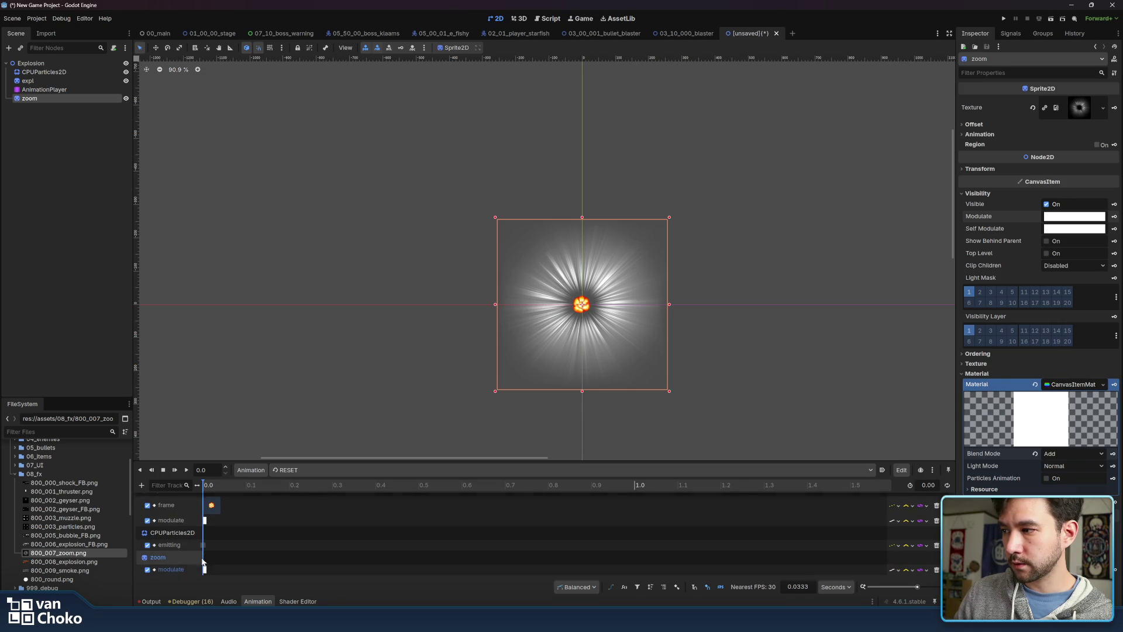
left_click(204, 569)
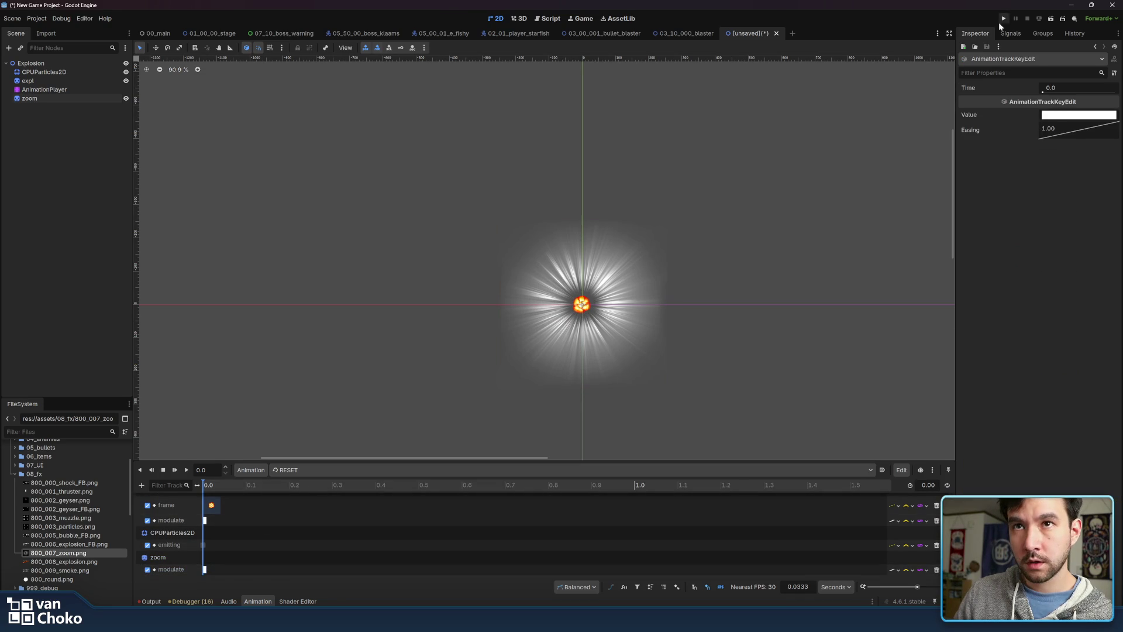
left_click(1066, 116)
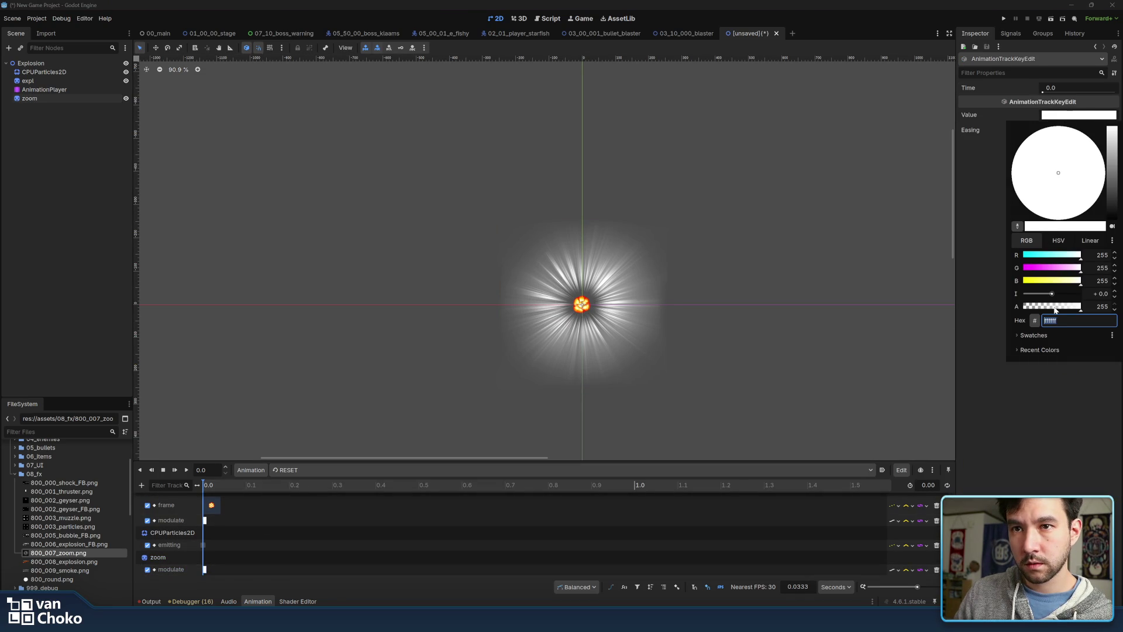
left_click_drag(1056, 310, 895, 318)
left_click(1097, 432)
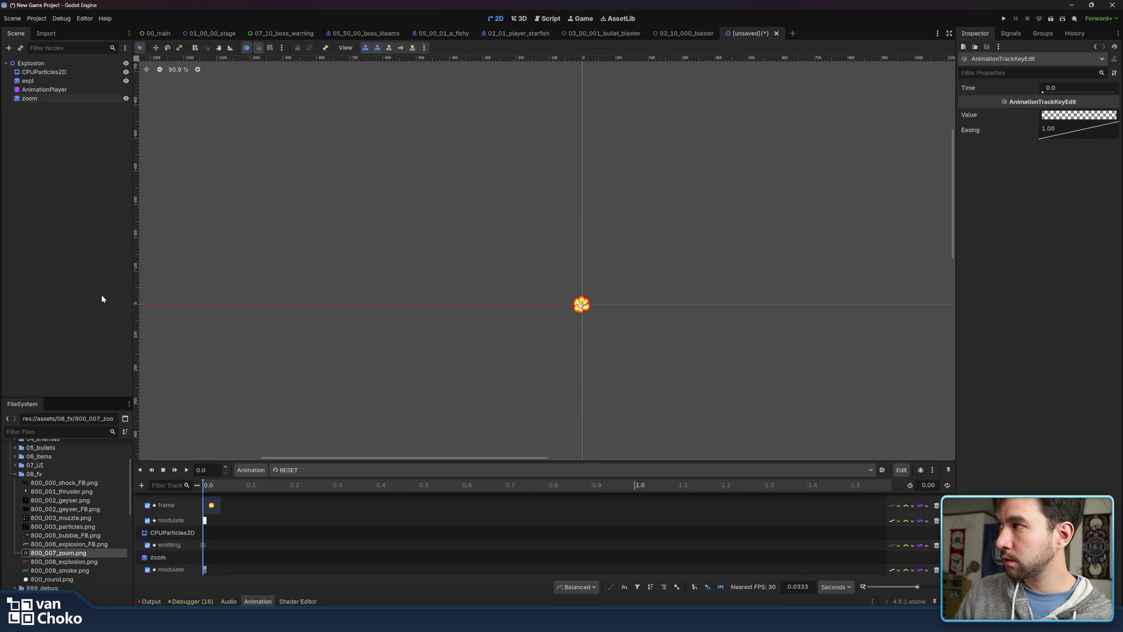
left_click(319, 470)
left_click(305, 493)
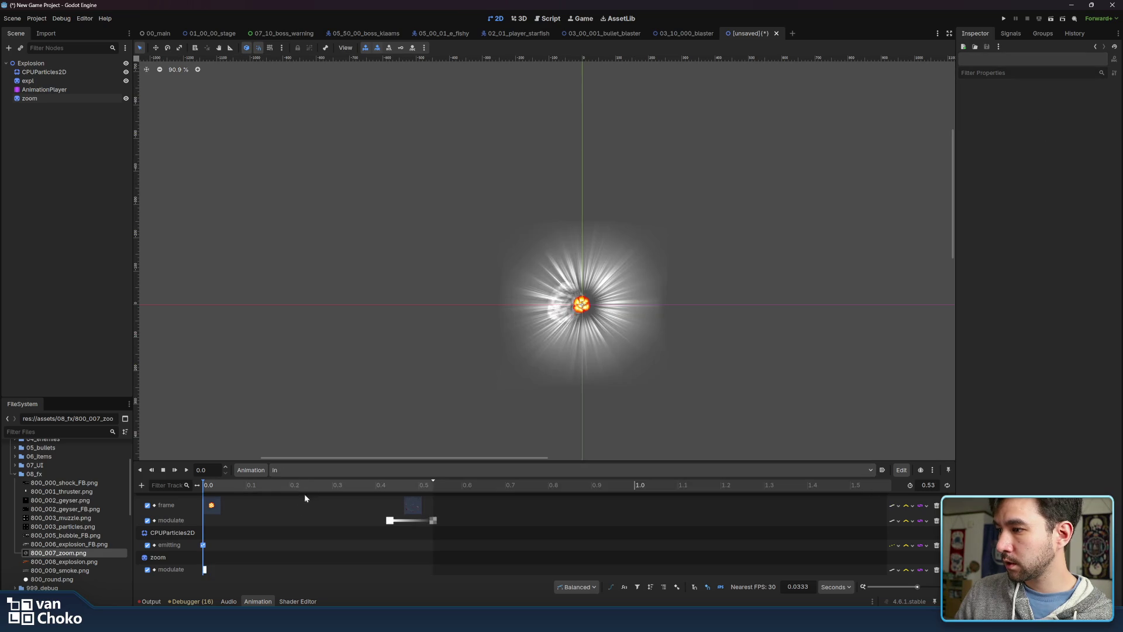
left_click(79, 100)
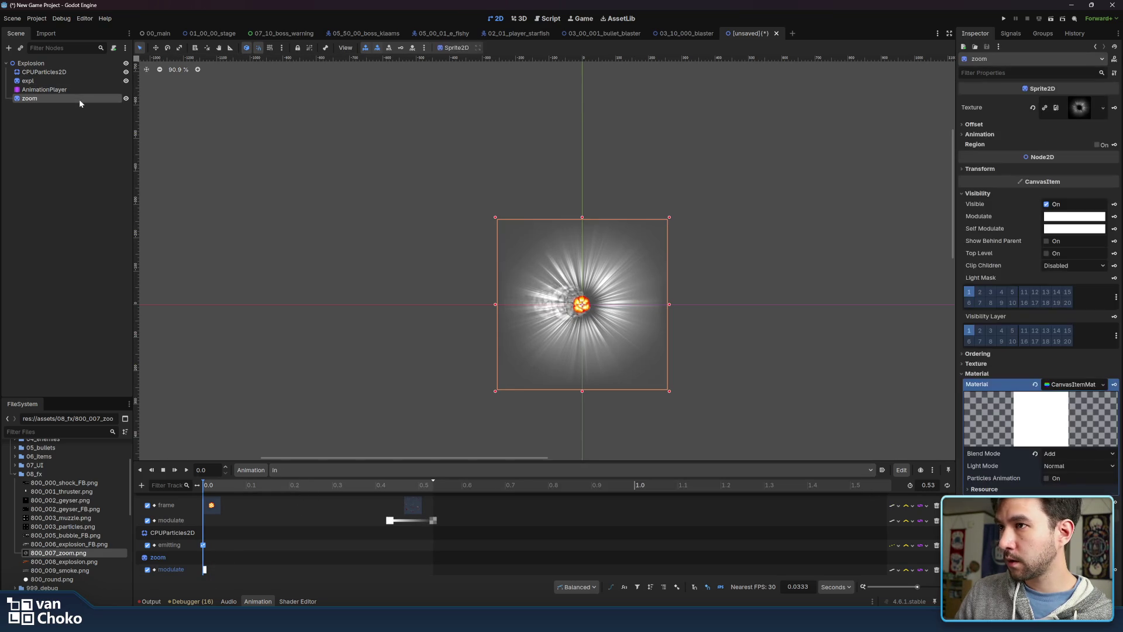
left_click(981, 169)
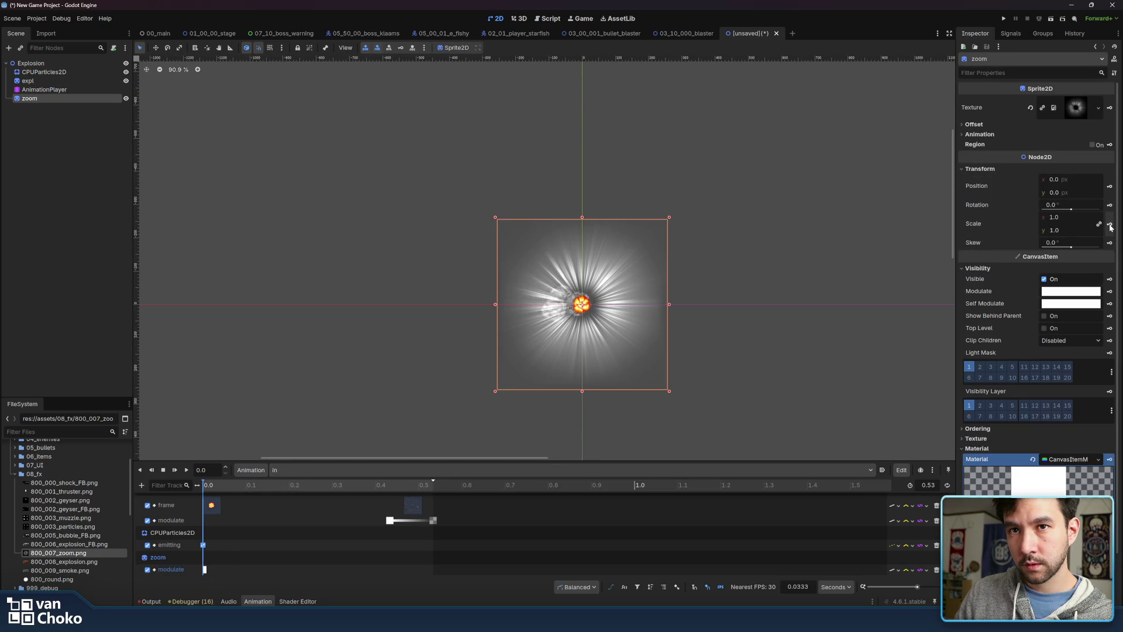
Create a Scale track for zoom and move its key to 0.3 s
left_click(1110, 225)
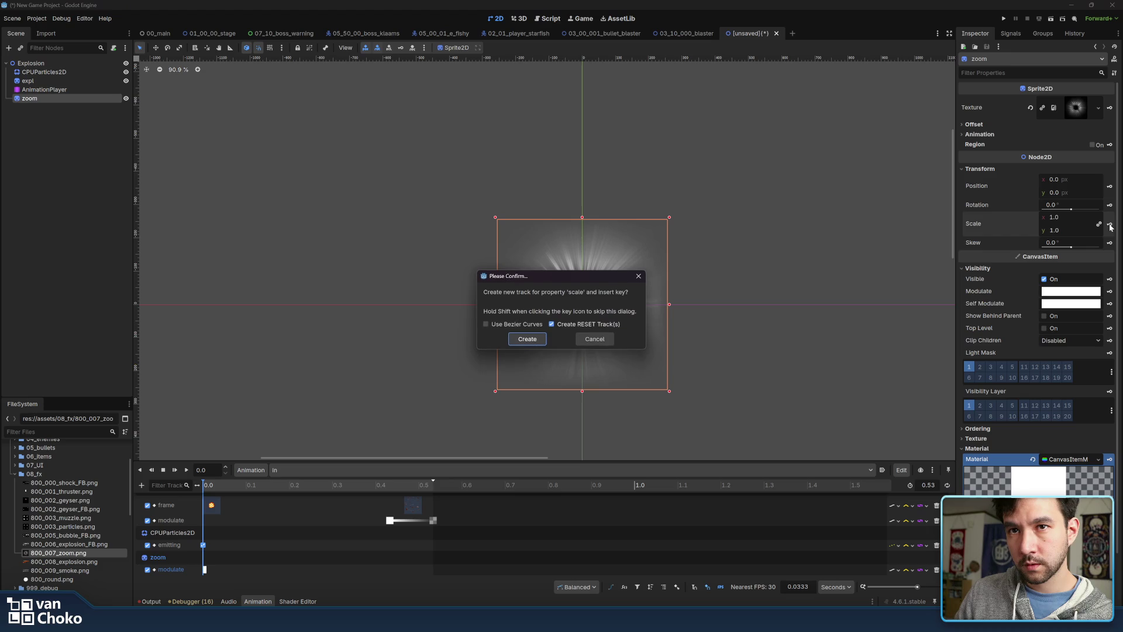
left_click(528, 339)
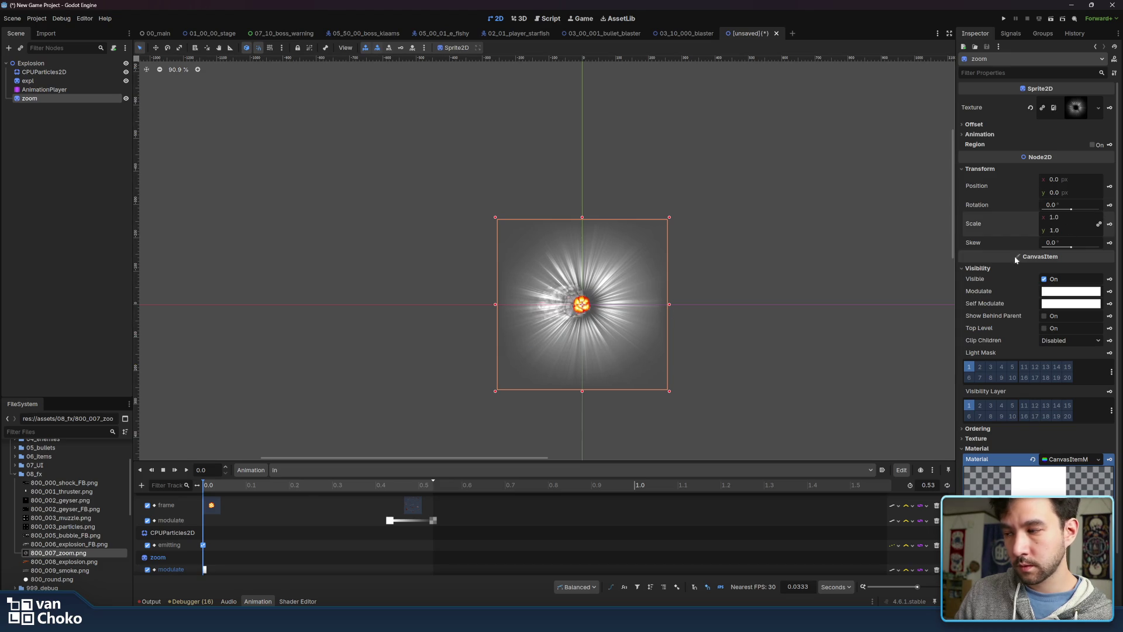
scroll(204, 553, "down", 1)
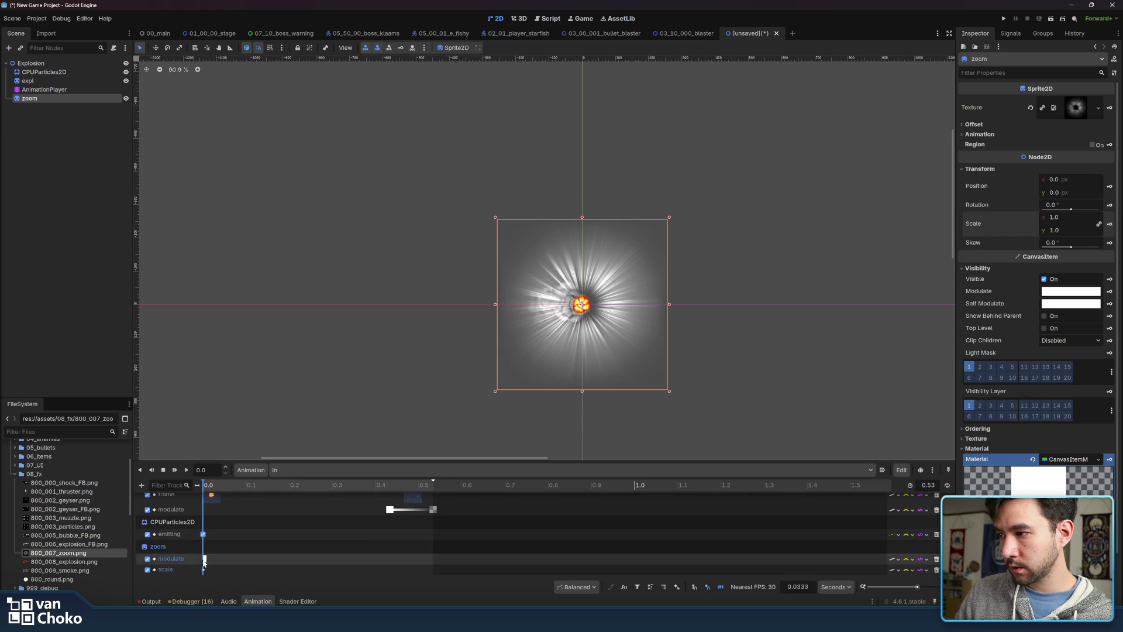
left_click(204, 570)
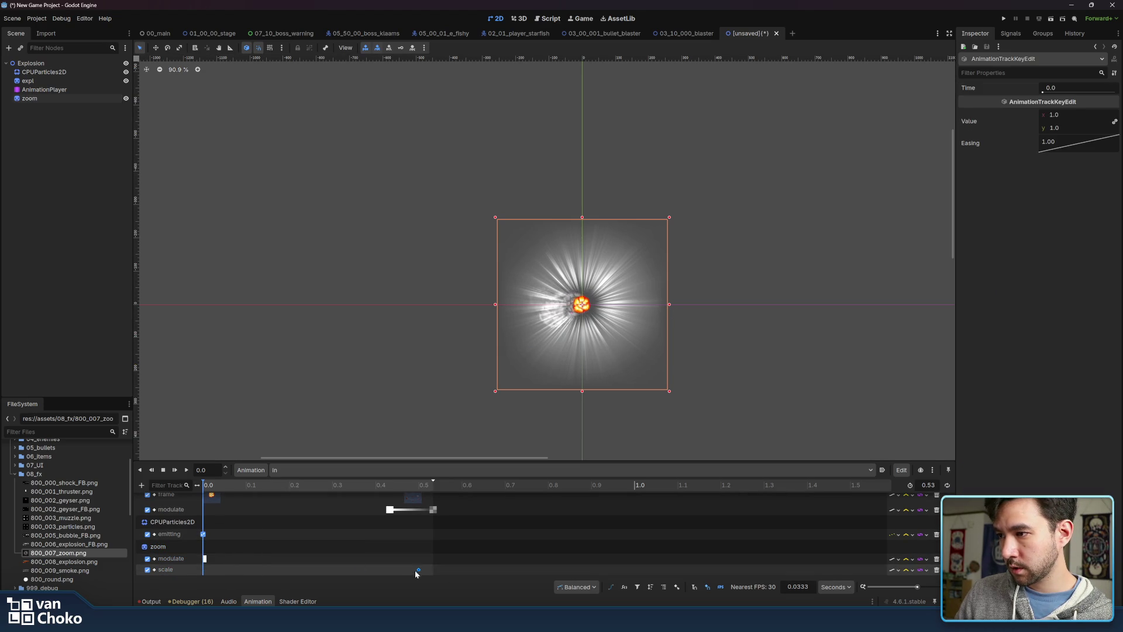
left_click_drag(326, 576, 328, 575)
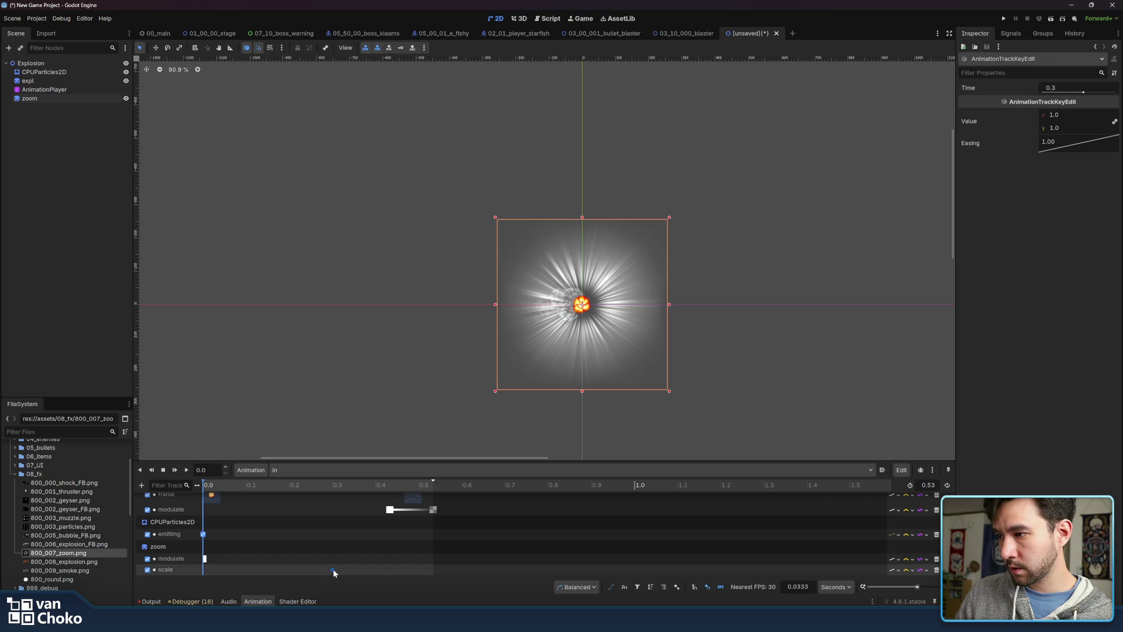
Insert a scale key at 0.0 s with scale 0.2 and scrub to preview the growth
right_click(205, 576)
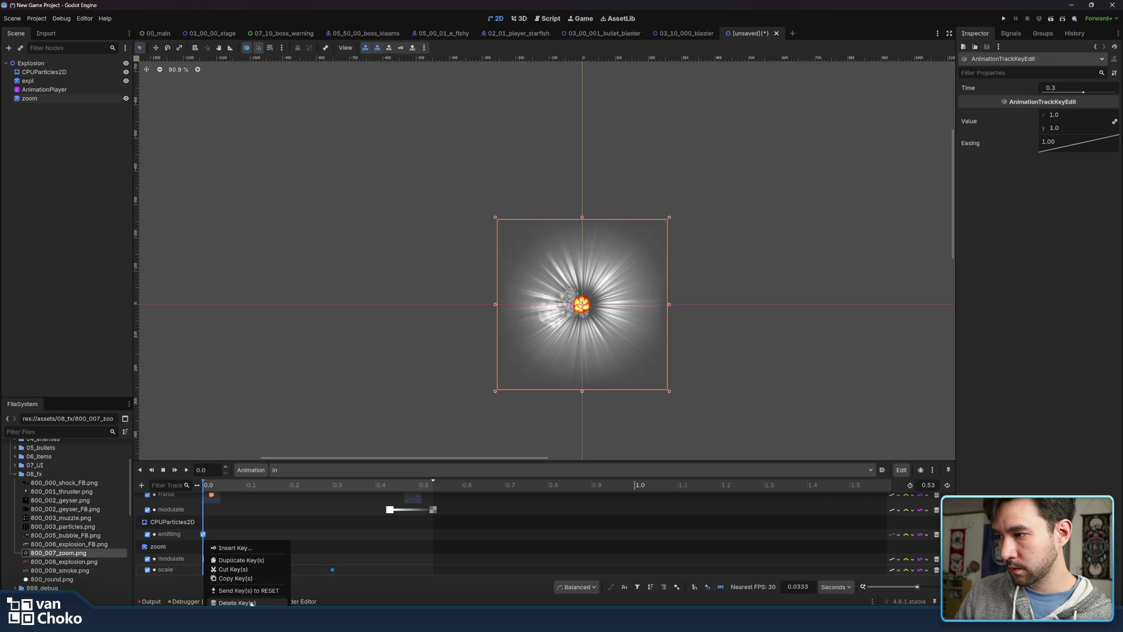
left_click(248, 547)
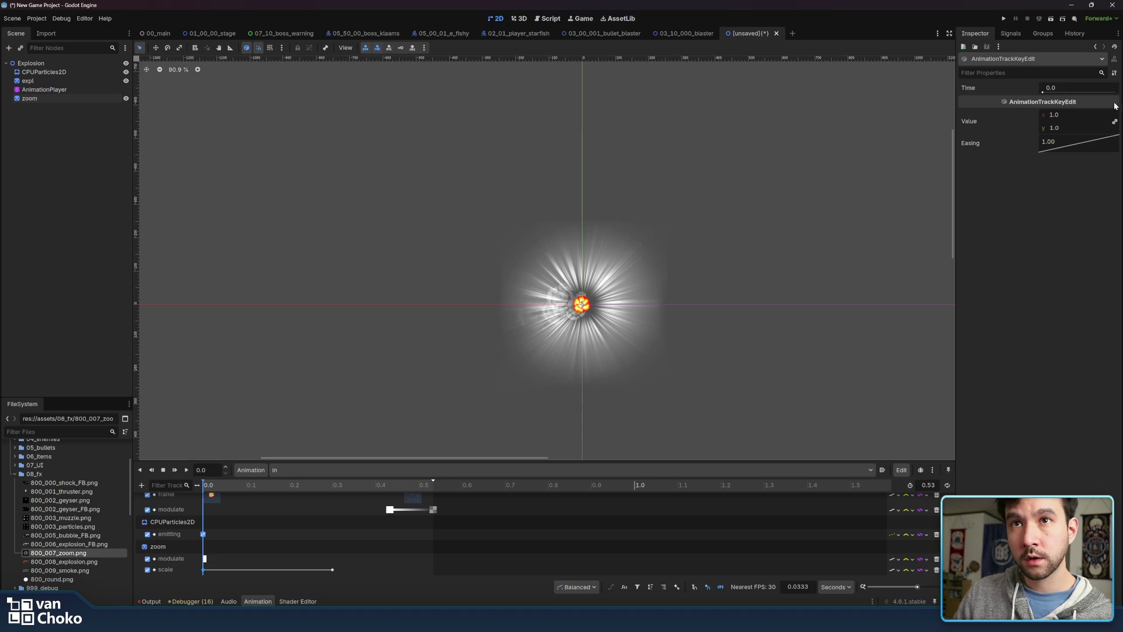
left_click(1069, 115)
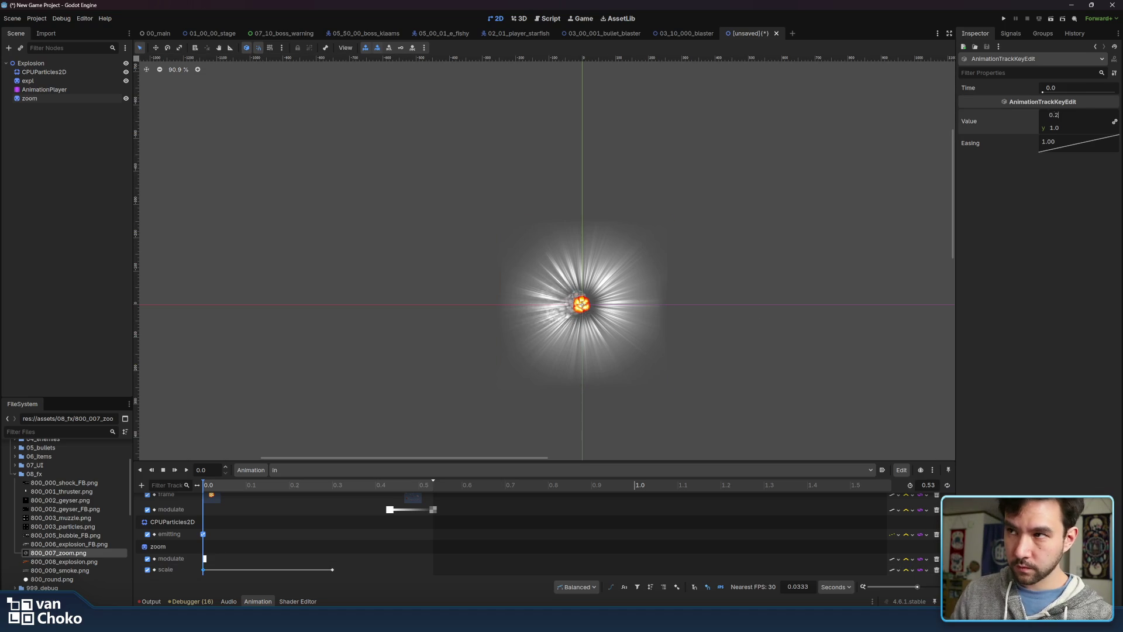
type("2")
key("Return")
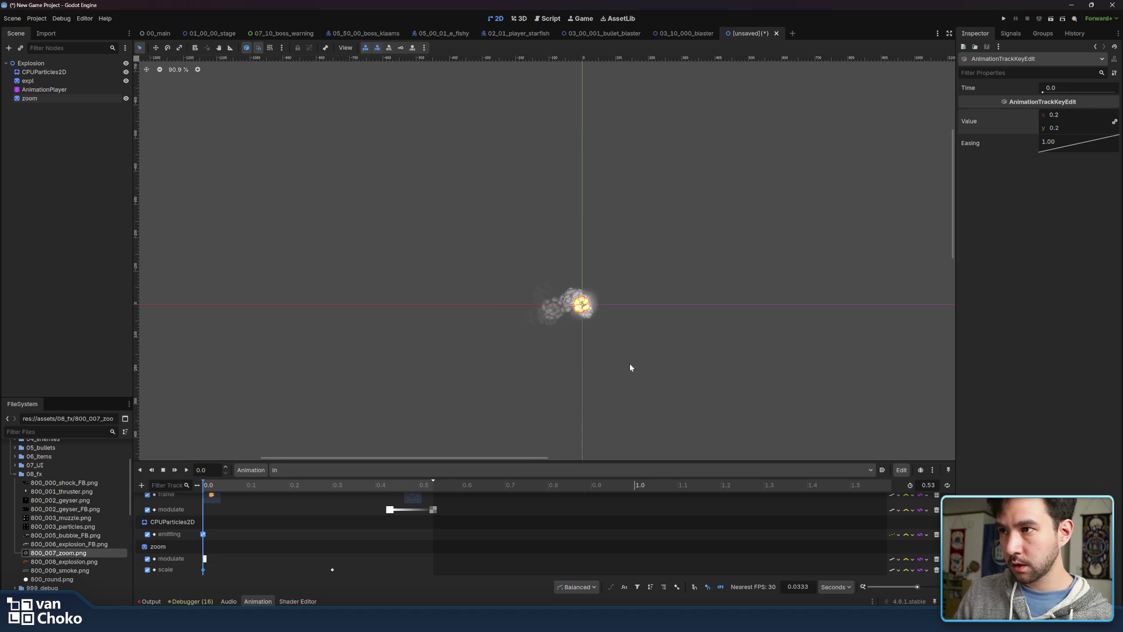
mouse_move(289, 485)
left_mouse_down()
mouse_move(349, 492)
mouse_move(333, 494)
left_mouse_up()
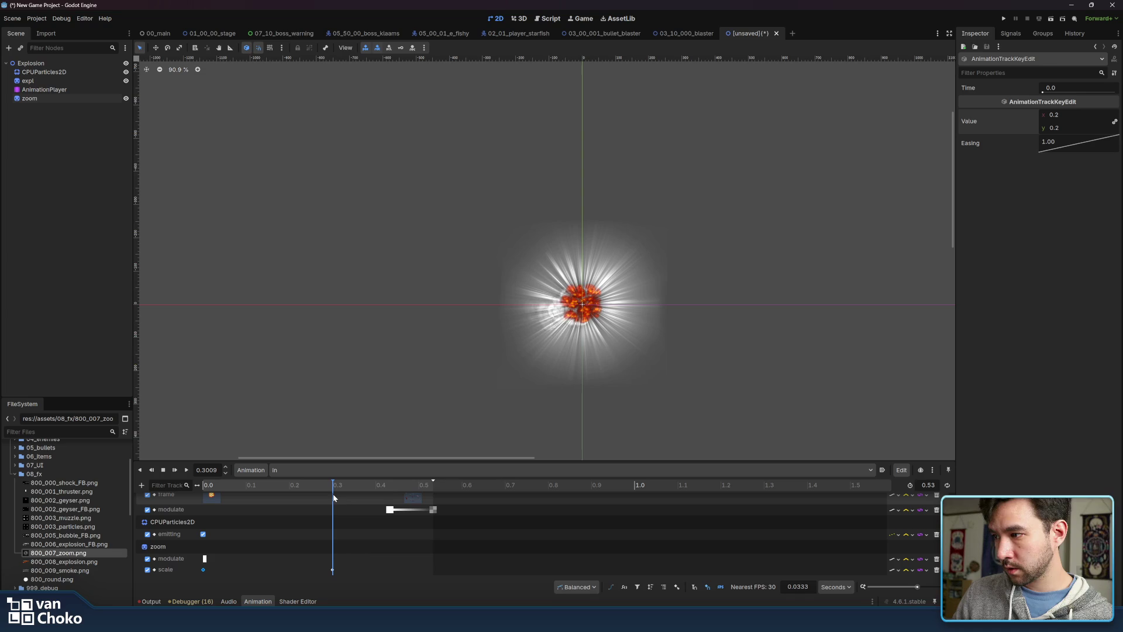
Set Ease In on both scale keys, shift the end key to 0.3333 s, and key modulate at 0.3
right_click(1082, 145)
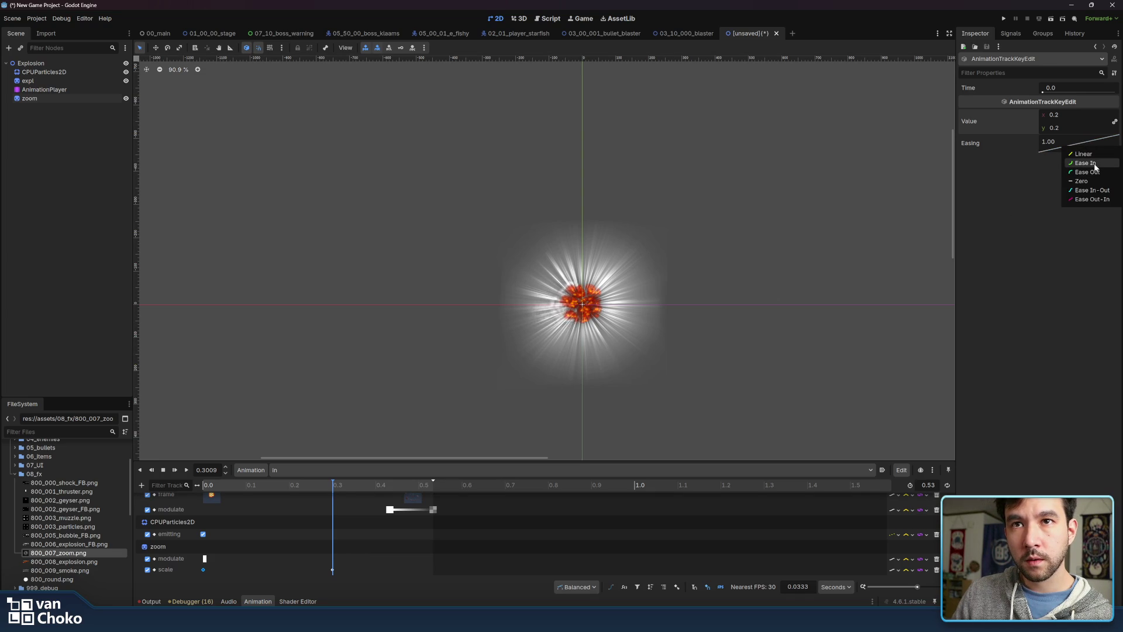
left_click(1095, 166)
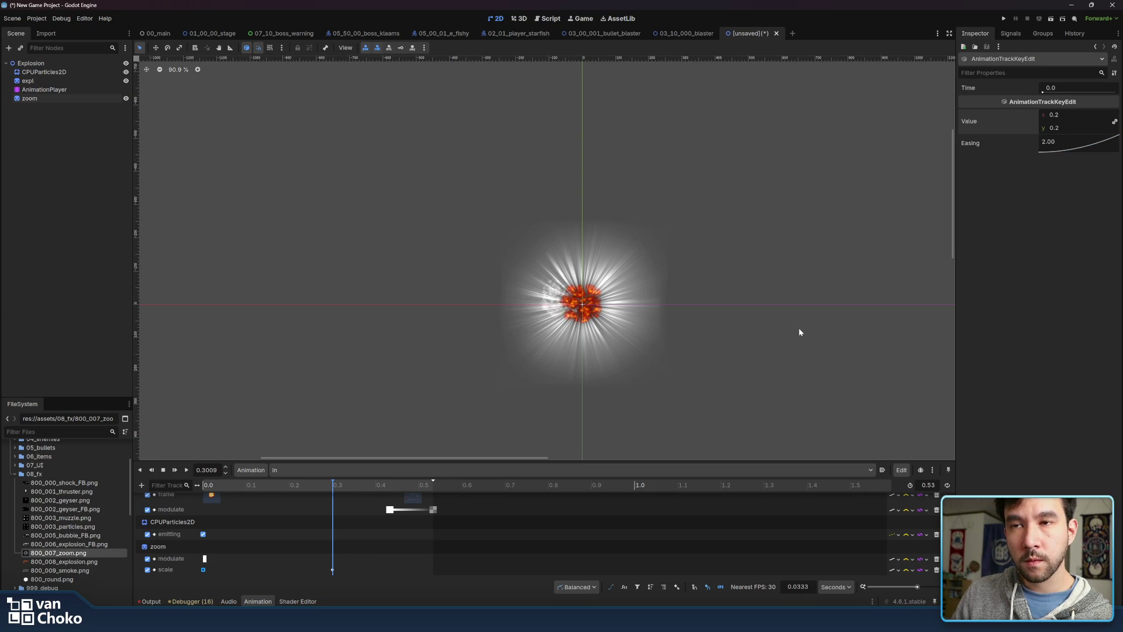
left_click(332, 569)
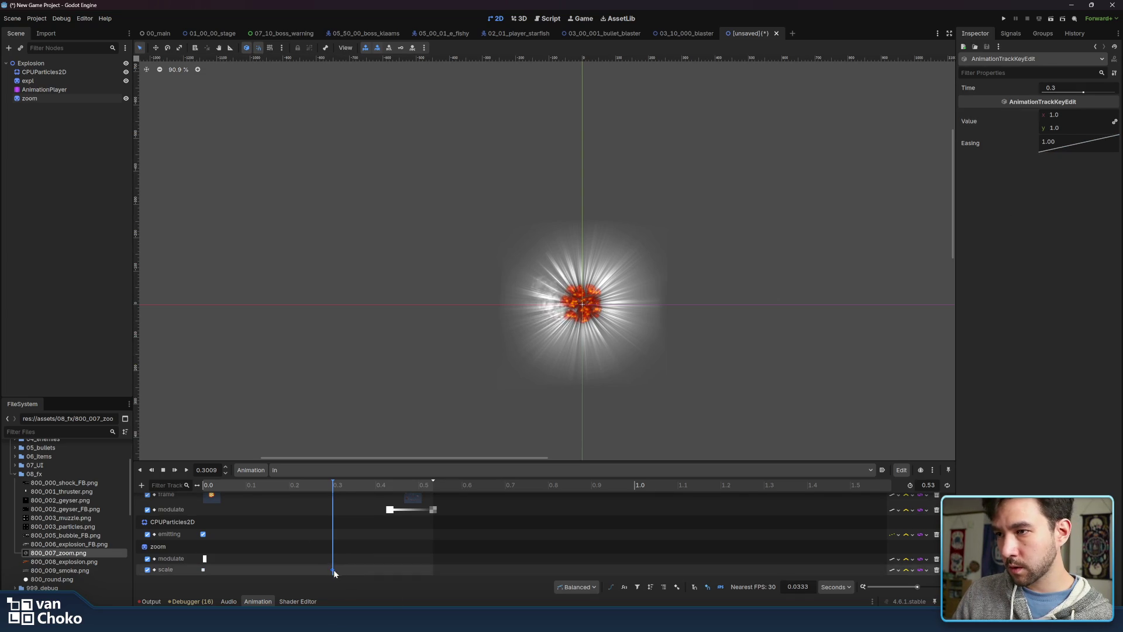
right_click(1059, 145)
left_click(1094, 164)
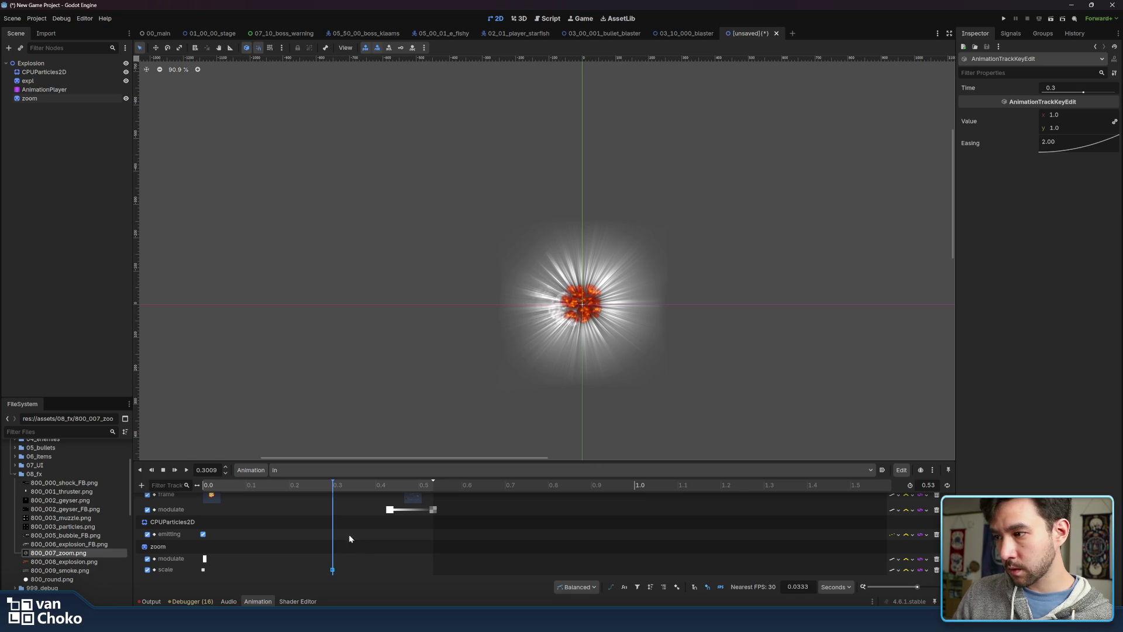
left_click_drag(332, 569, 346, 569)
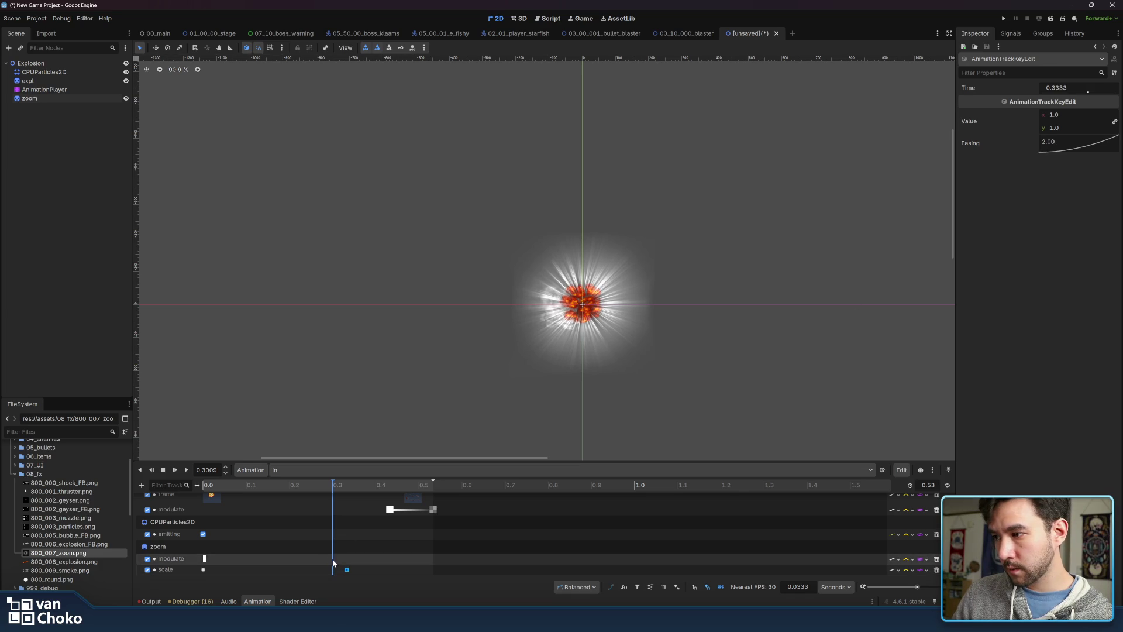
right_click(333, 562)
left_click(346, 566)
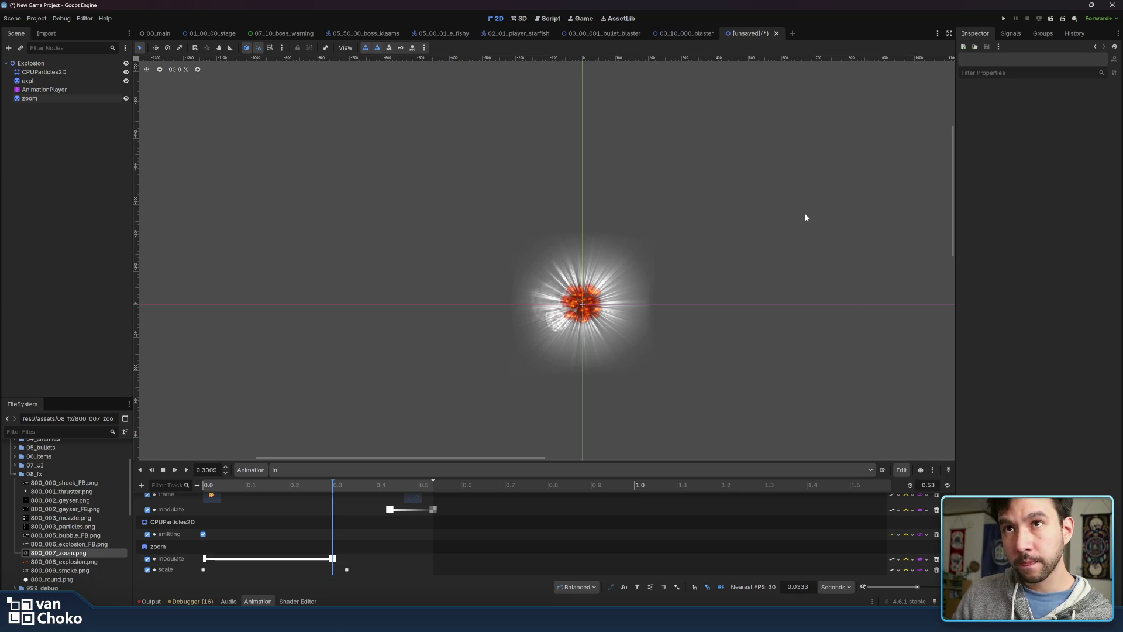
Make the zoom modulate key at 0.3 s fully transparent
left_click(332, 559)
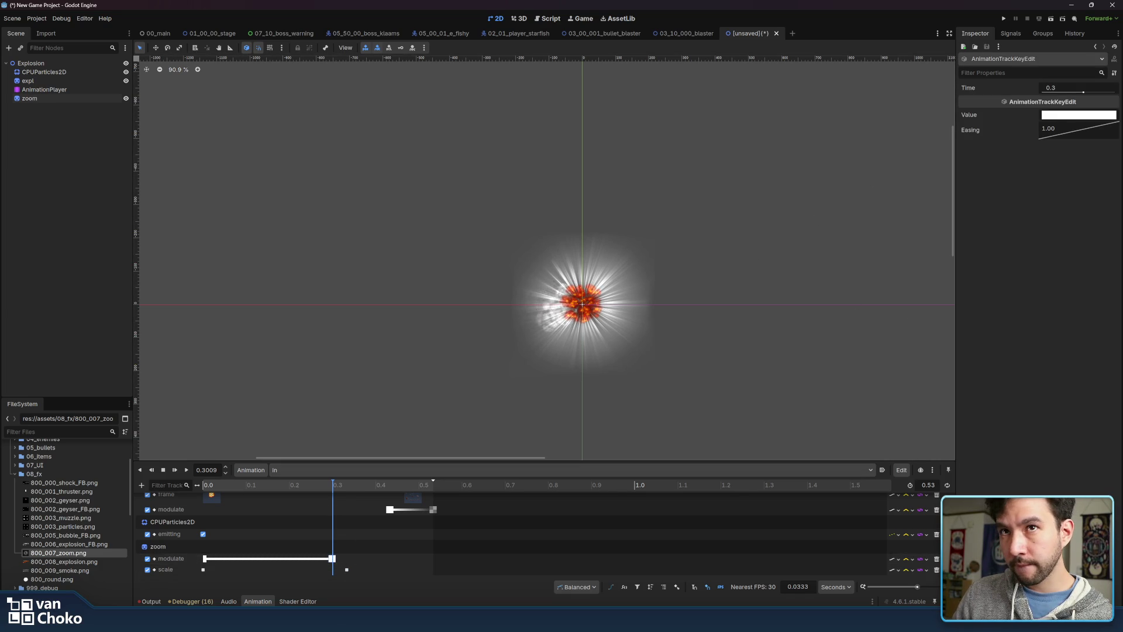
left_click(1073, 116)
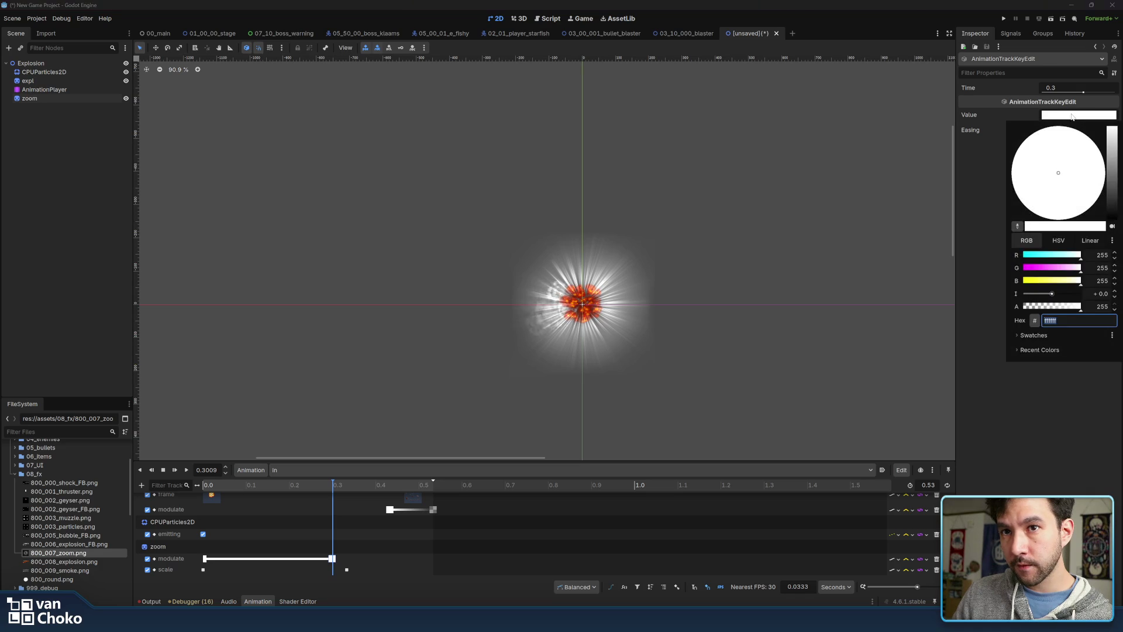
left_click_drag(1066, 307, 1024, 307)
left_click(1033, 402)
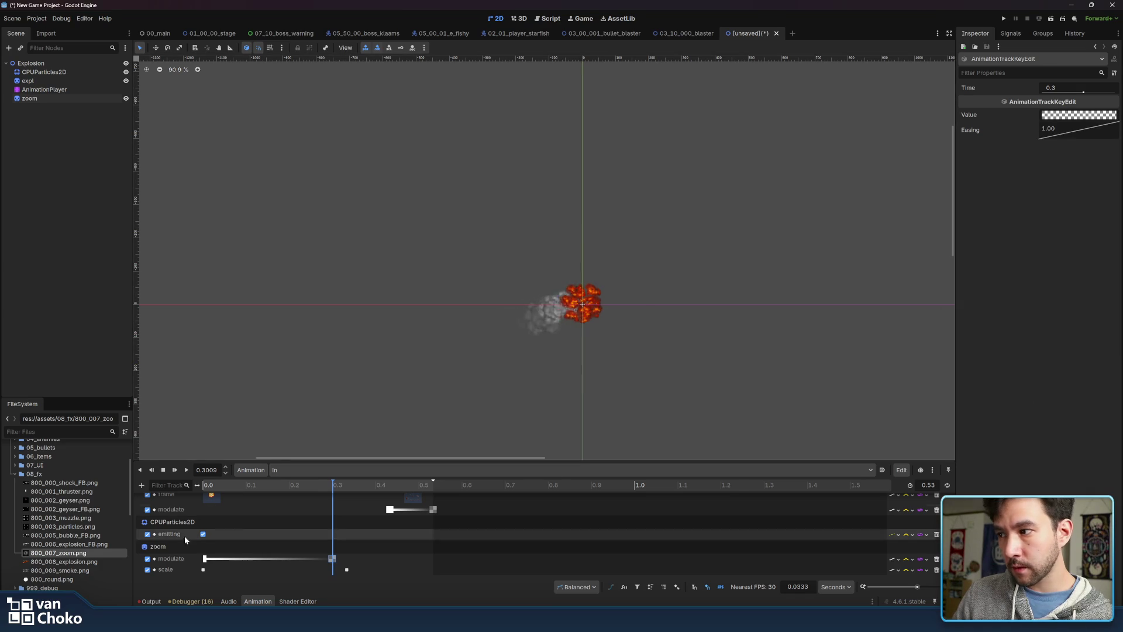
Drop the extra 0.2333 s modulate key and move the opaque starting key to 0.2333 s
left_click(303, 485)
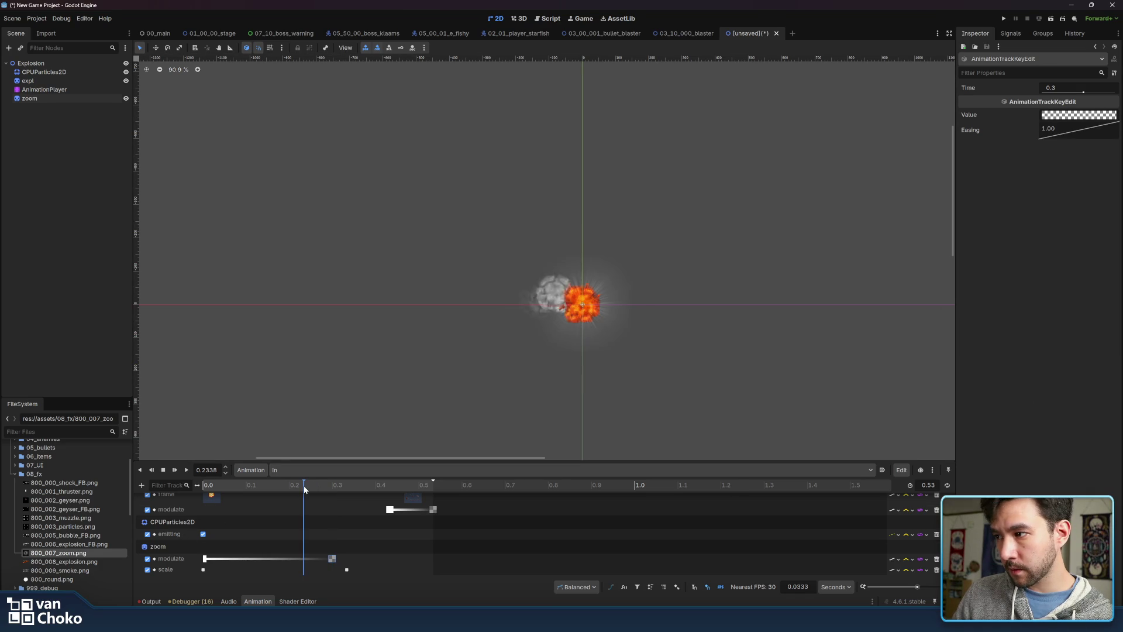
right_click(303, 559)
left_click(328, 547)
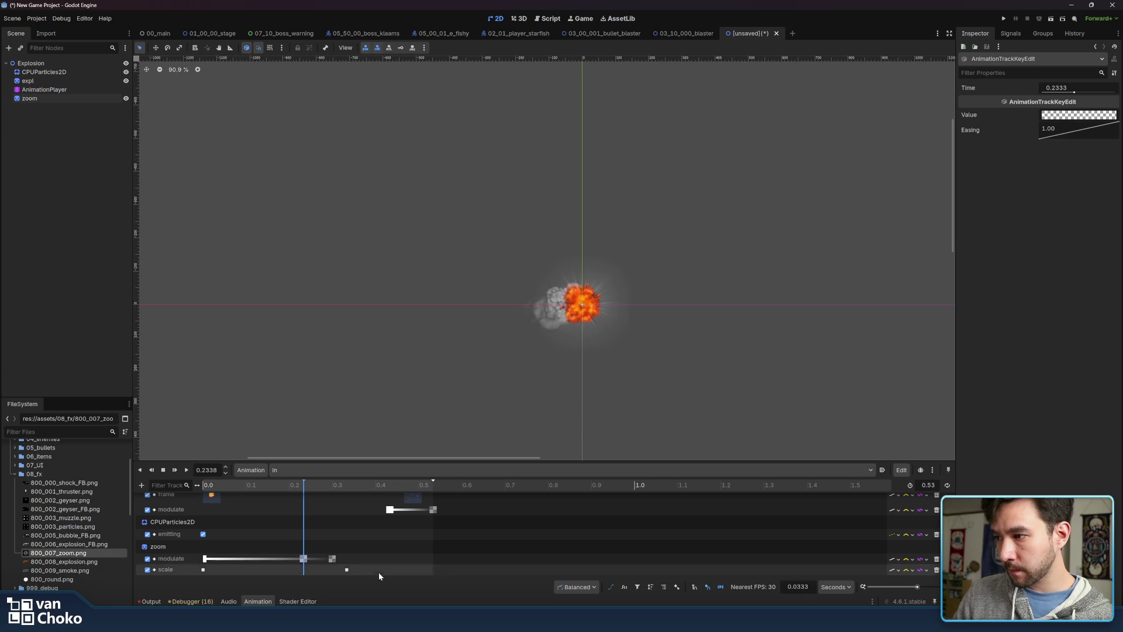
right_click(303, 559)
left_click(328, 603)
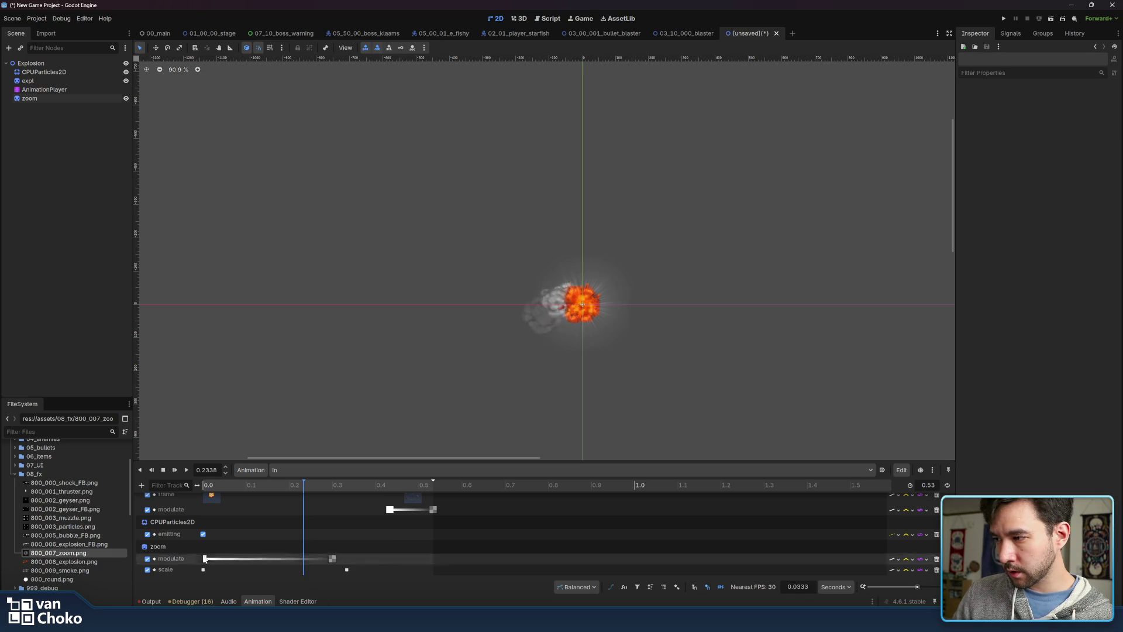
left_click_drag(205, 560, 303, 563)
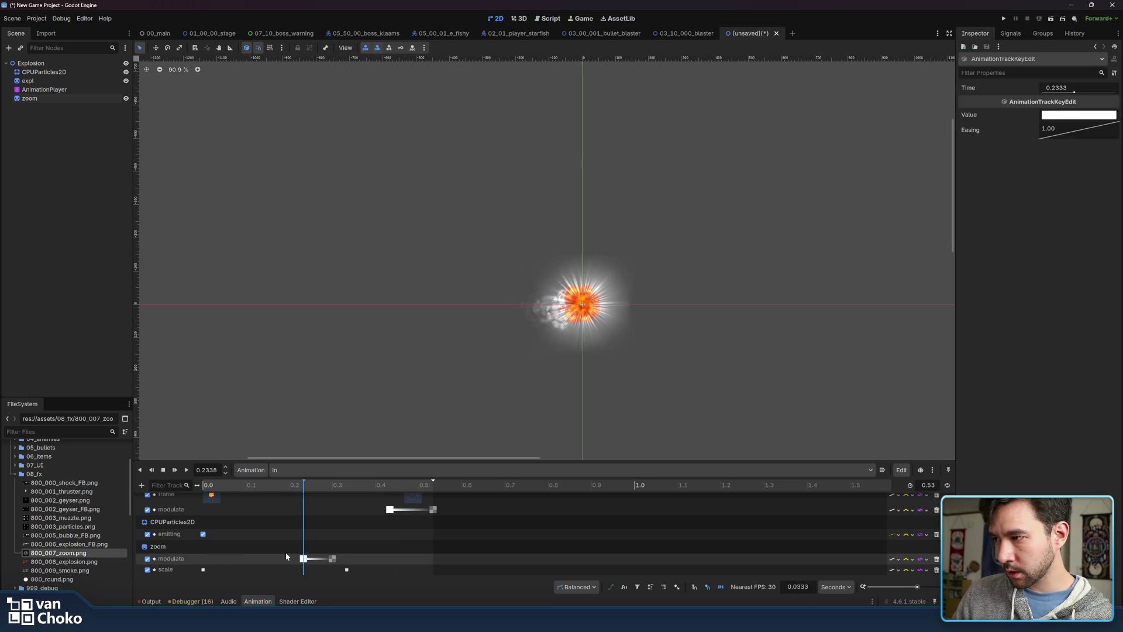
Place the zoom fade-start key at 0.2333 and replay the explosion animation
left_click(188, 470)
left_click(188, 469)
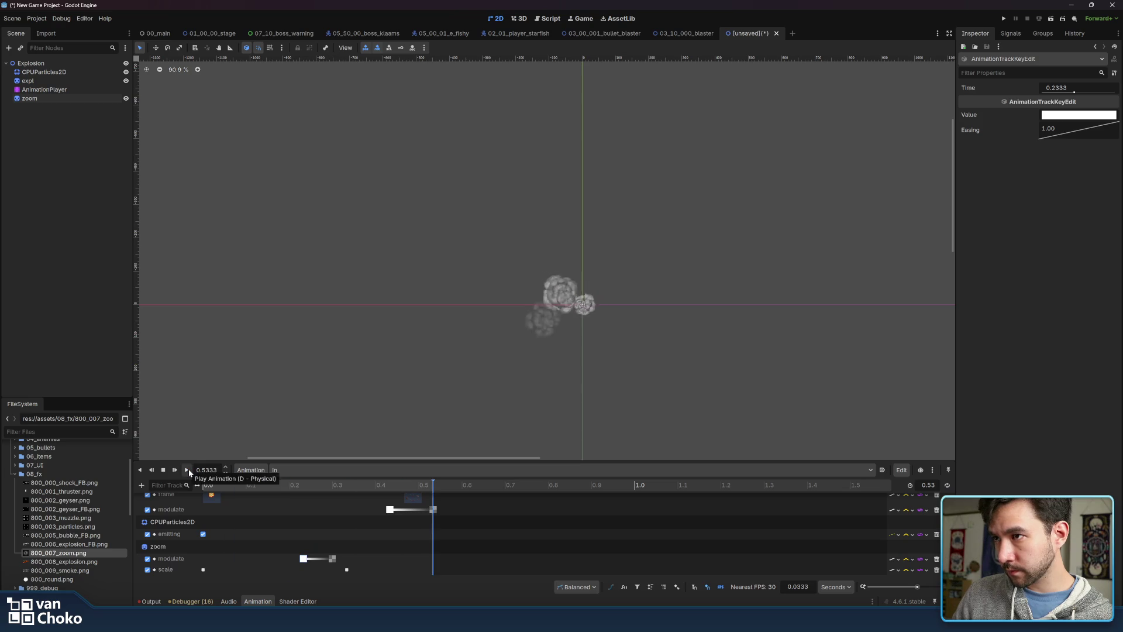
left_click(189, 468)
left_click(189, 469)
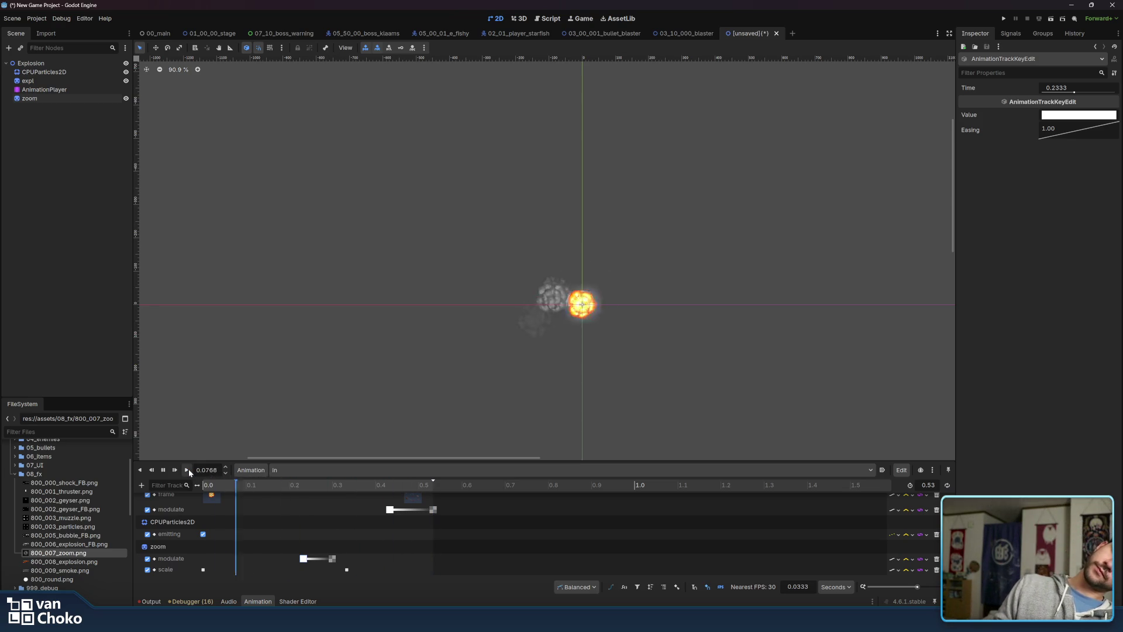
left_click(188, 469)
Replay the explosion repeatedly to check the zoom flash and smoke ending at 0.5333 s
left_click(188, 469)
left_click(189, 469)
left_click(188, 468)
left_click(188, 468)
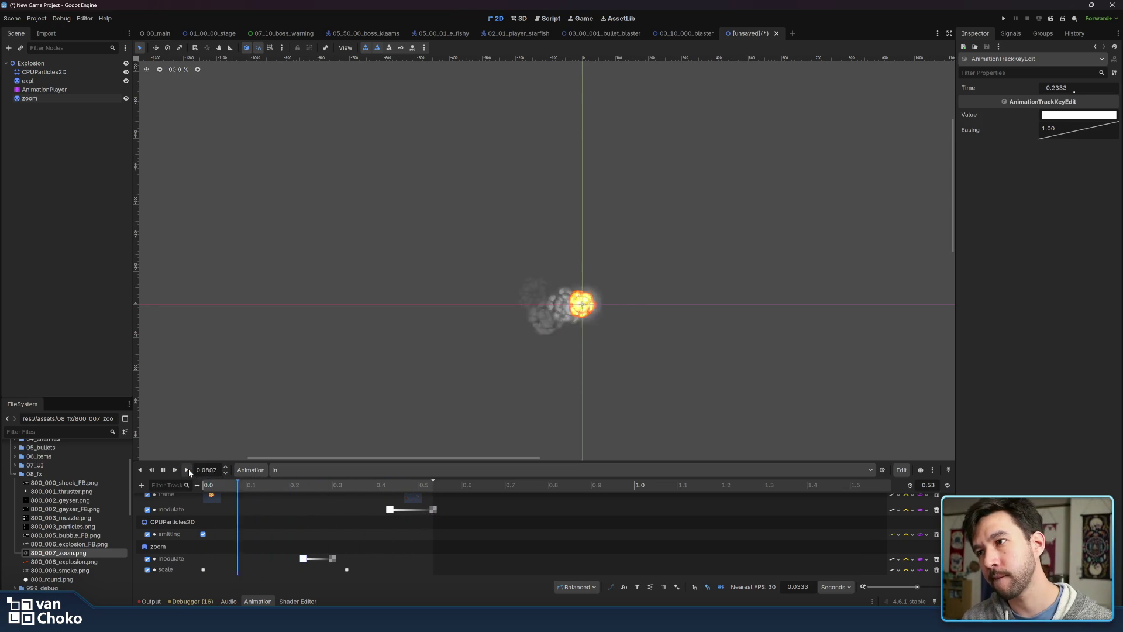
left_click(188, 469)
left_click(188, 468)
left_click(189, 469)
left_click(189, 469)
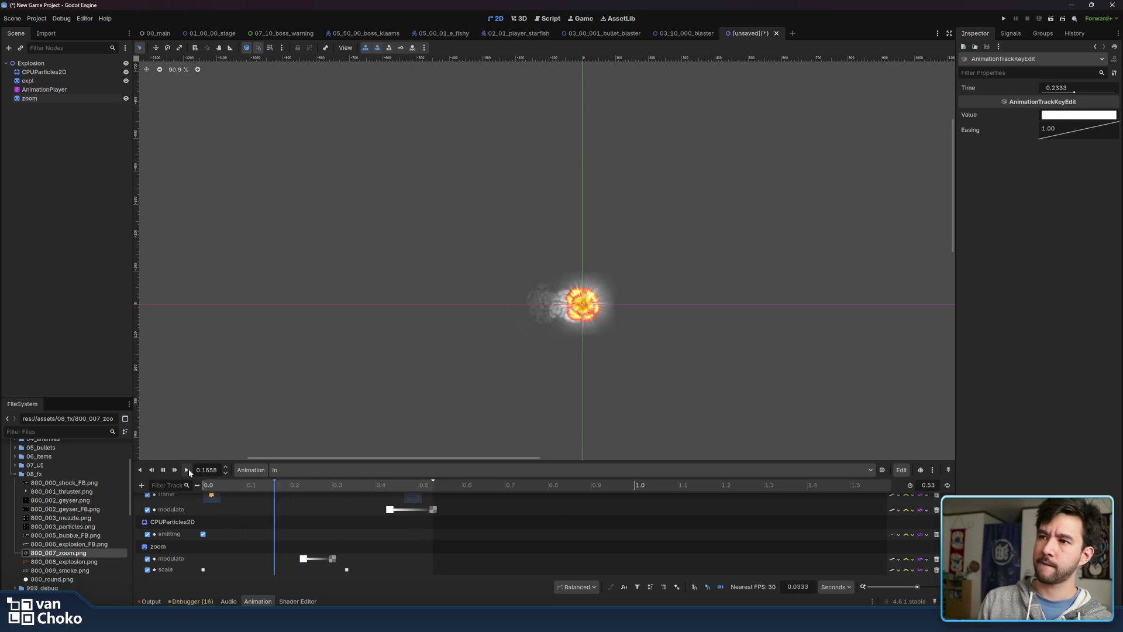
left_click(188, 469)
left_click(188, 469)
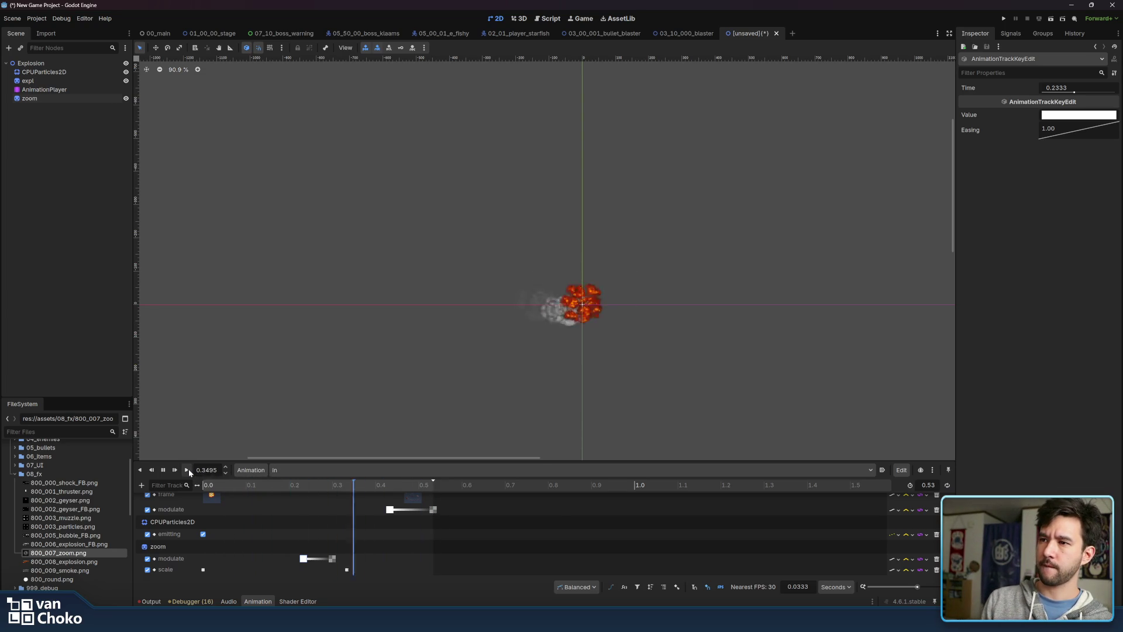
left_click(188, 468)
left_click(189, 469)
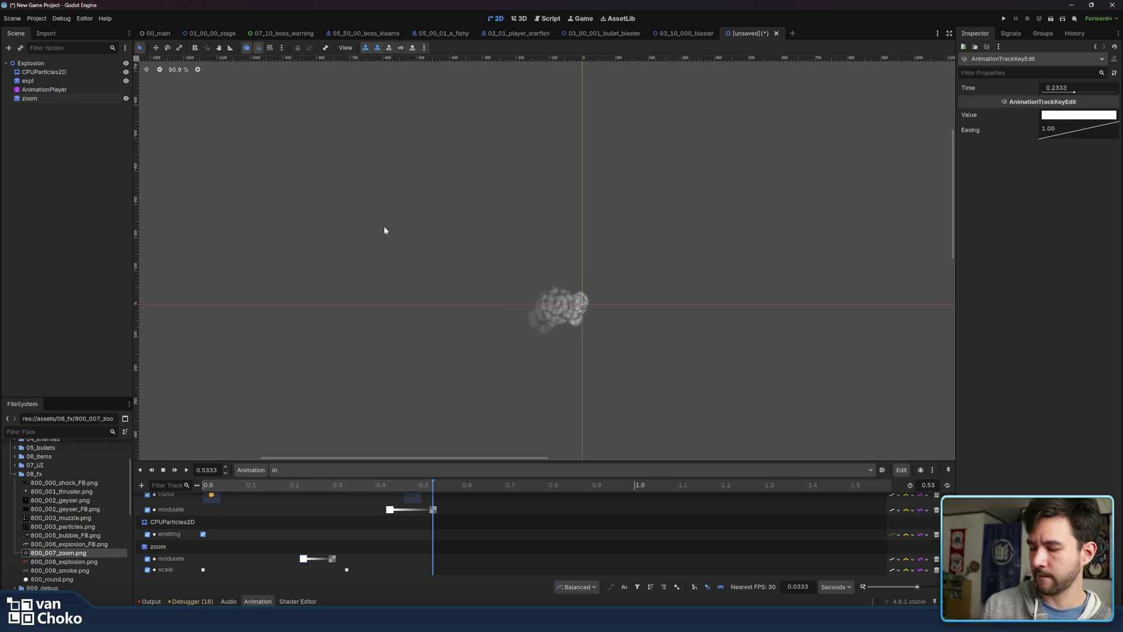
Save the scene into res://scenes under the name 08_00_07_explosion.tscn
key("ctrl+s")
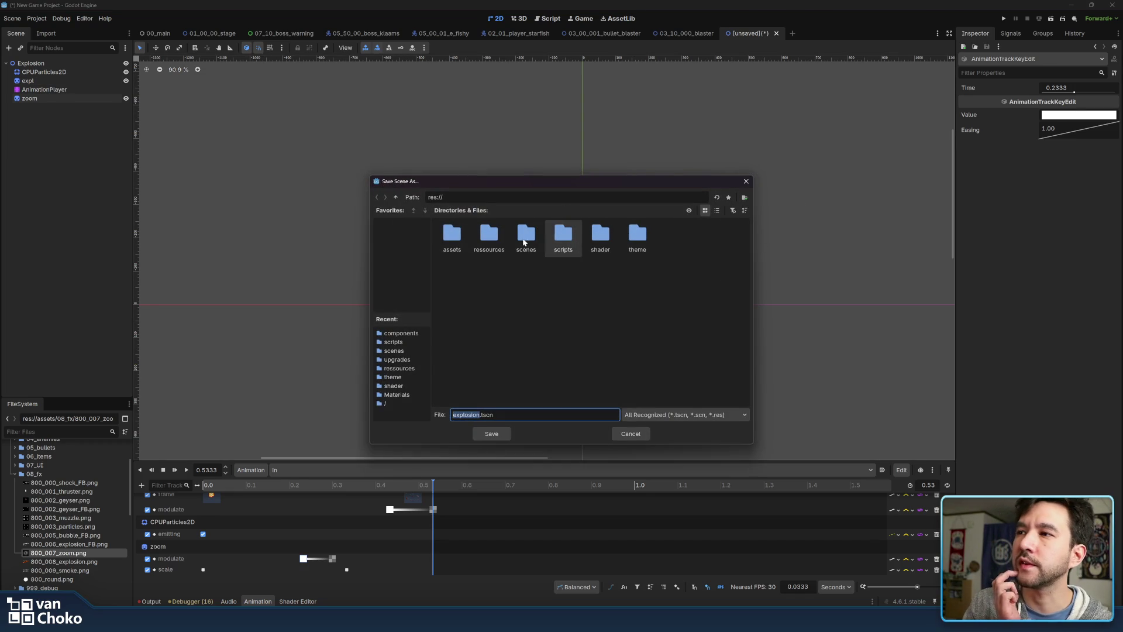
double_click(524, 237)
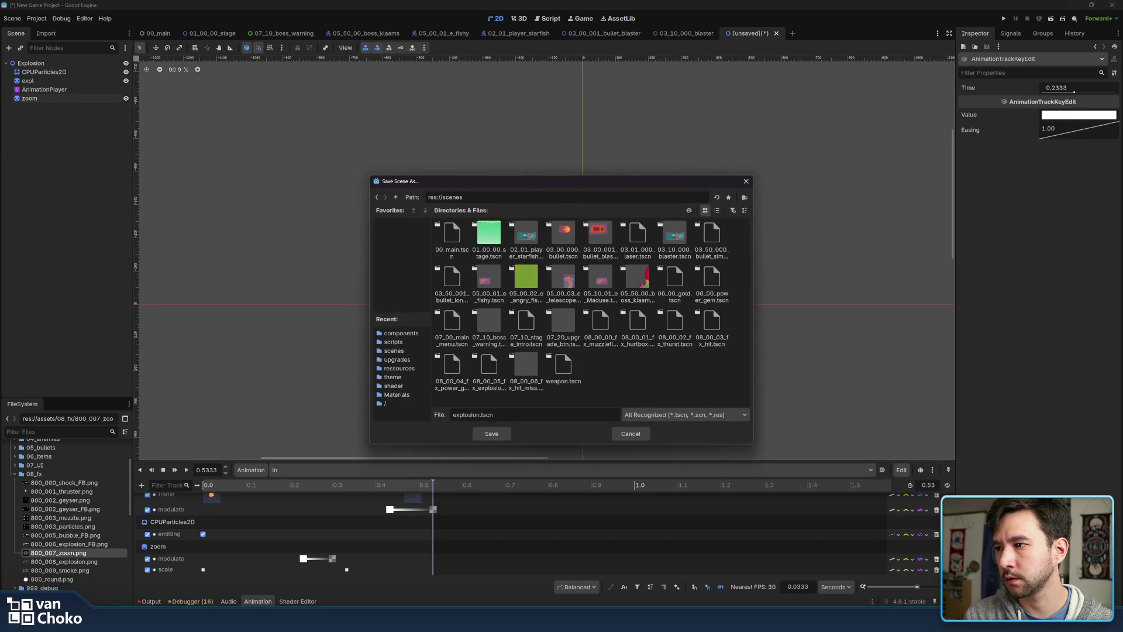
type("08_")
type("00")
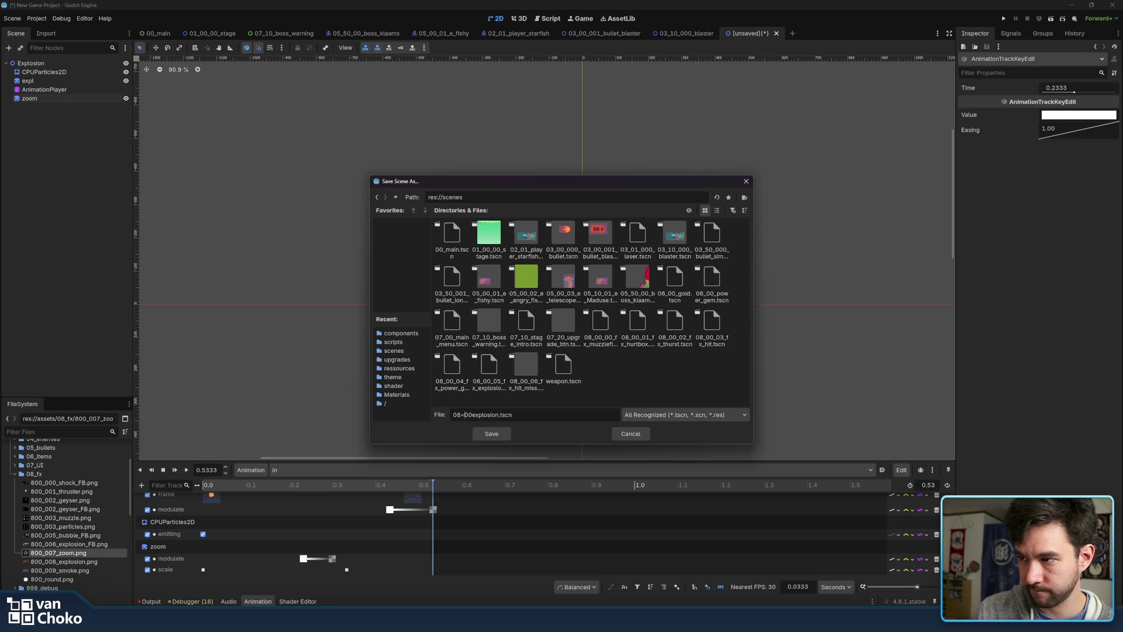
key("BackSpace")
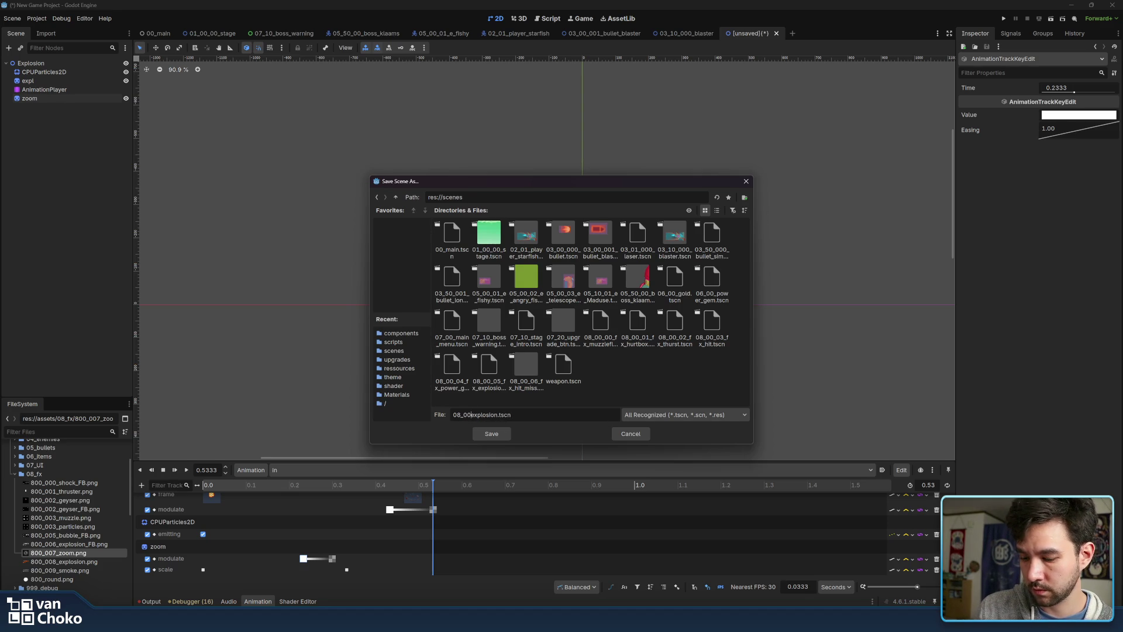
type("_07")
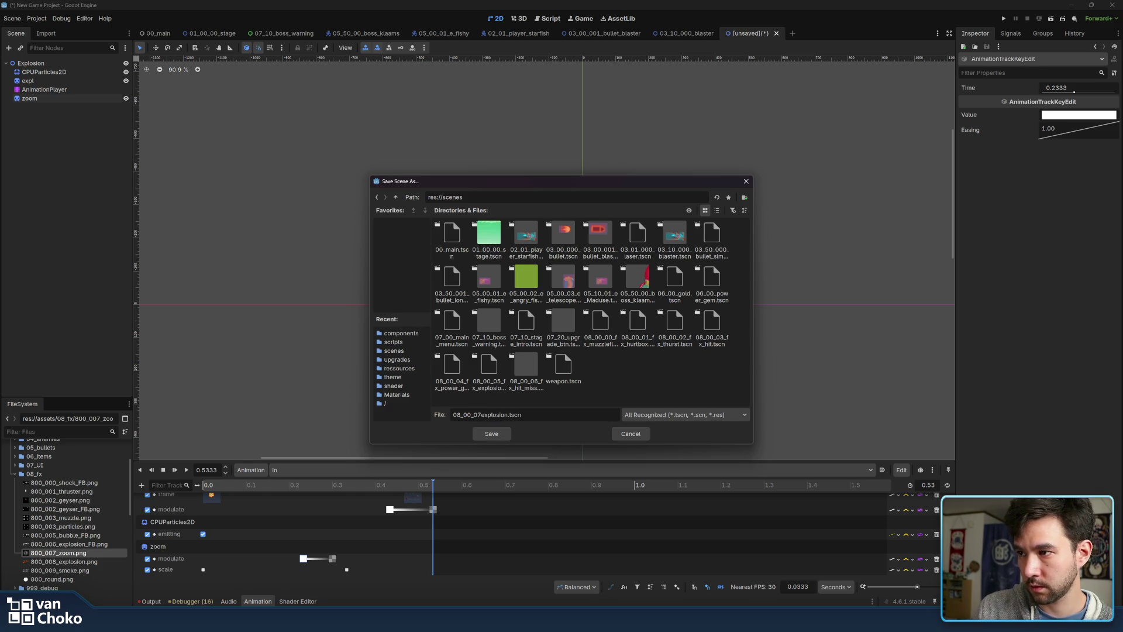
type("_")
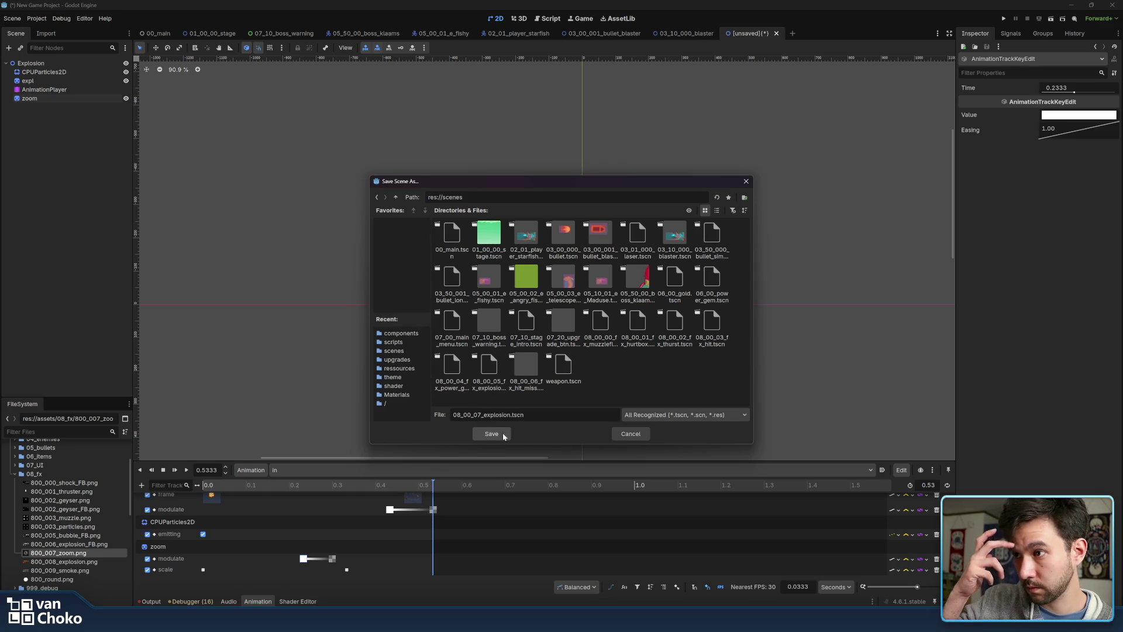
left_click(503, 434)
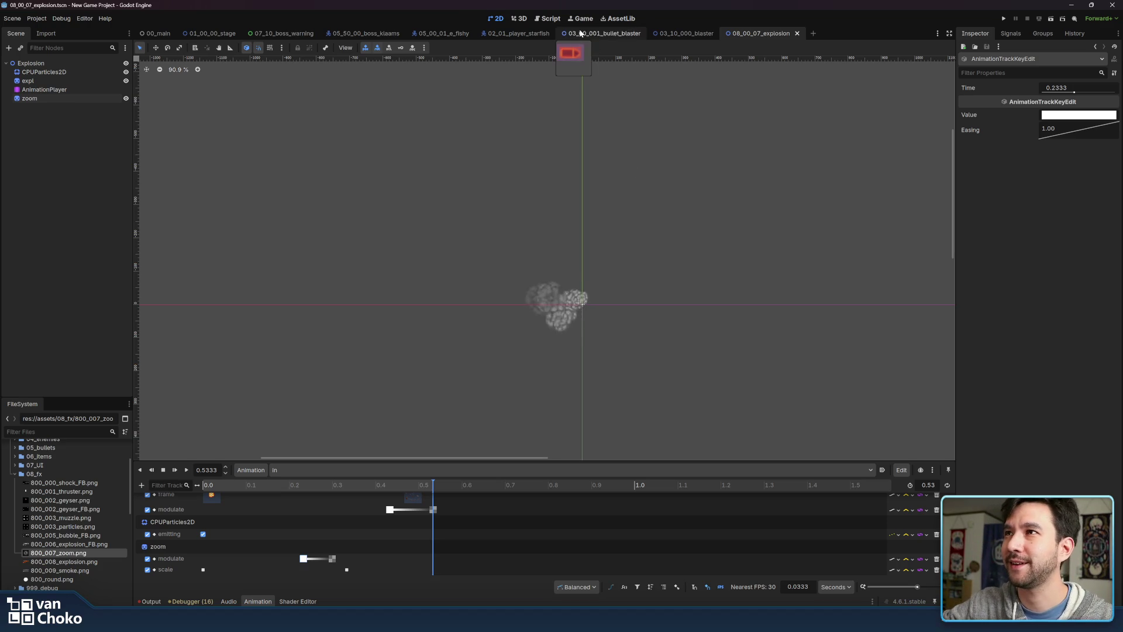
Drag 08_00_07_explosion.tscn into the 02_01_player_starfish tree and nudge it 22 px right
left_click(201, 34)
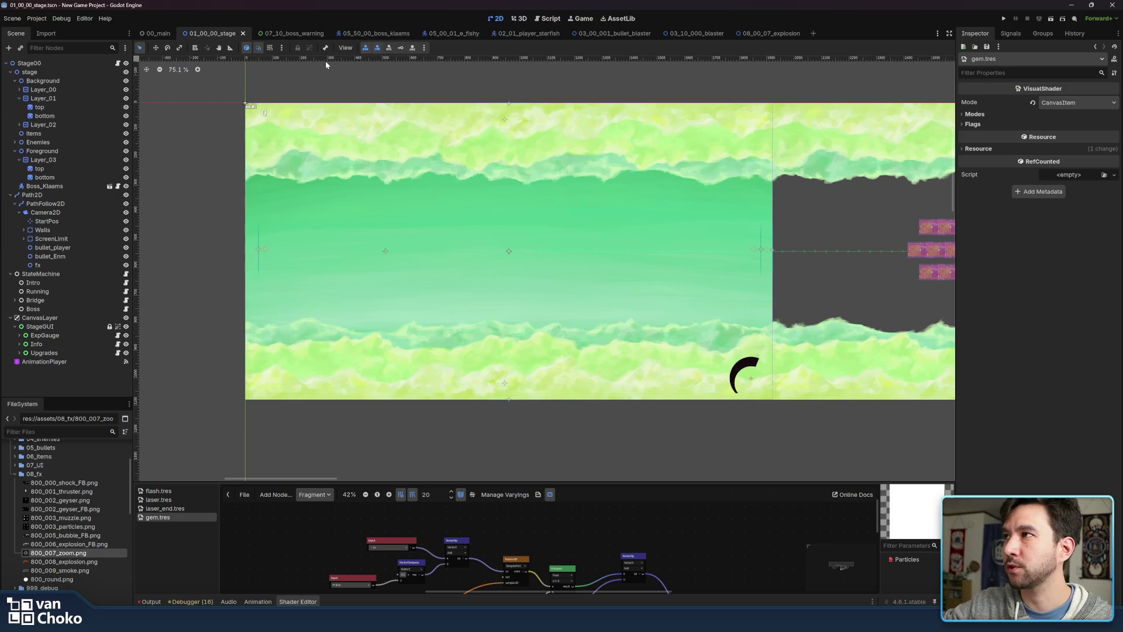
left_click(541, 34)
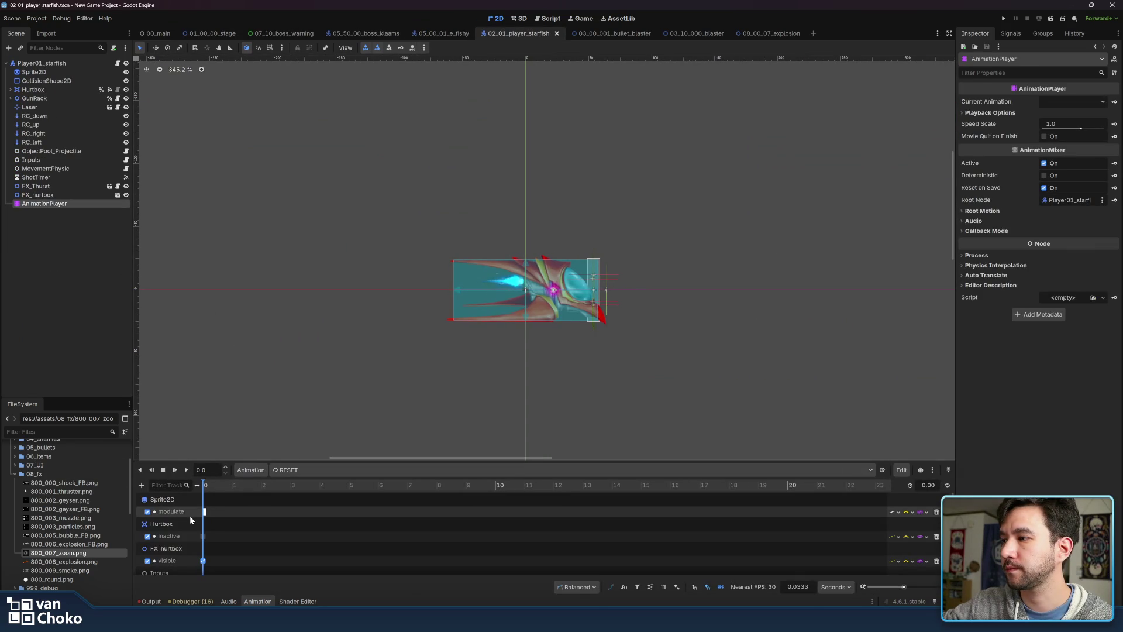
left_click(15, 474)
scroll(67, 556, "down", 5)
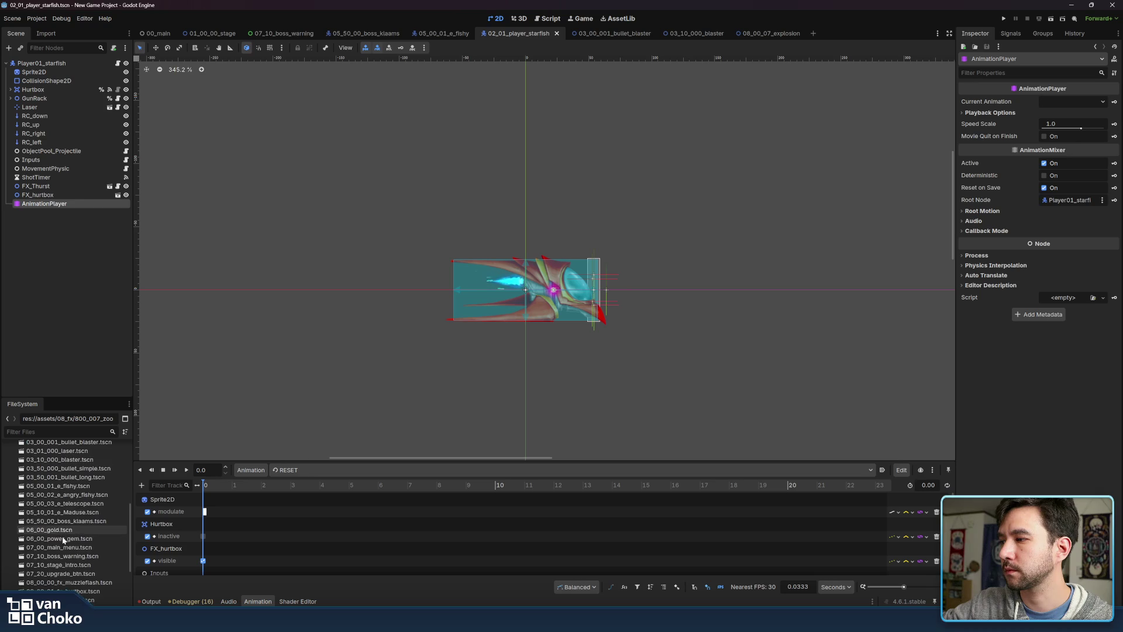
mouse_move(68, 549)
left_mouse_down()
mouse_move(84, 550)
mouse_move(88, 157)
mouse_move(58, 220)
mouse_move(53, 62)
left_mouse_up()
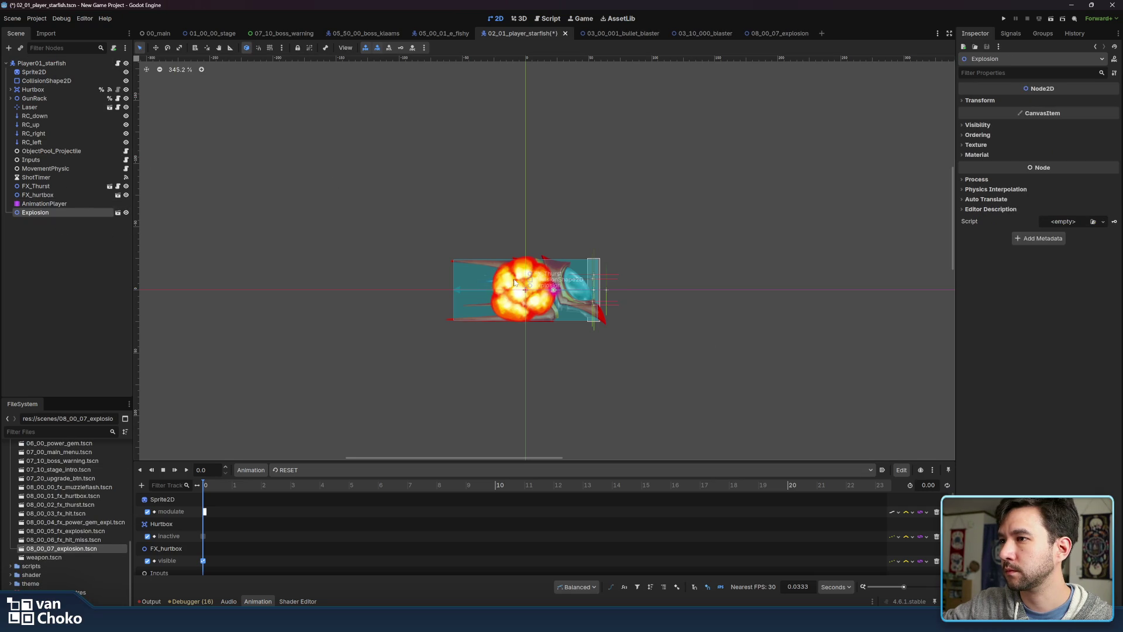
left_click_drag(514, 283, 544, 280)
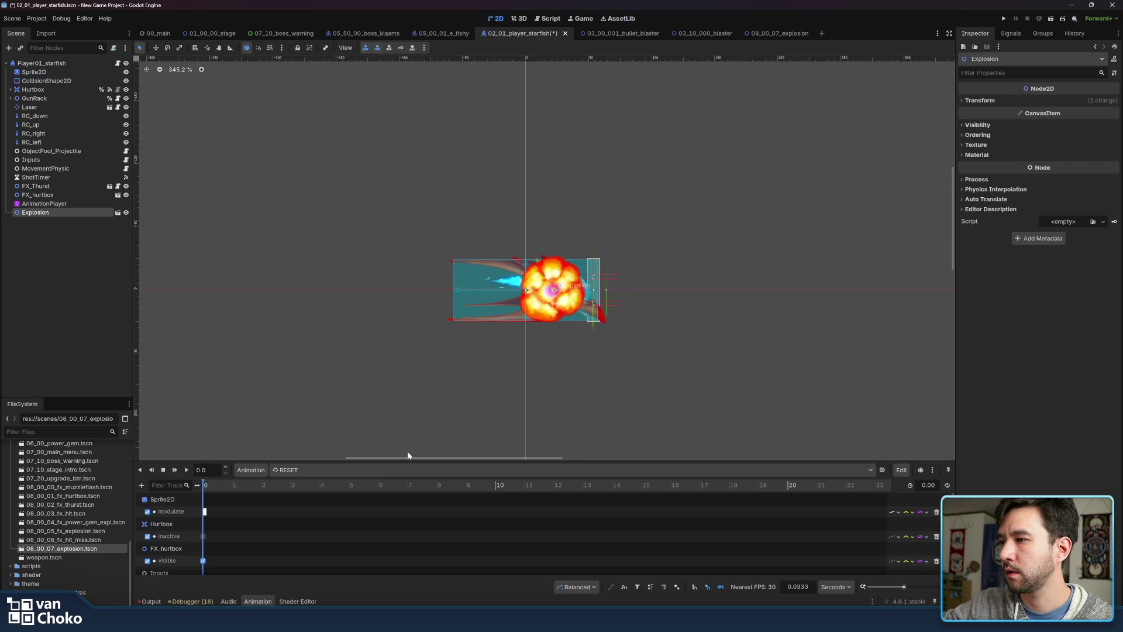
Make the ship Sprite2D's time-0 modulate keyframe fully transparent
left_click(205, 512)
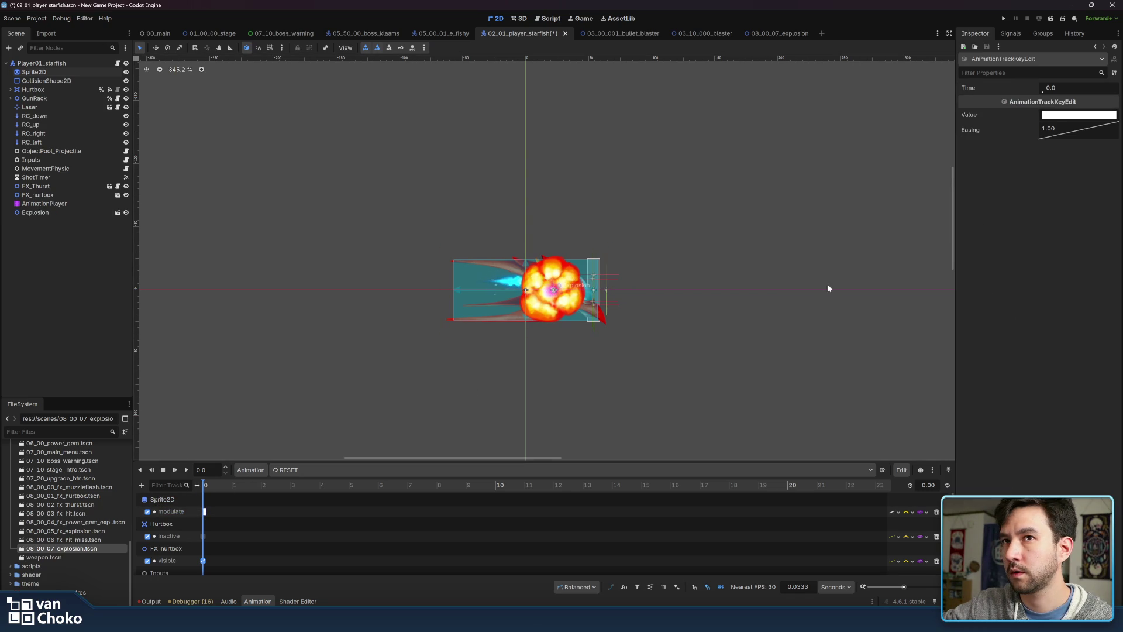
left_click(1069, 117)
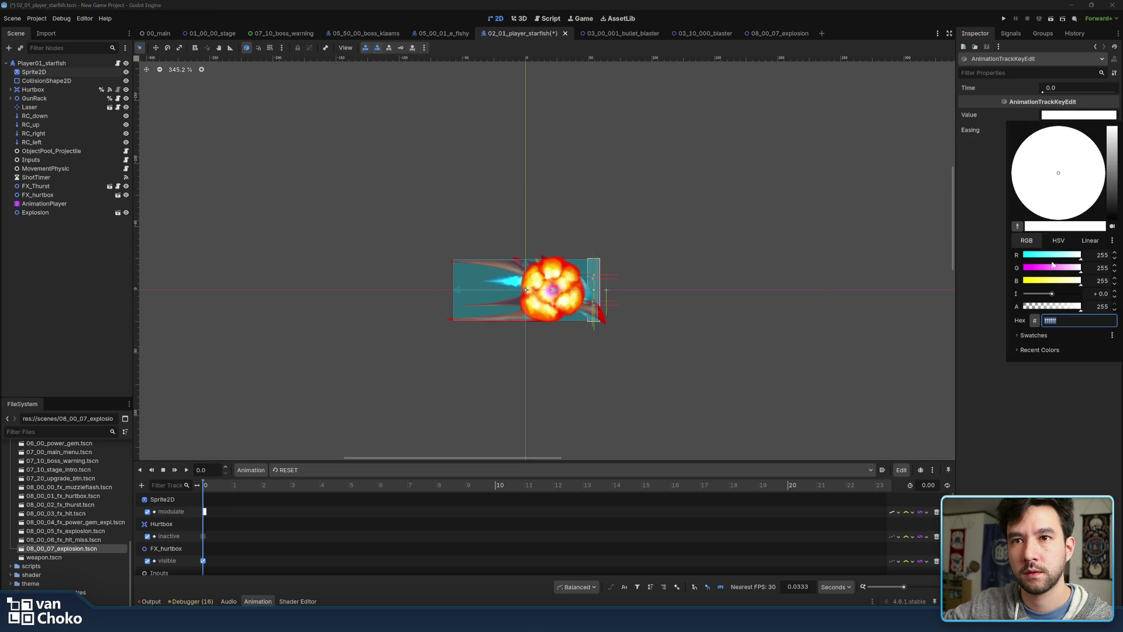
left_click_drag(1036, 308, 992, 304)
left_click(1062, 112)
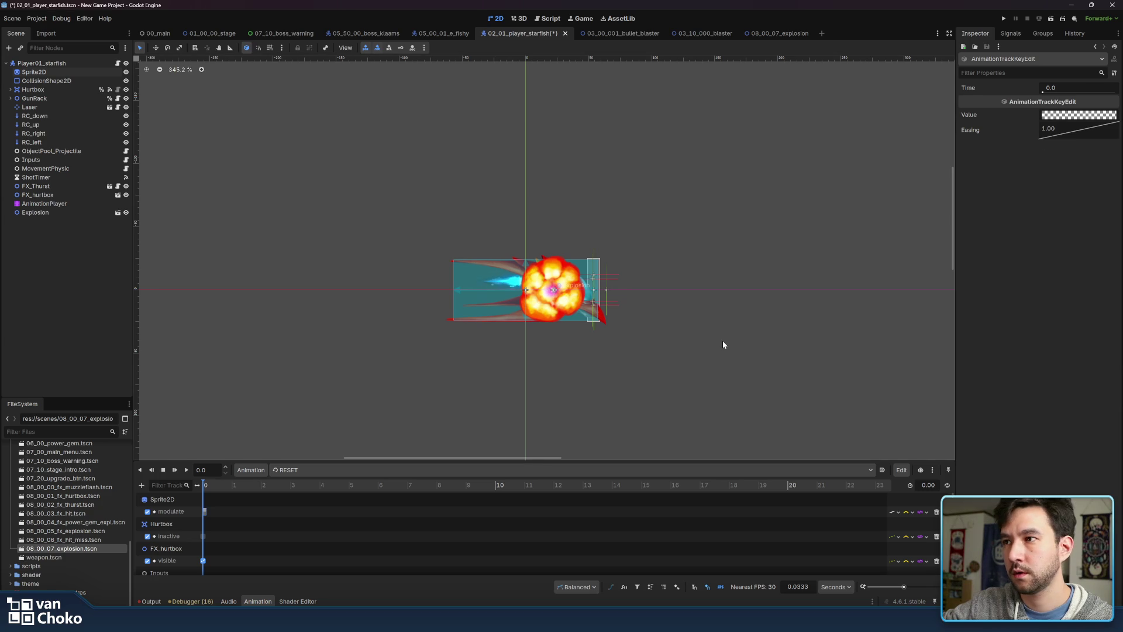
Restore the Sprite2D modulate keyframe to opaque white, then select the Explosion instance
left_click(172, 512)
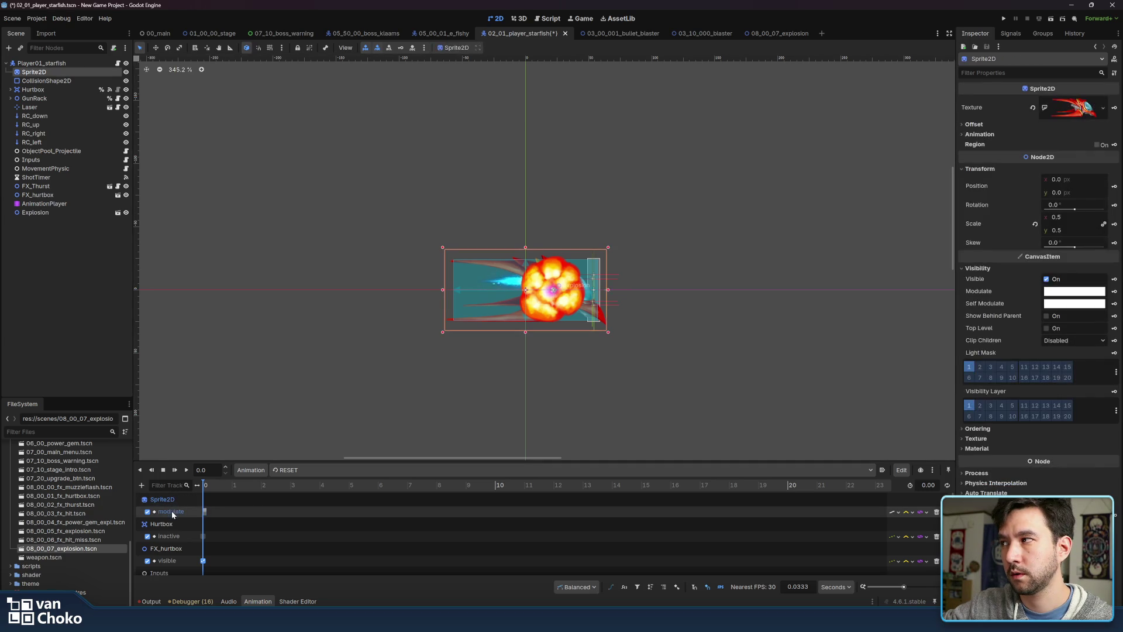
double_click(172, 512)
left_click(204, 512)
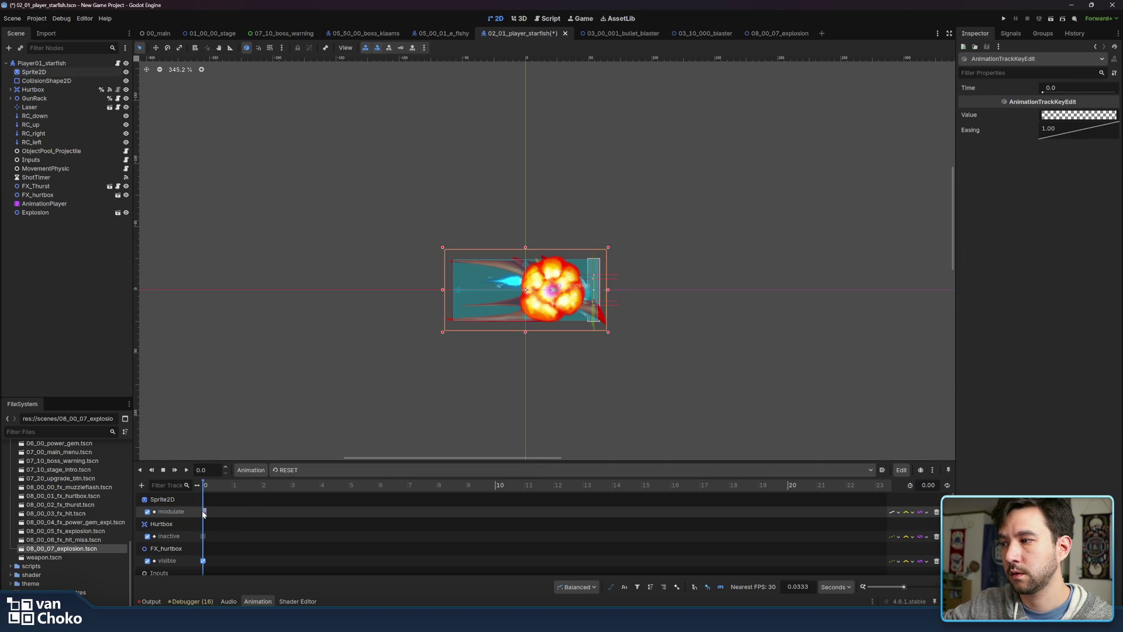
left_click(1086, 116)
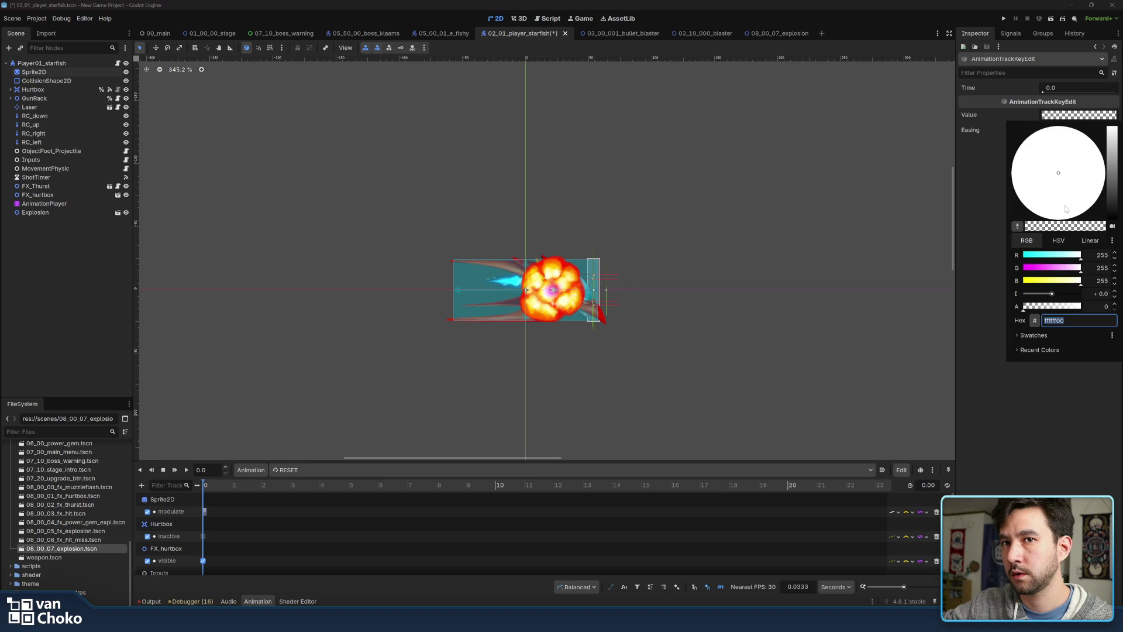
left_click_drag(1063, 307, 1089, 310)
left_click(1083, 413)
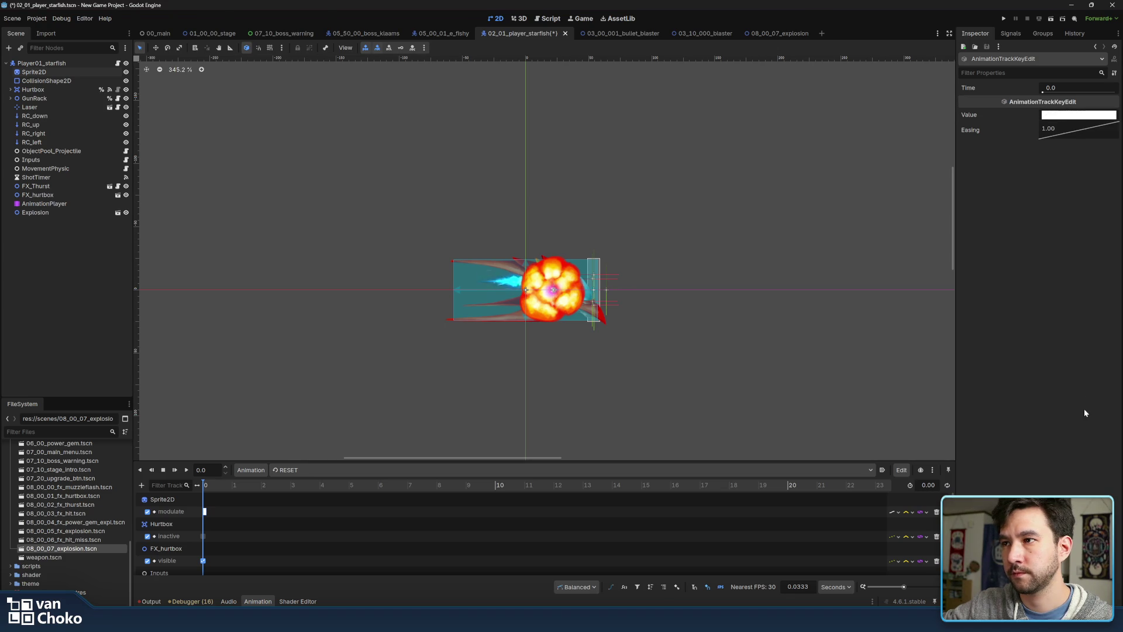
left_click(50, 212)
right_click(61, 210)
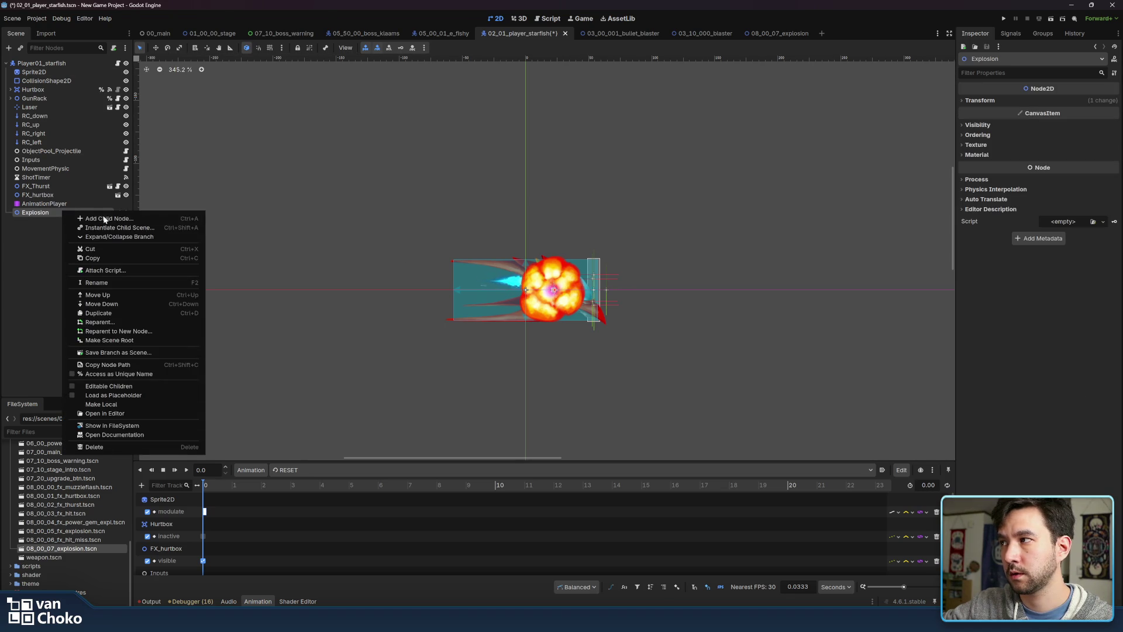
Enable Editable Children on Explosion and play its AnimationPlayer within the player scene
left_click(109, 387)
left_click(36, 239)
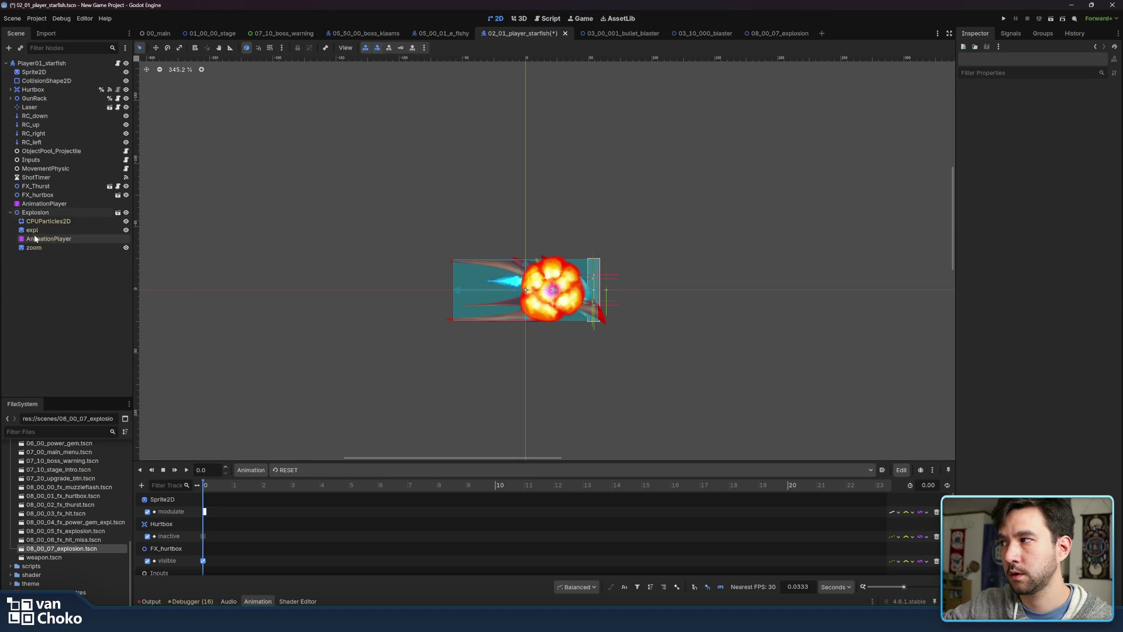
left_click(187, 471)
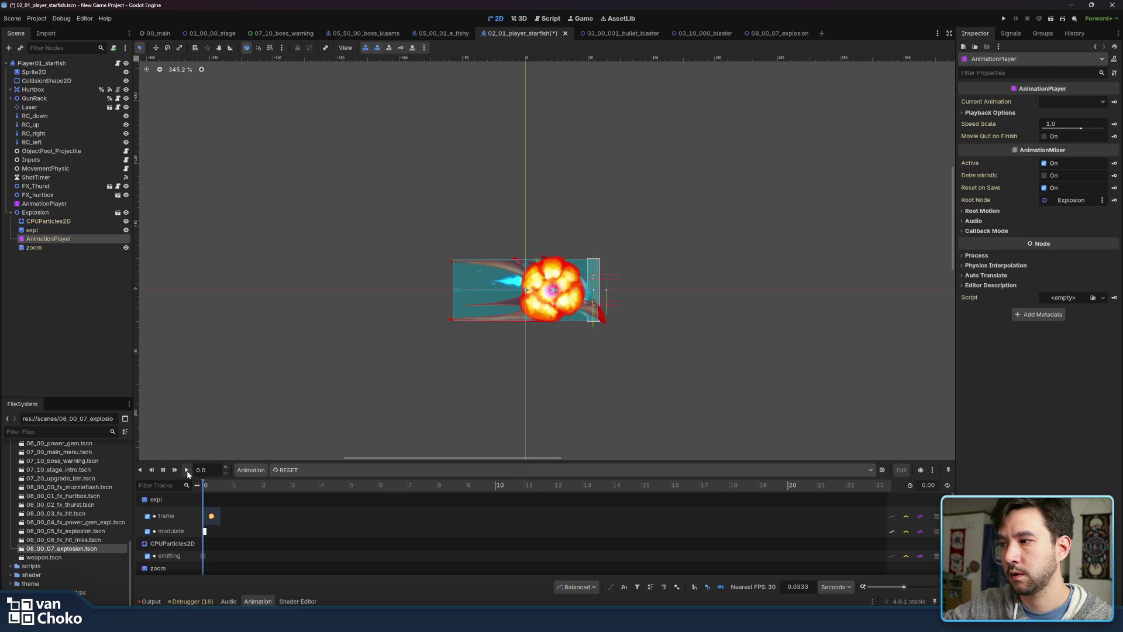
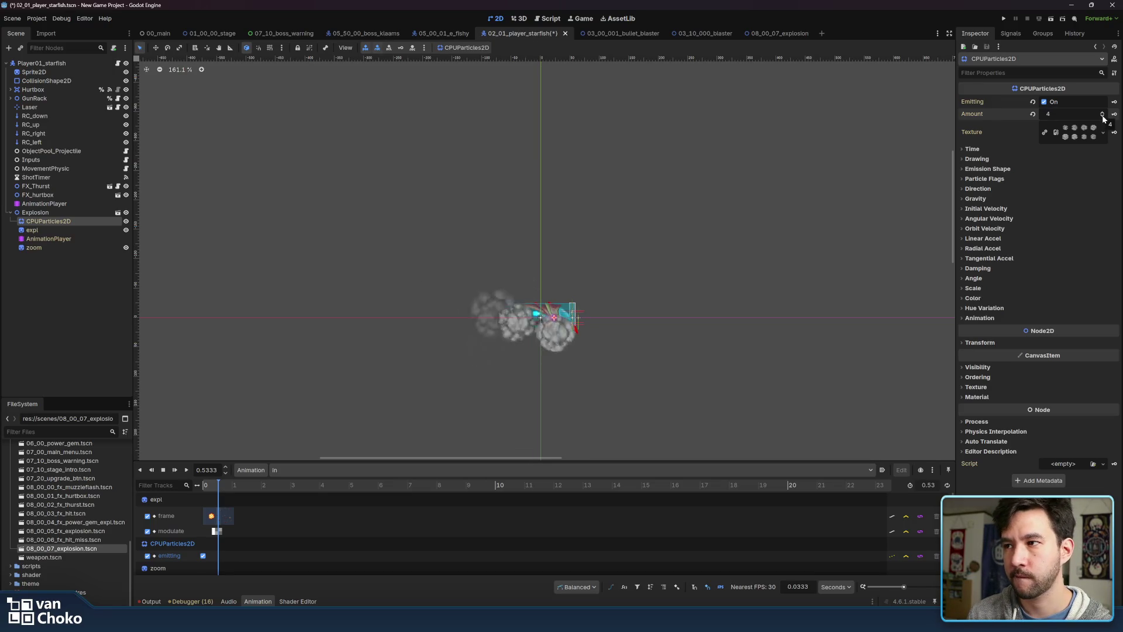
Reduce the explosion particles' emission sphere radius to 15 px
left_click(982, 190)
left_click(979, 189)
left_click(986, 178)
left_click(989, 170)
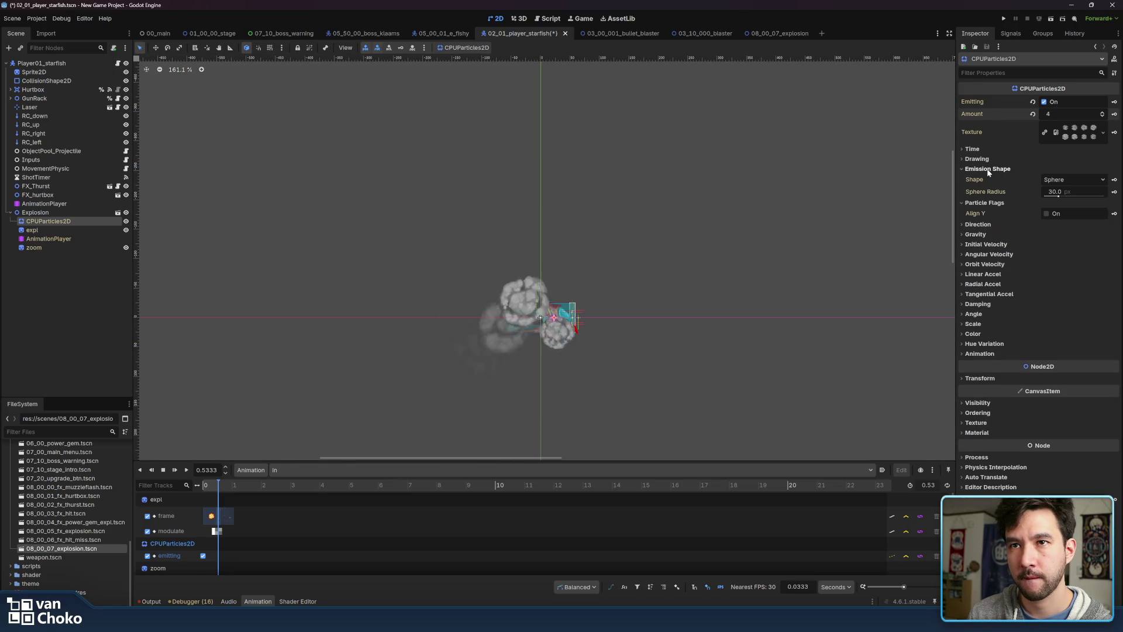
left_click(991, 203)
left_click(1063, 193)
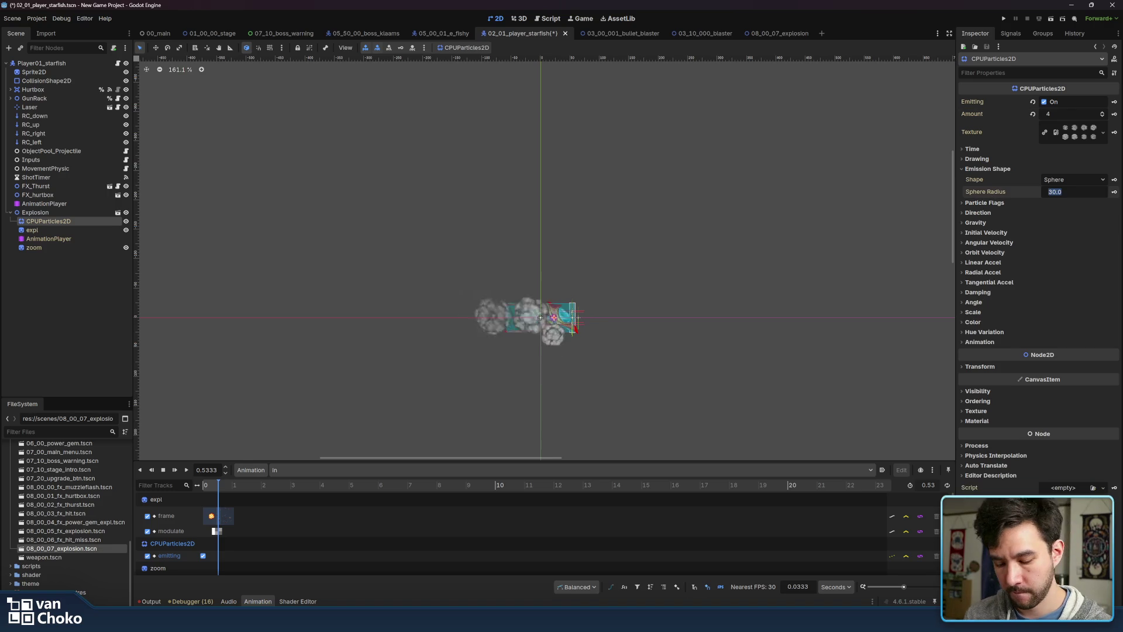
type("15")
key("Return")
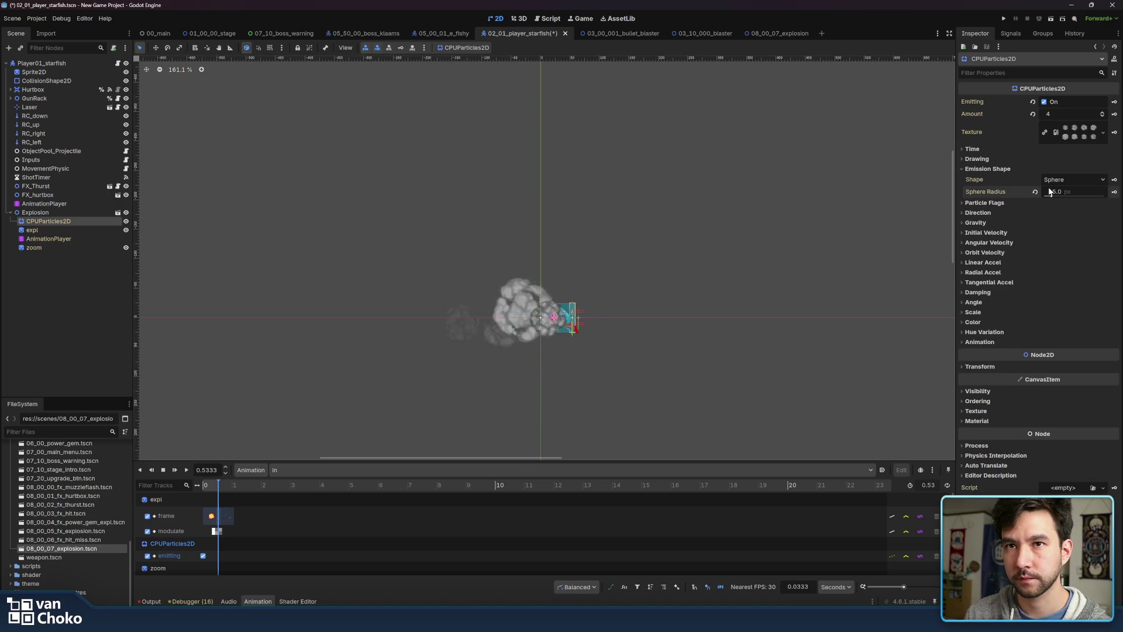
Switch the emission shape to Rectangle with extents 50 × 25
left_click(1072, 177)
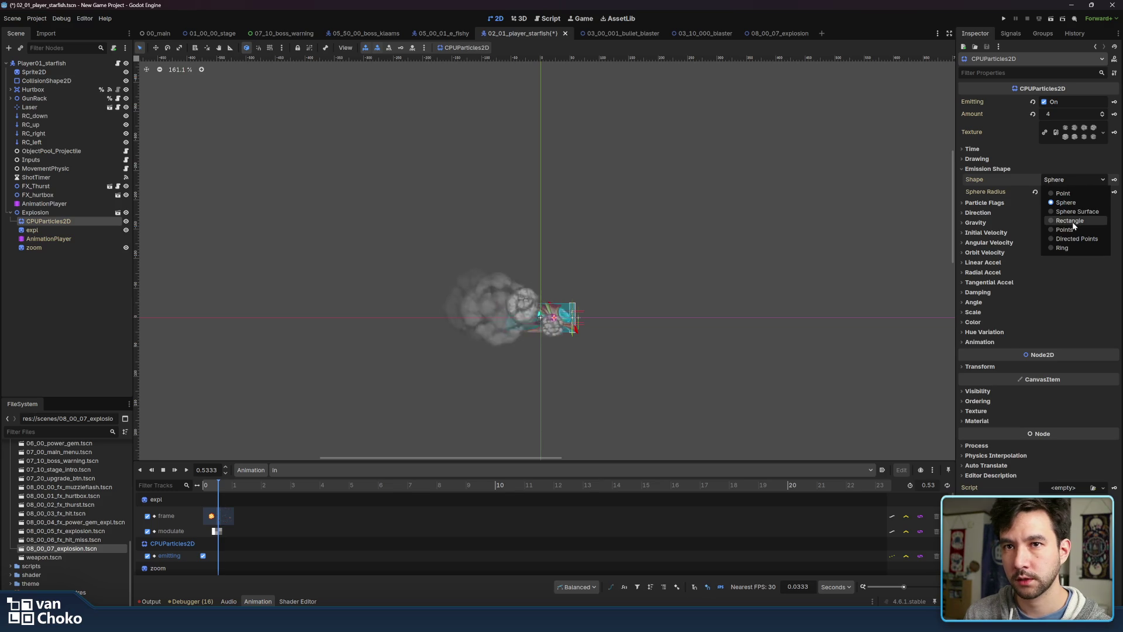
left_click(1071, 221)
left_click(1078, 205)
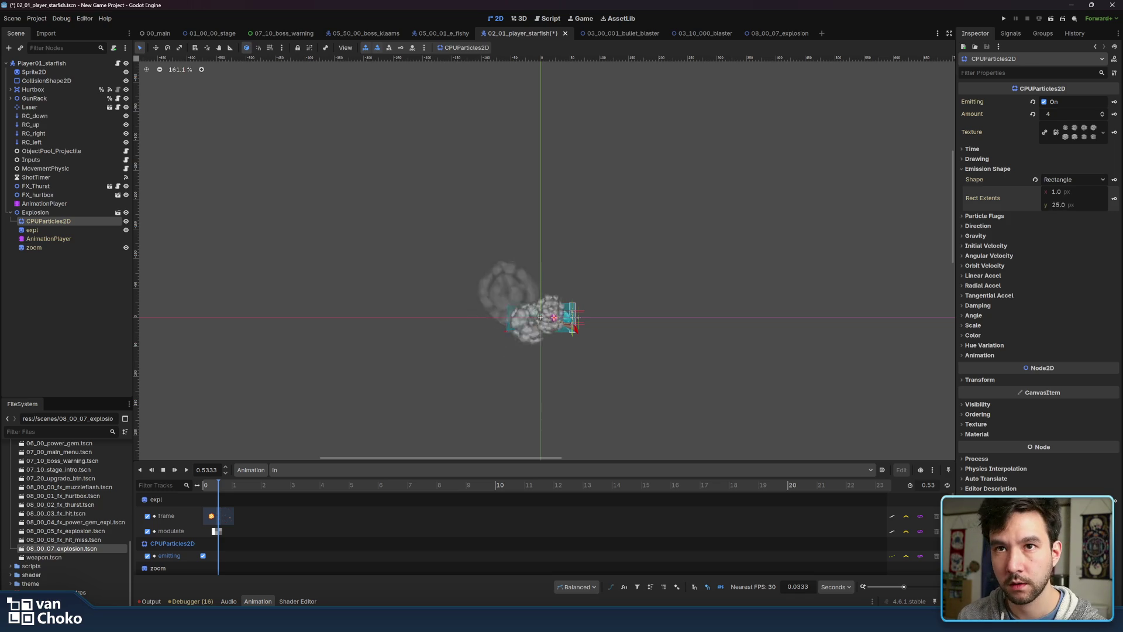
left_click(1074, 195)
type("50")
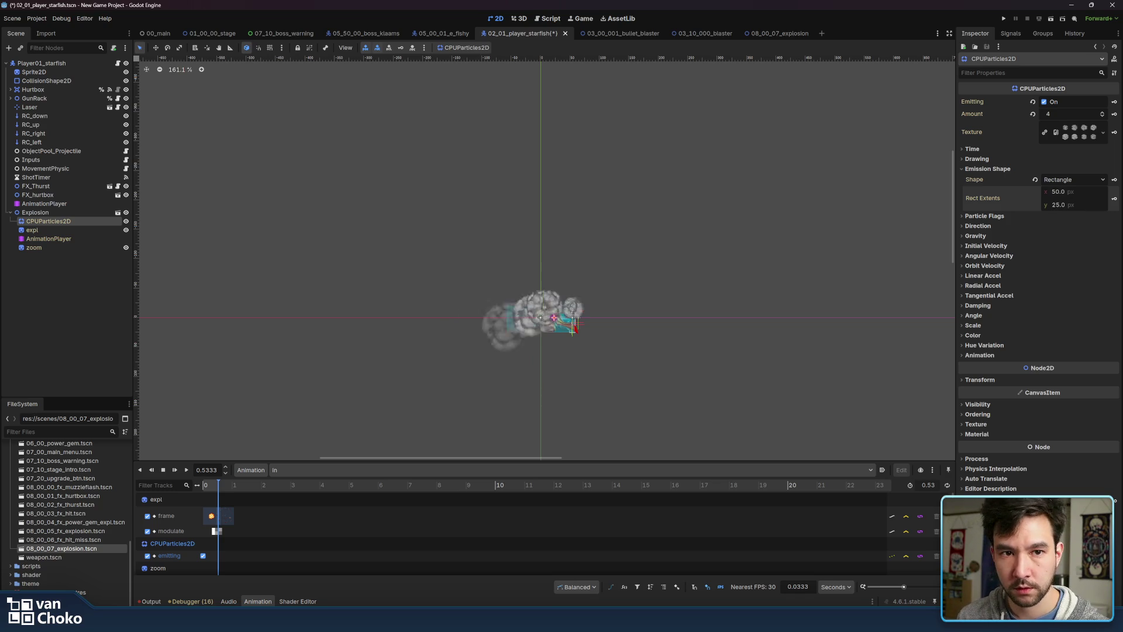
left_click(984, 215)
left_click(976, 169)
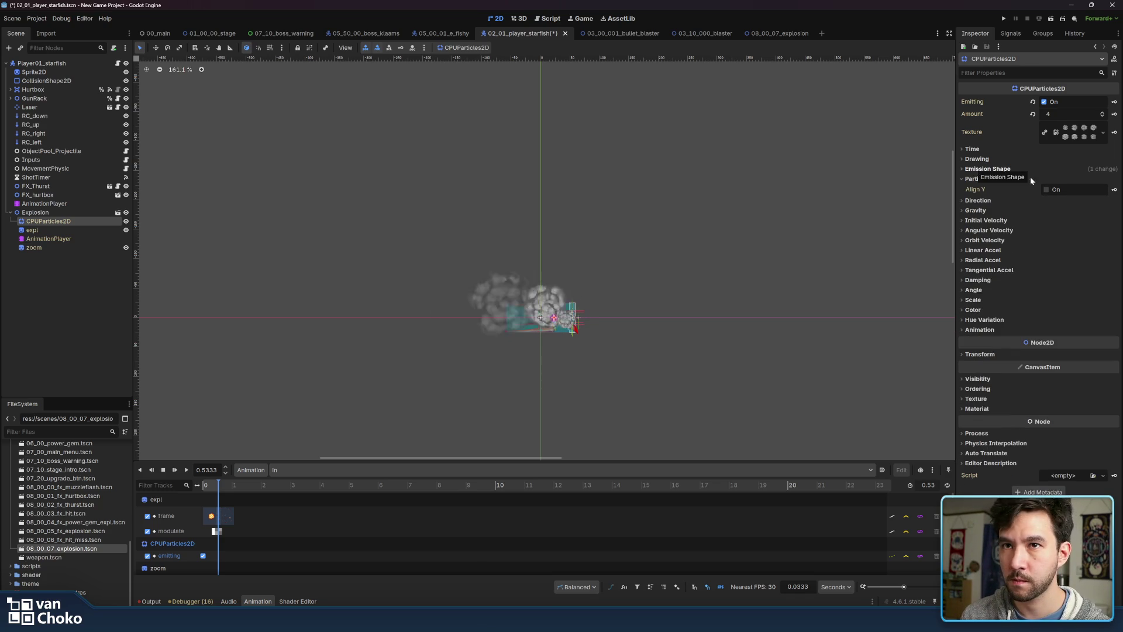
Set the particles' Scale Amount Max to 0.5 and Min to 0.3
left_click(988, 300)
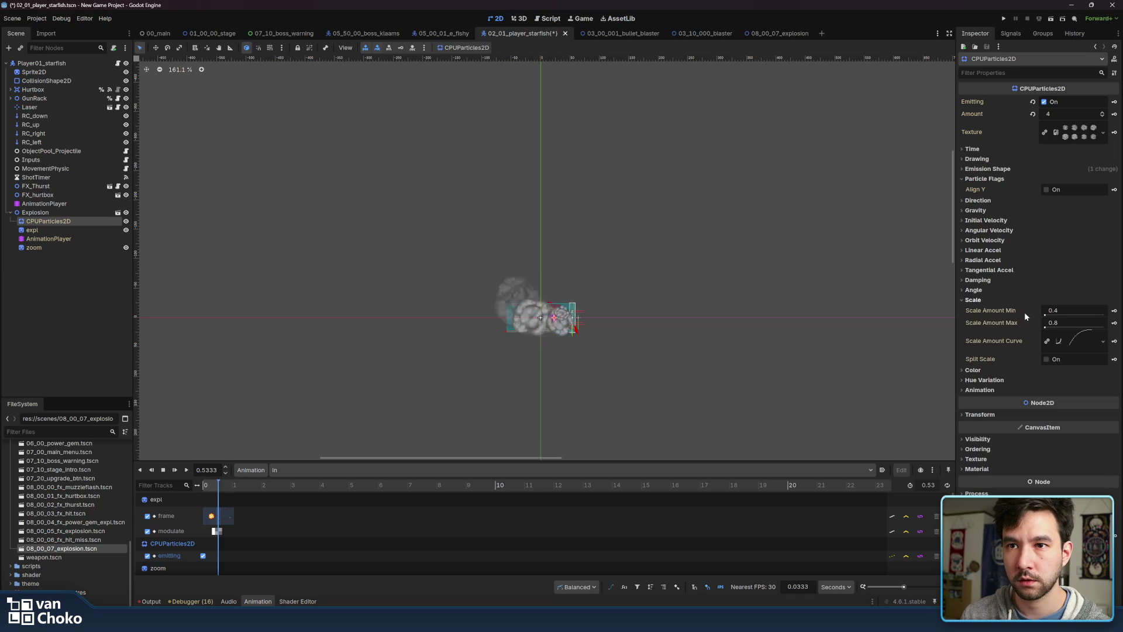
left_click(1067, 322)
type(".5")
key("Return")
left_click(1067, 312)
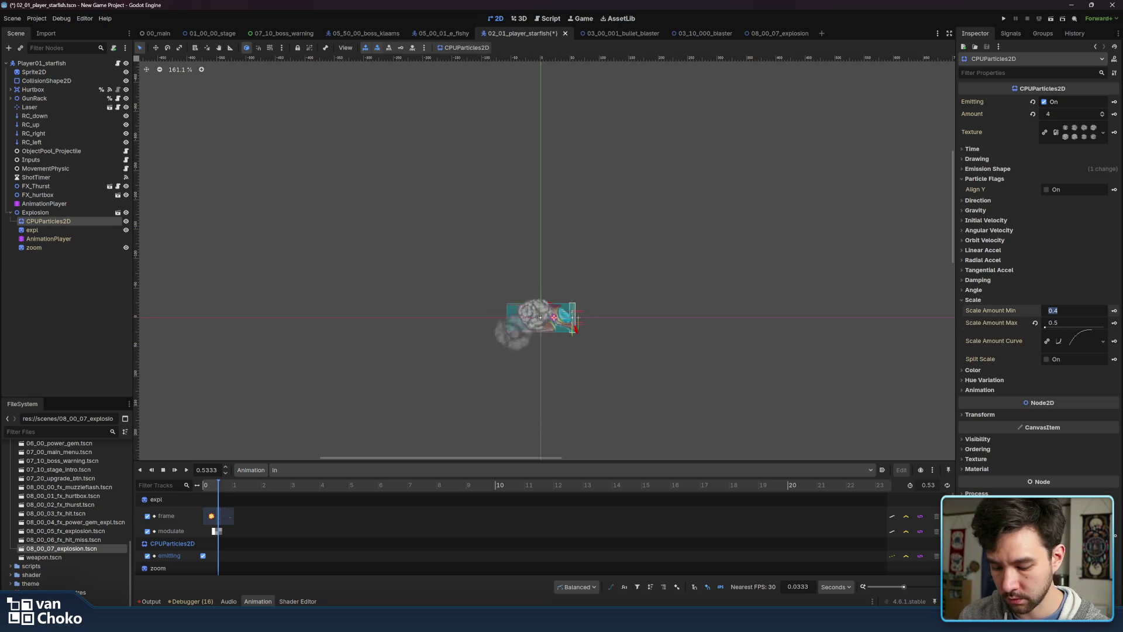
type("0.3")
key("Return")
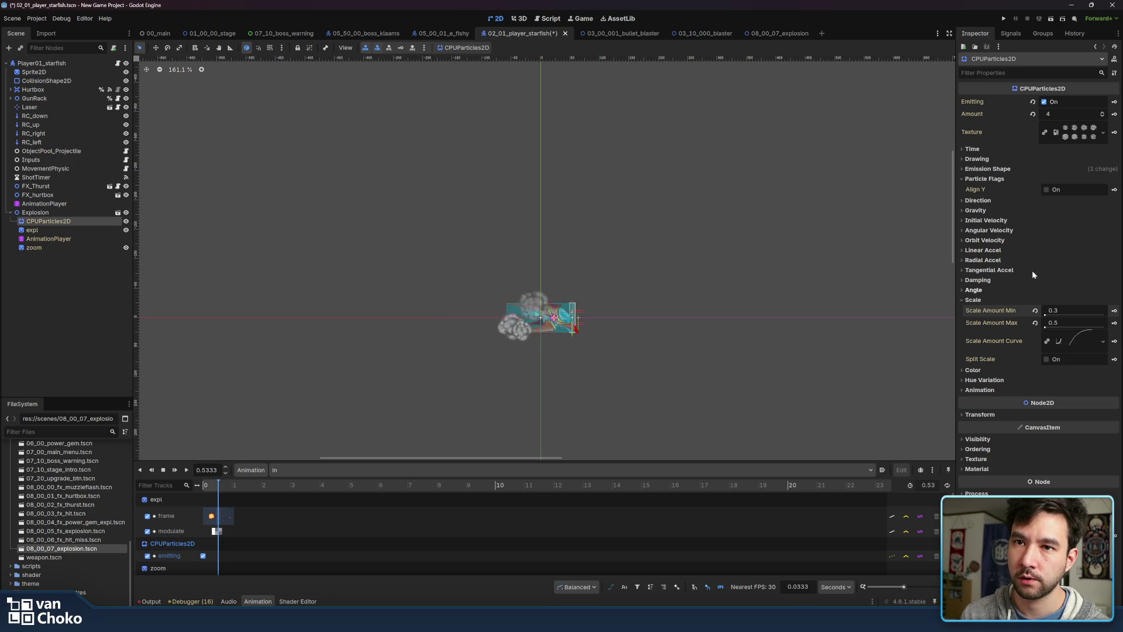
left_click(1035, 300)
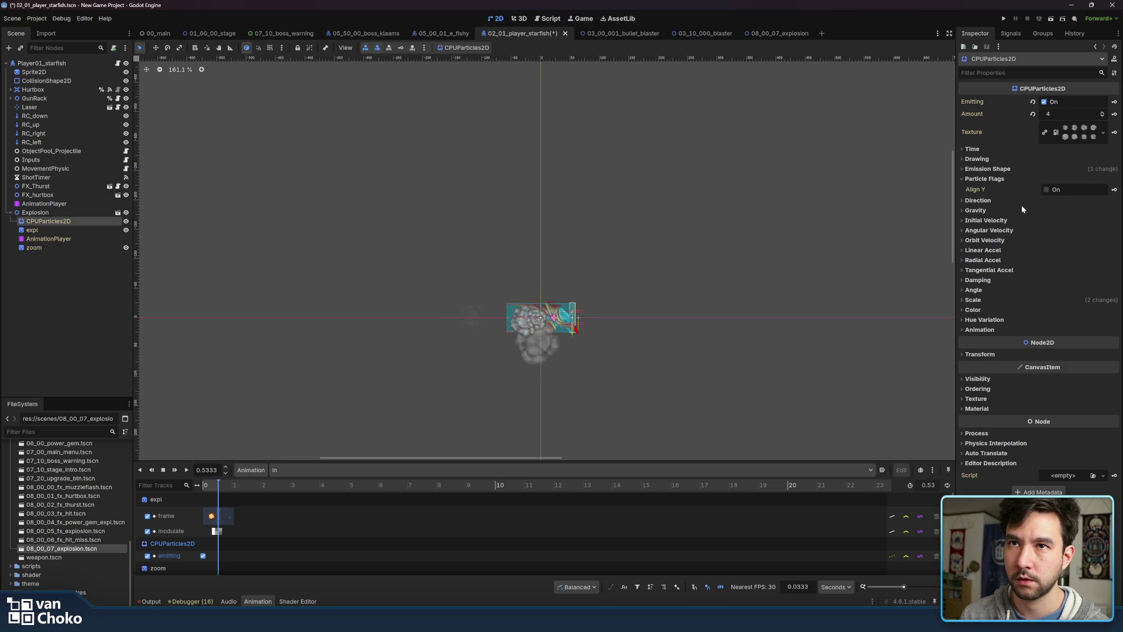
left_click(1000, 178)
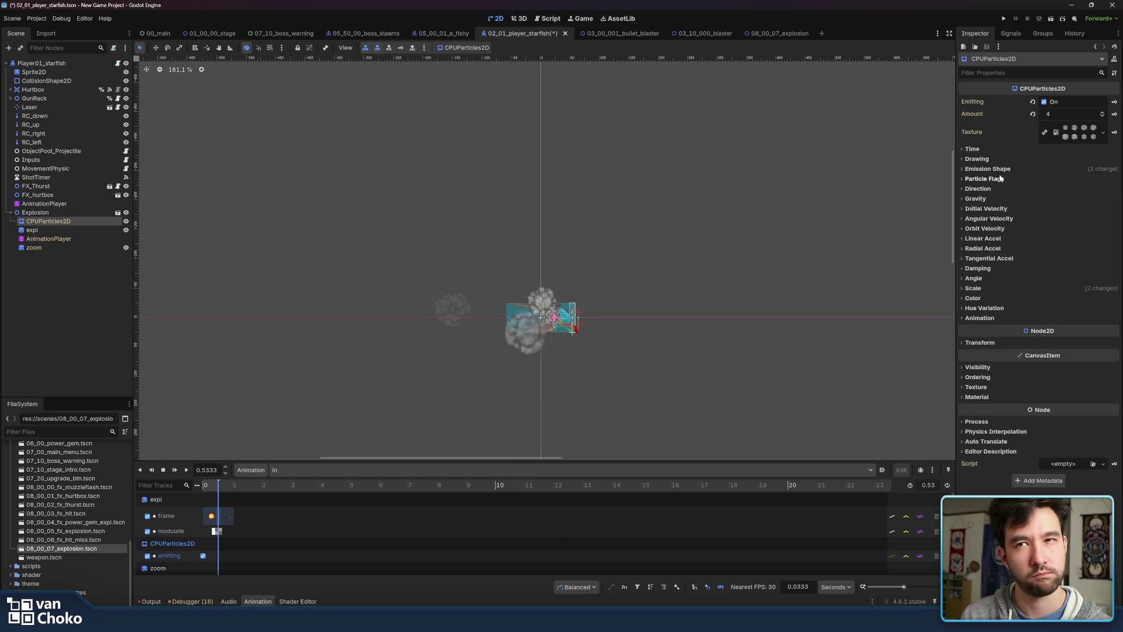
Expand Damping and set the particles' Time Randomness to 0.2
left_click(988, 272)
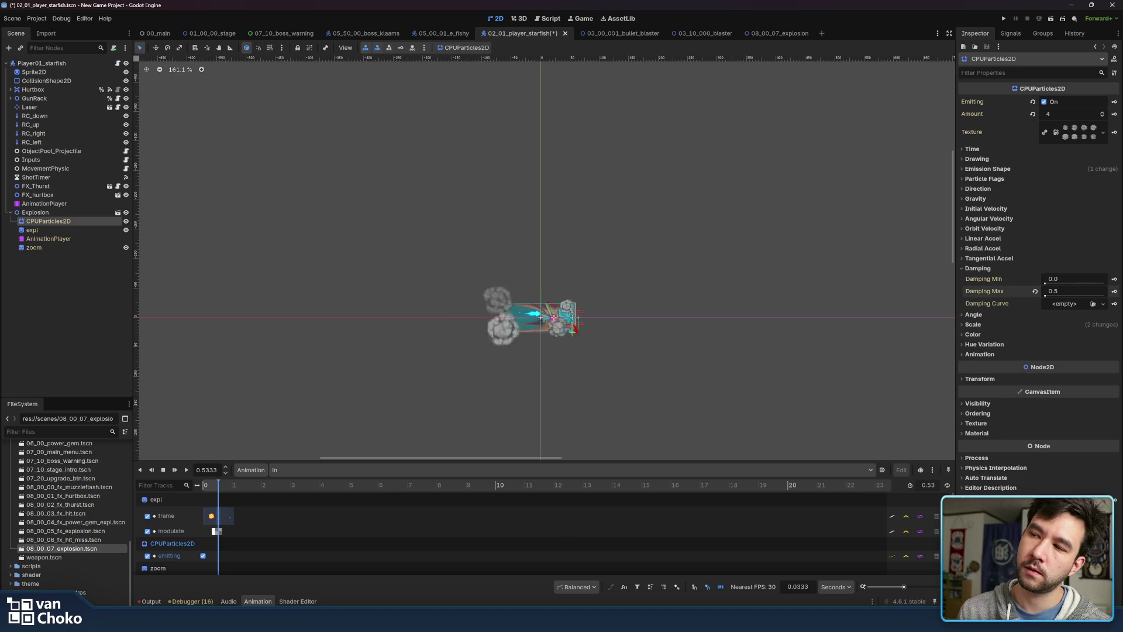
left_click_drag(825, 302, 894, 359)
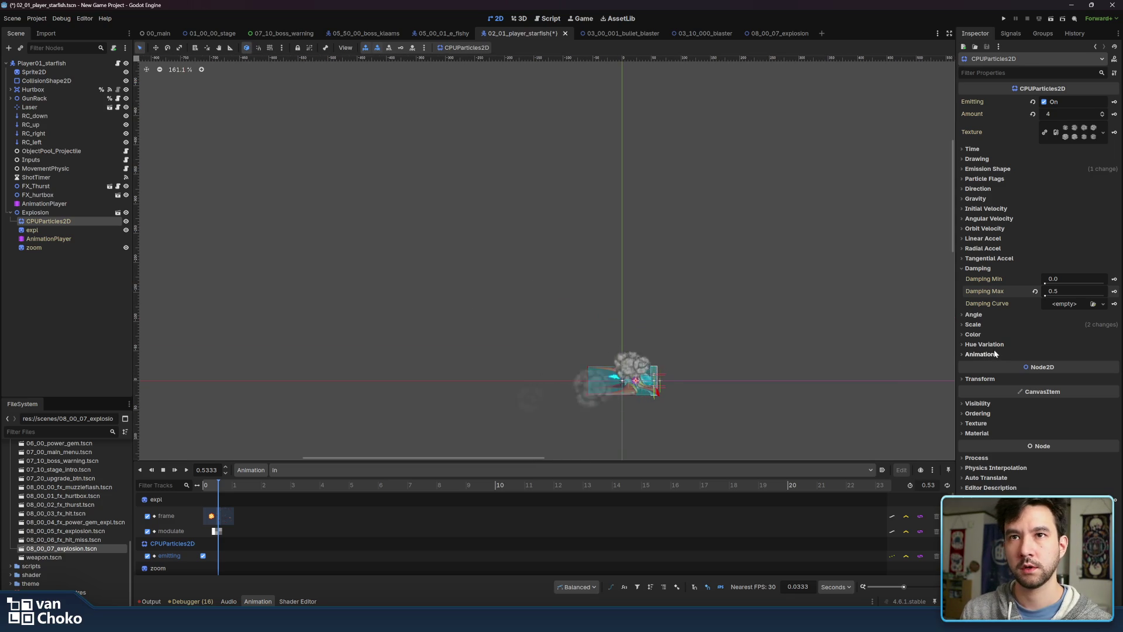
left_click(972, 149)
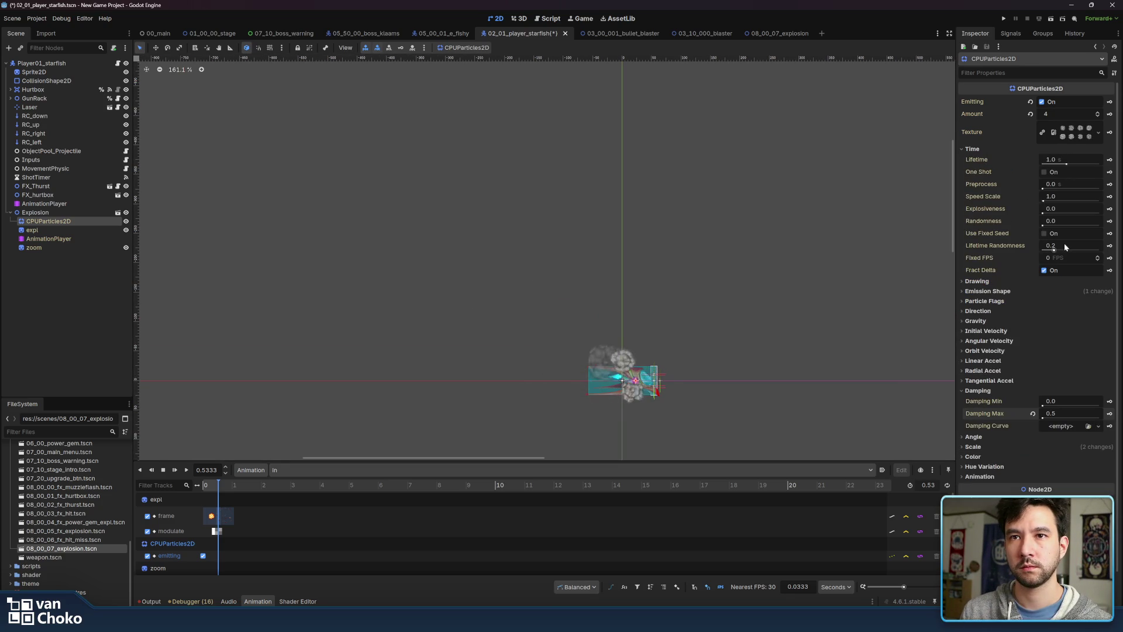
left_click_drag(1055, 222, 1076, 223)
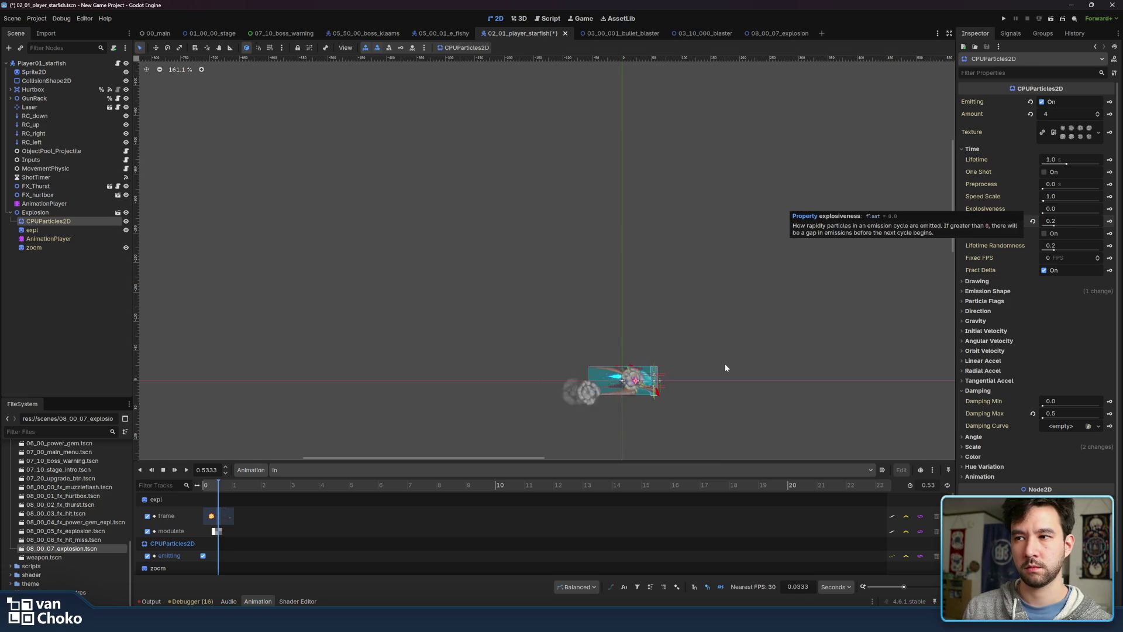
scroll(723, 293, "up", 5)
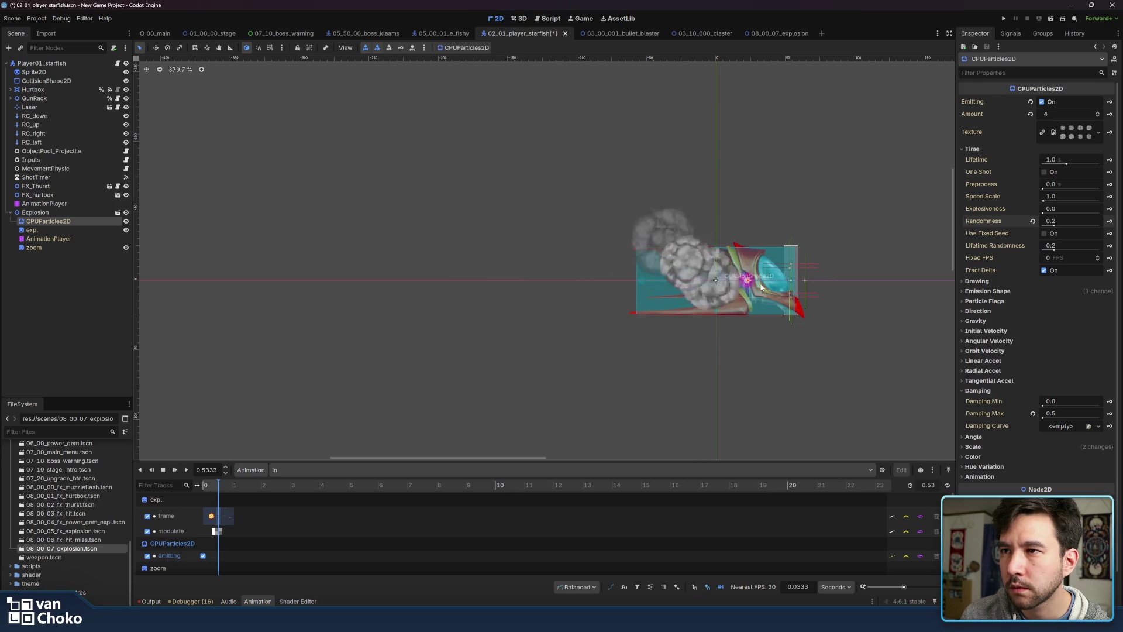
scroll(761, 287, "down", 11)
left_click_drag(740, 287, 677, 304)
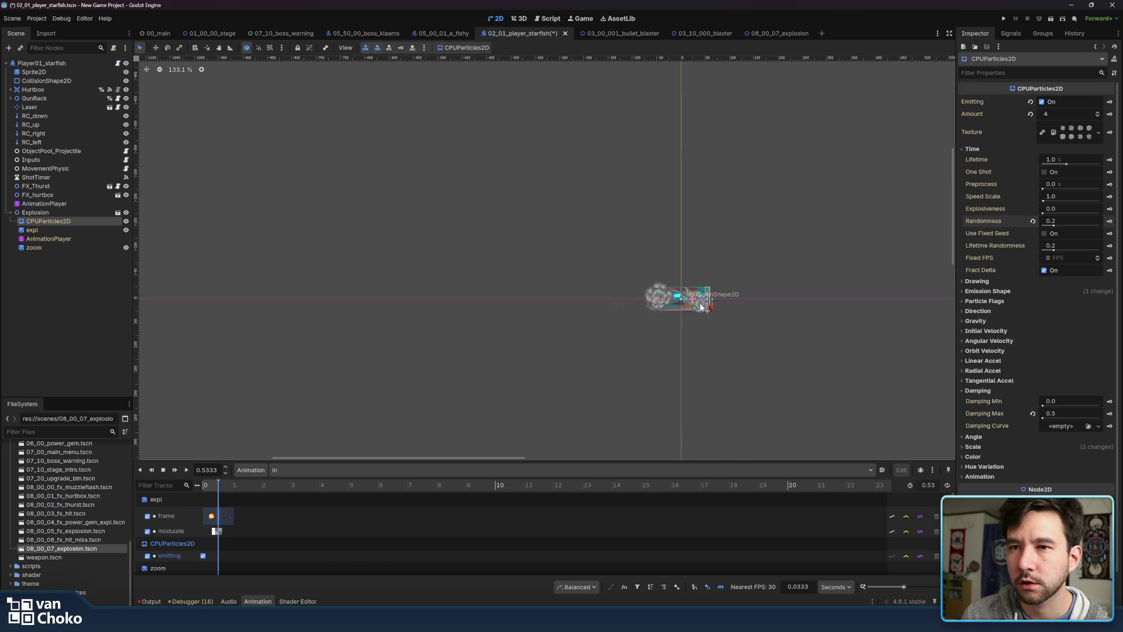
left_click(71, 231)
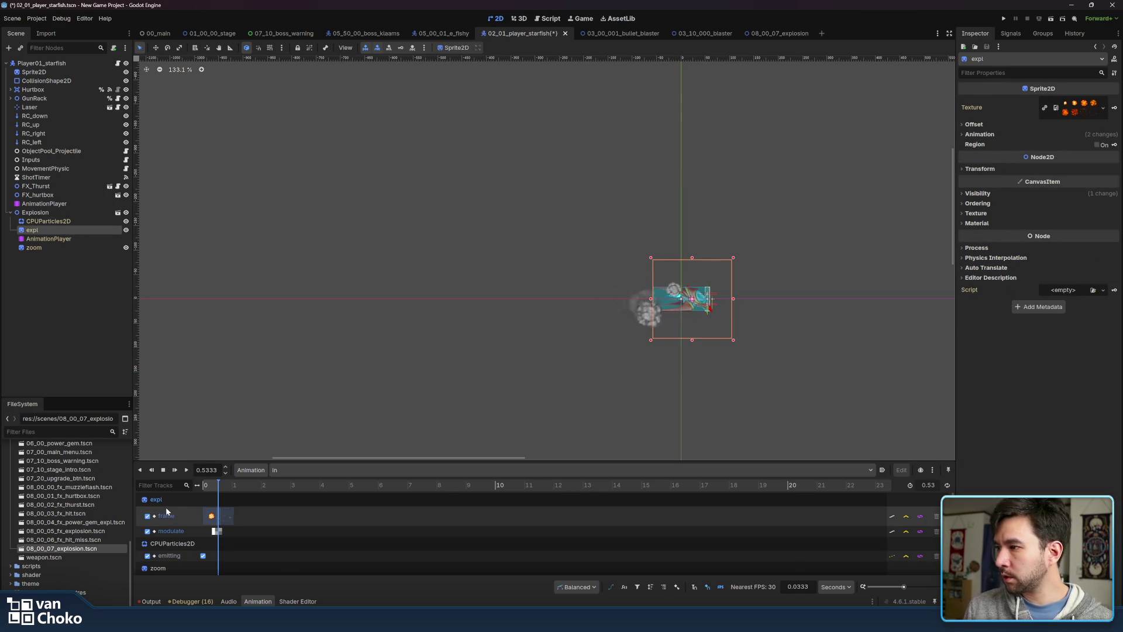
left_click(979, 204)
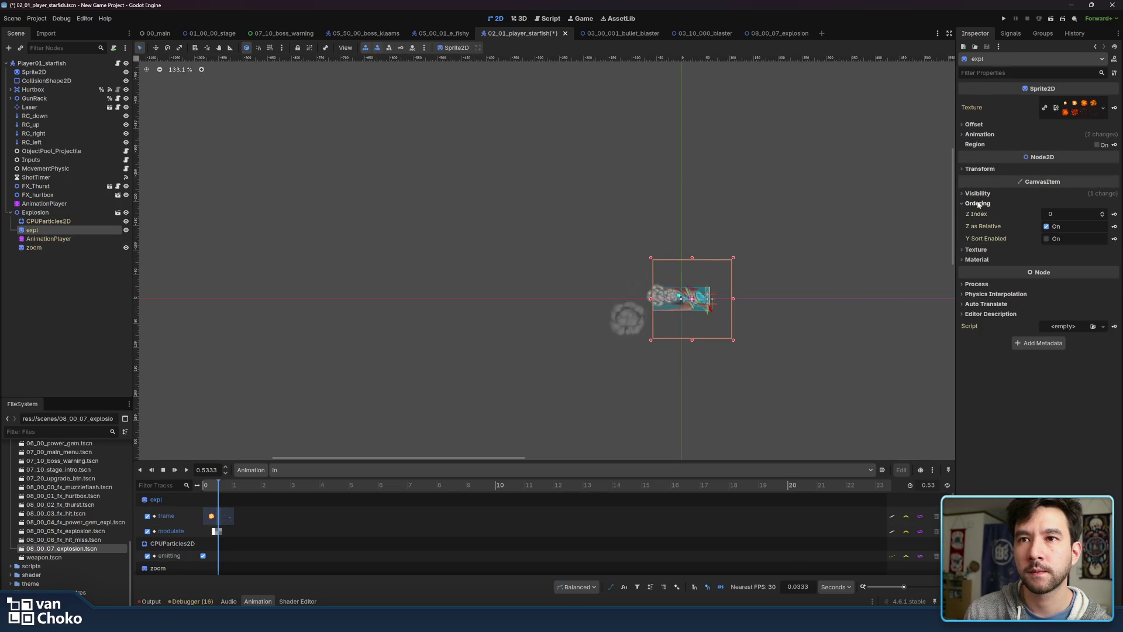
left_click(977, 193)
left_click(977, 197)
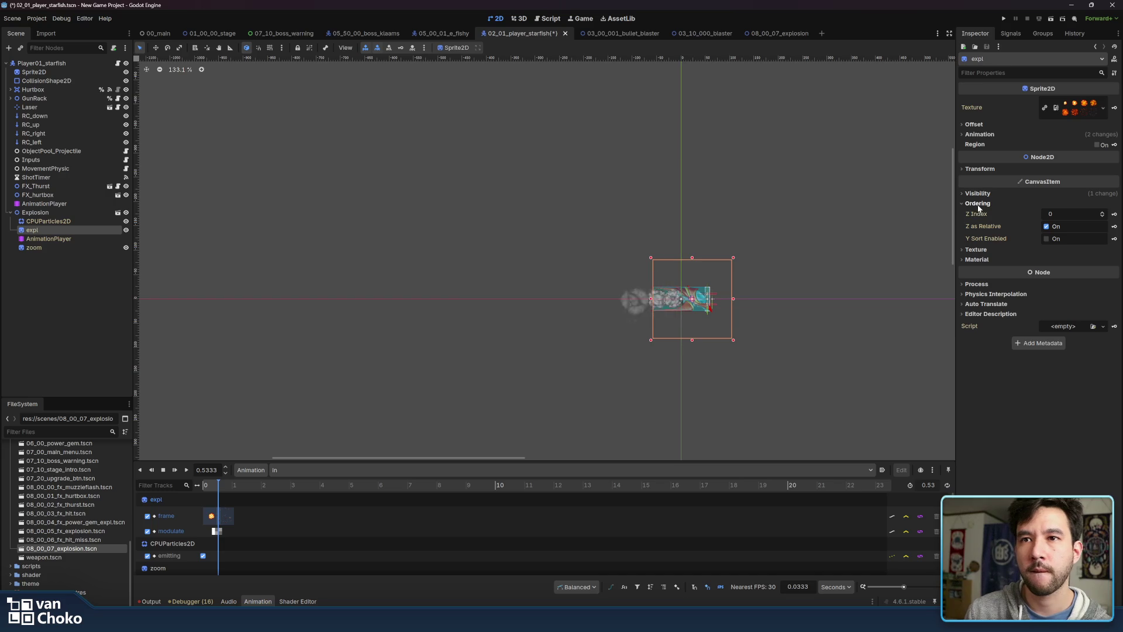
left_click(978, 204)
left_click(985, 248)
left_click(984, 248)
left_click(981, 134)
left_click(982, 134)
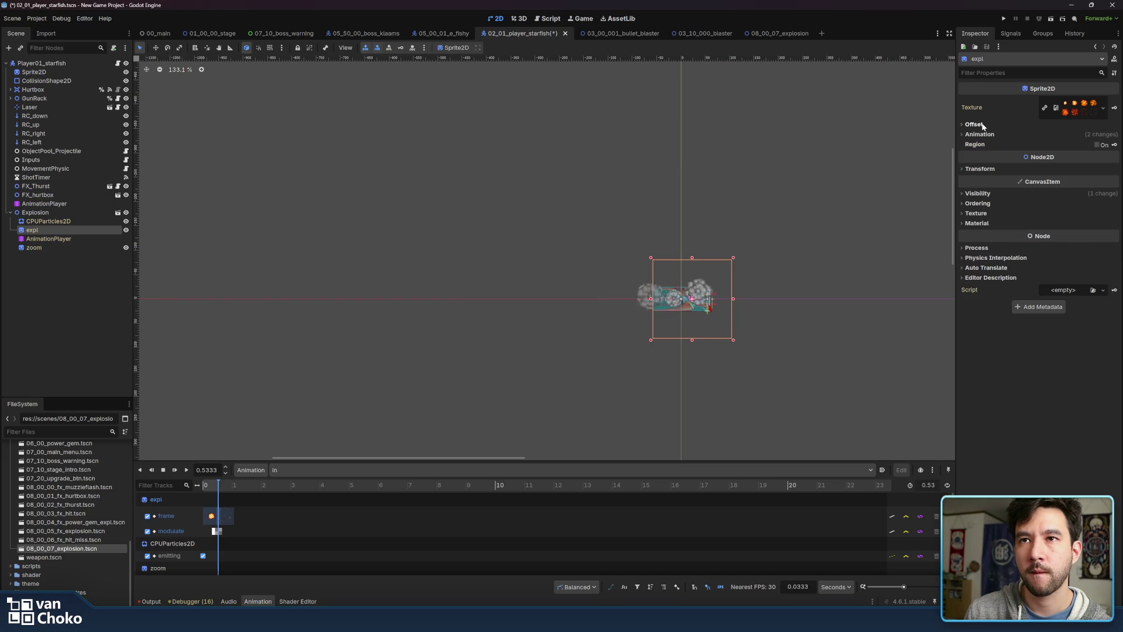
left_click(981, 169)
left_click(1068, 222)
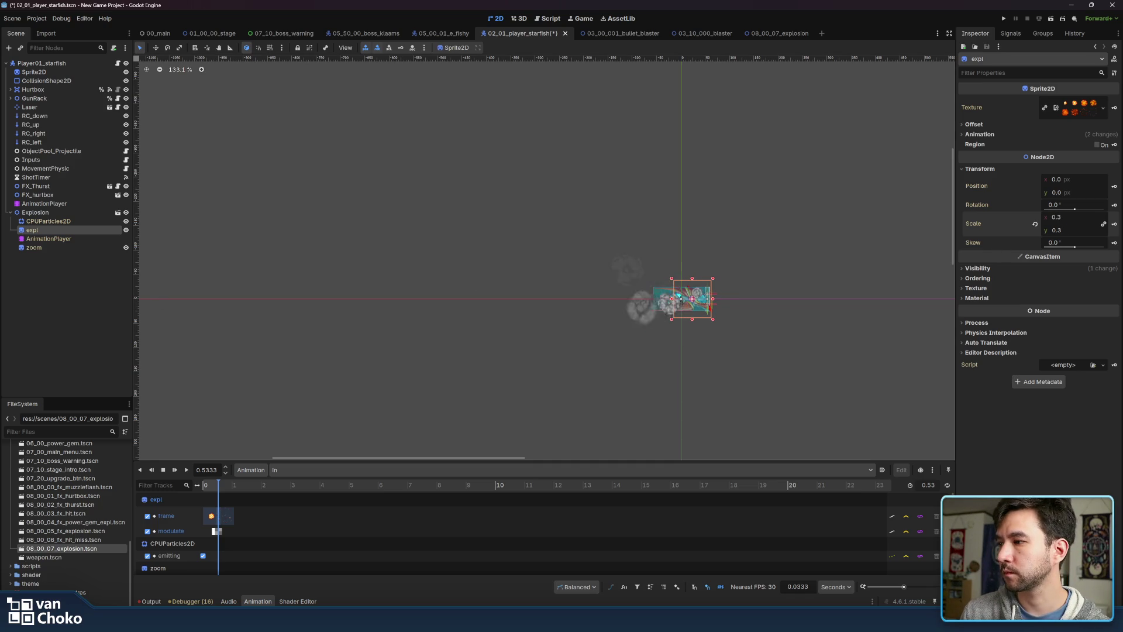
left_click(187, 470)
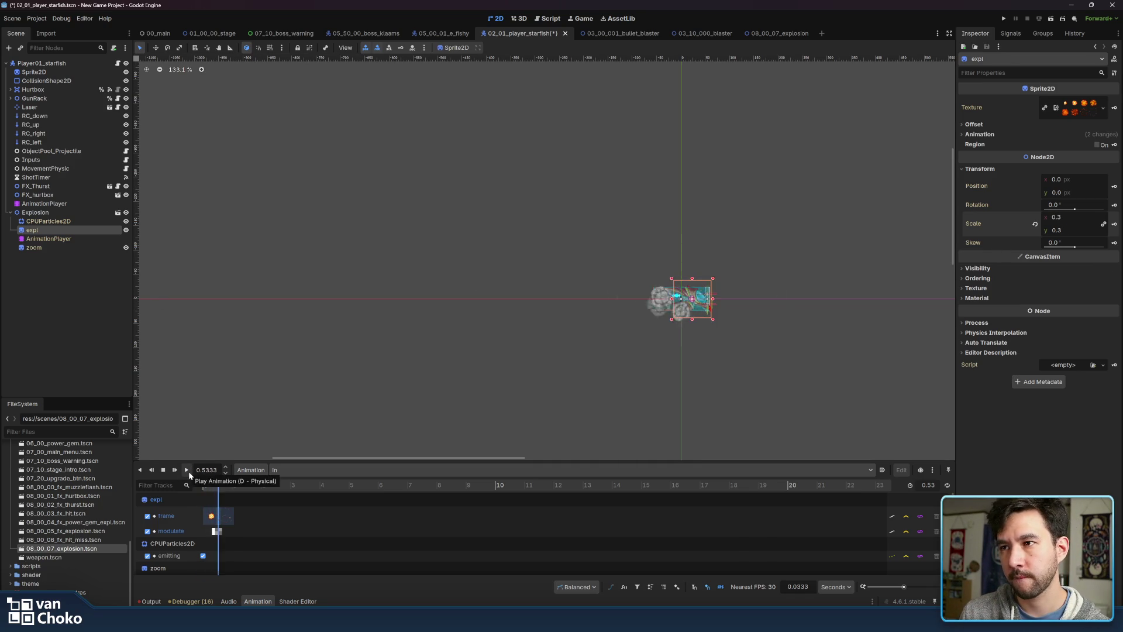
left_click(978, 278)
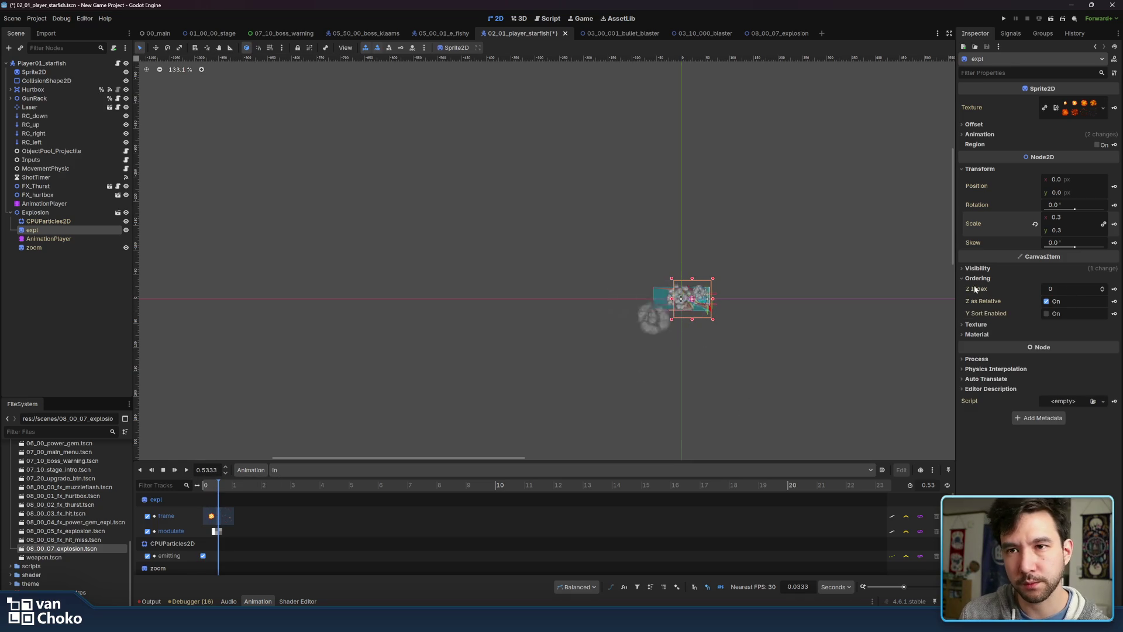
left_click(978, 279)
left_click(976, 288)
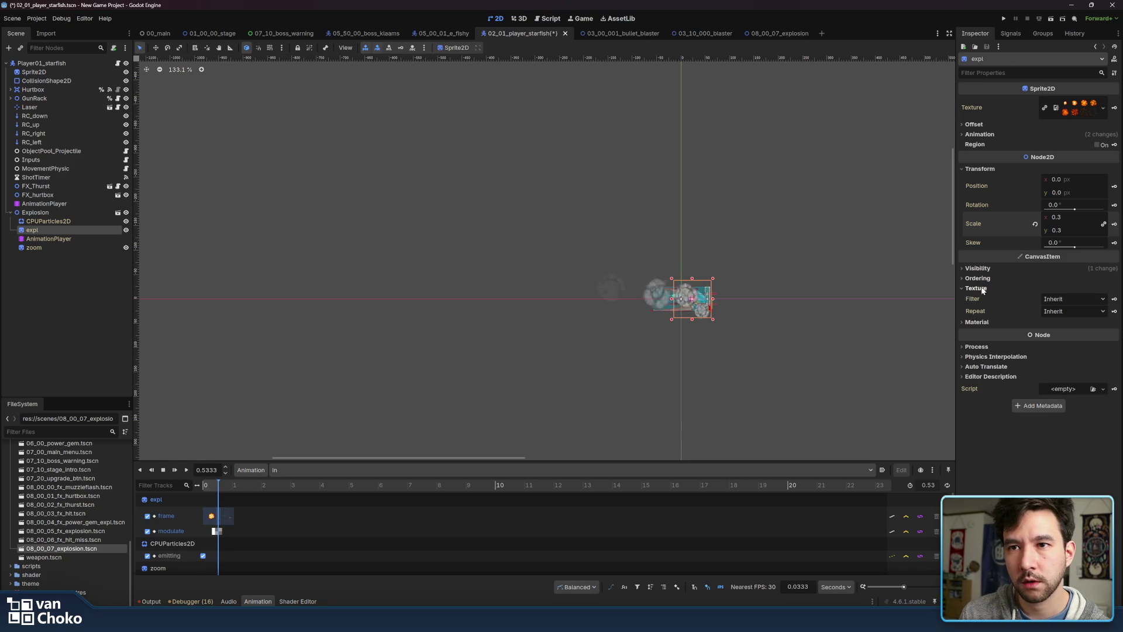
left_click(985, 269)
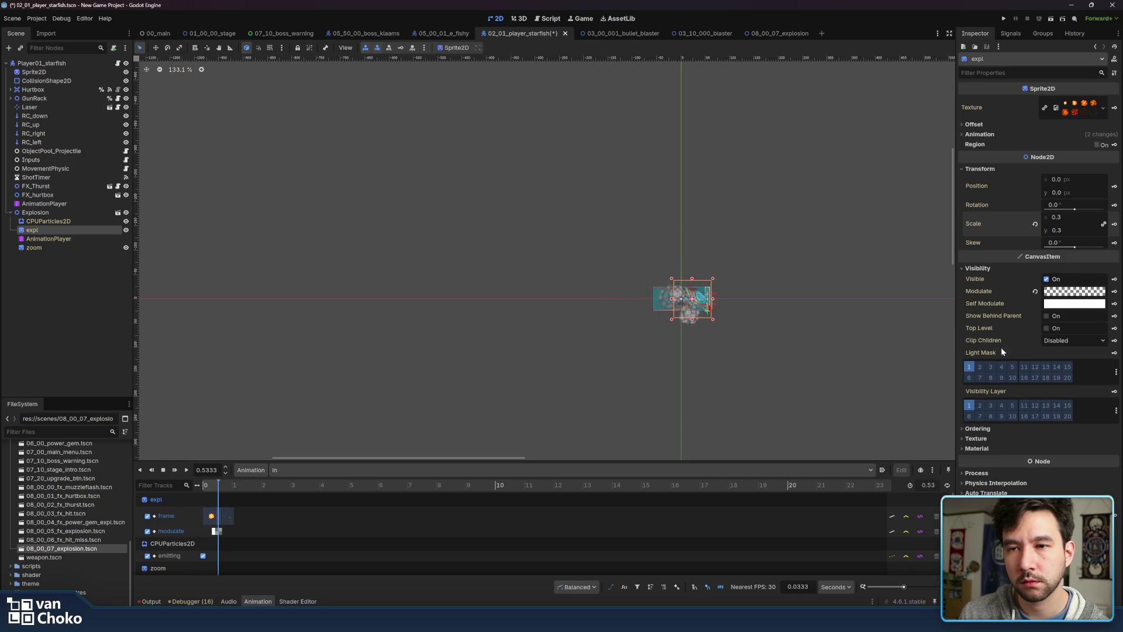
left_click(989, 267)
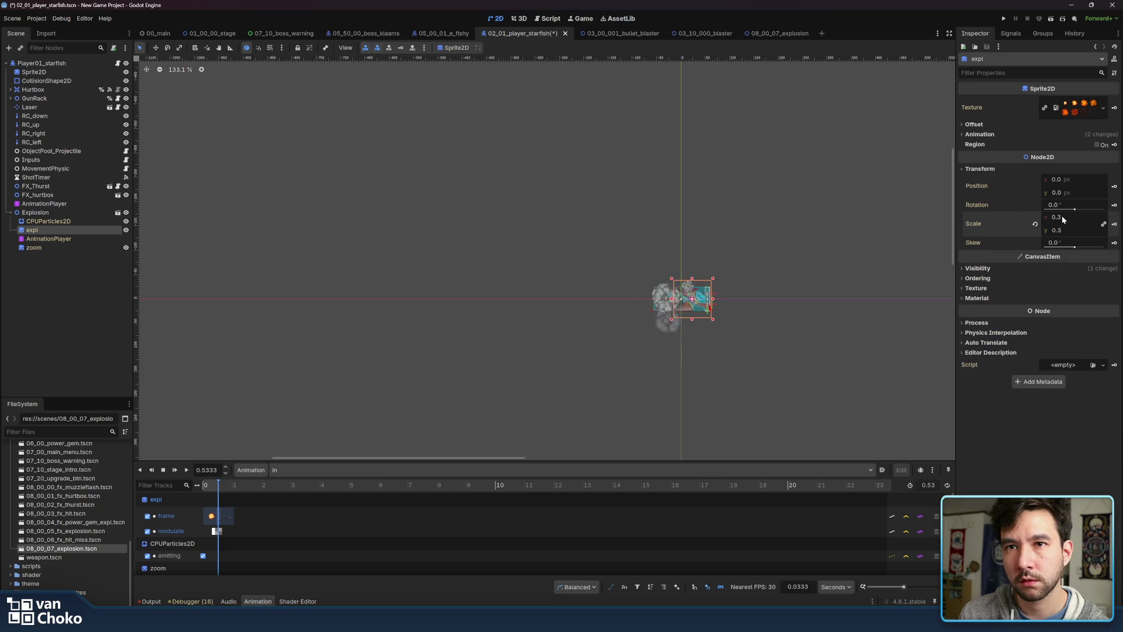
type("0.4")
key("Return")
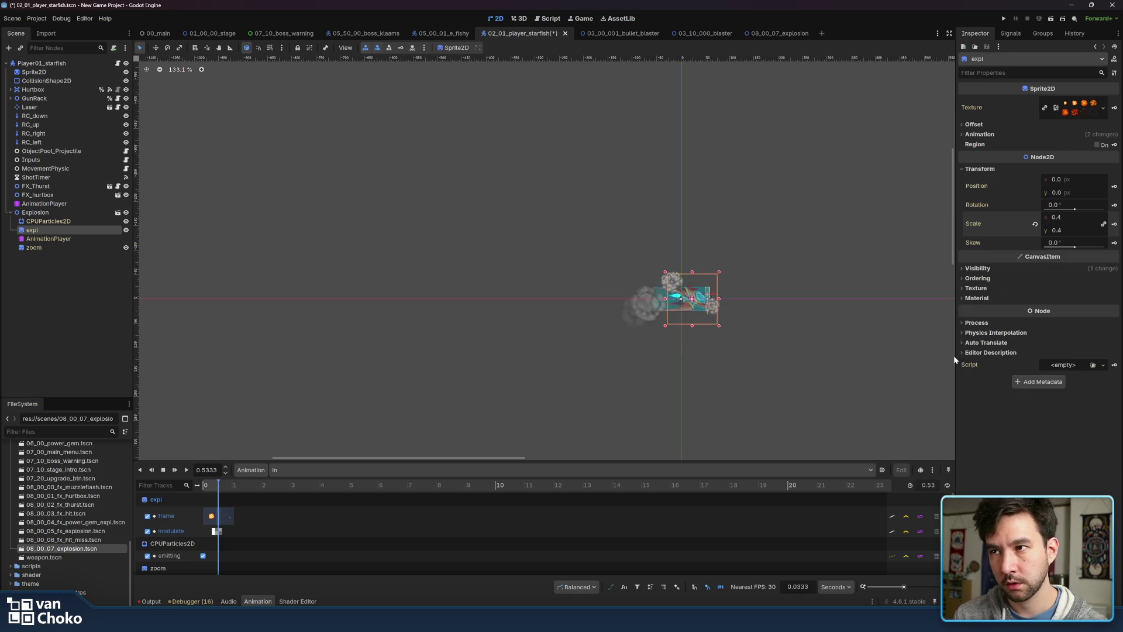
left_click(187, 472)
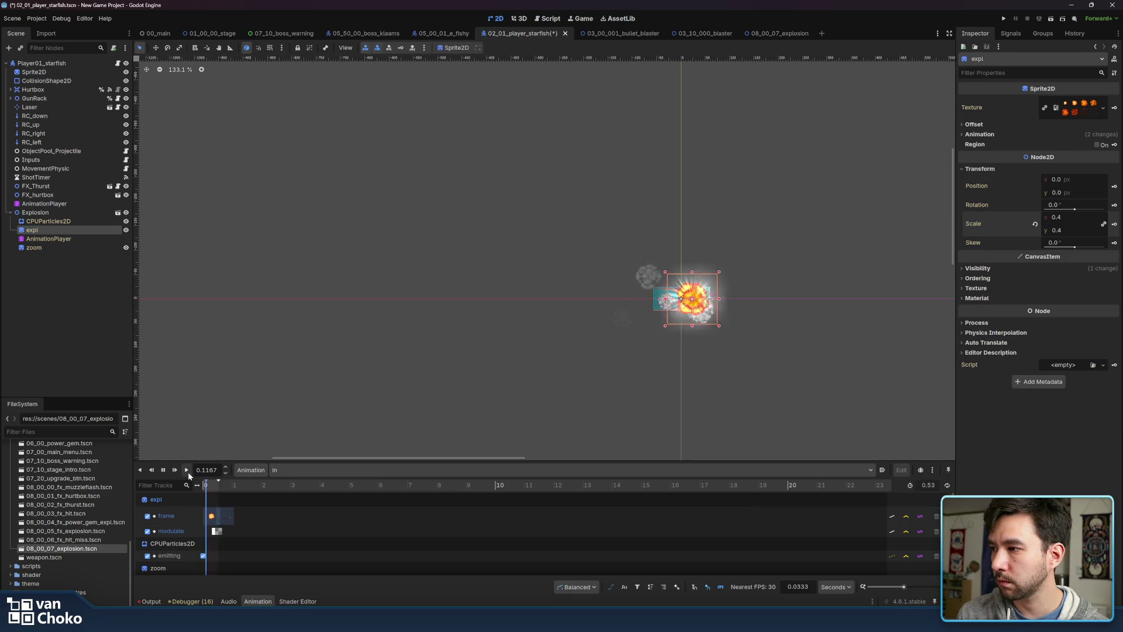
left_click(188, 472)
left_click(188, 471)
left_click(188, 471)
left_click(188, 472)
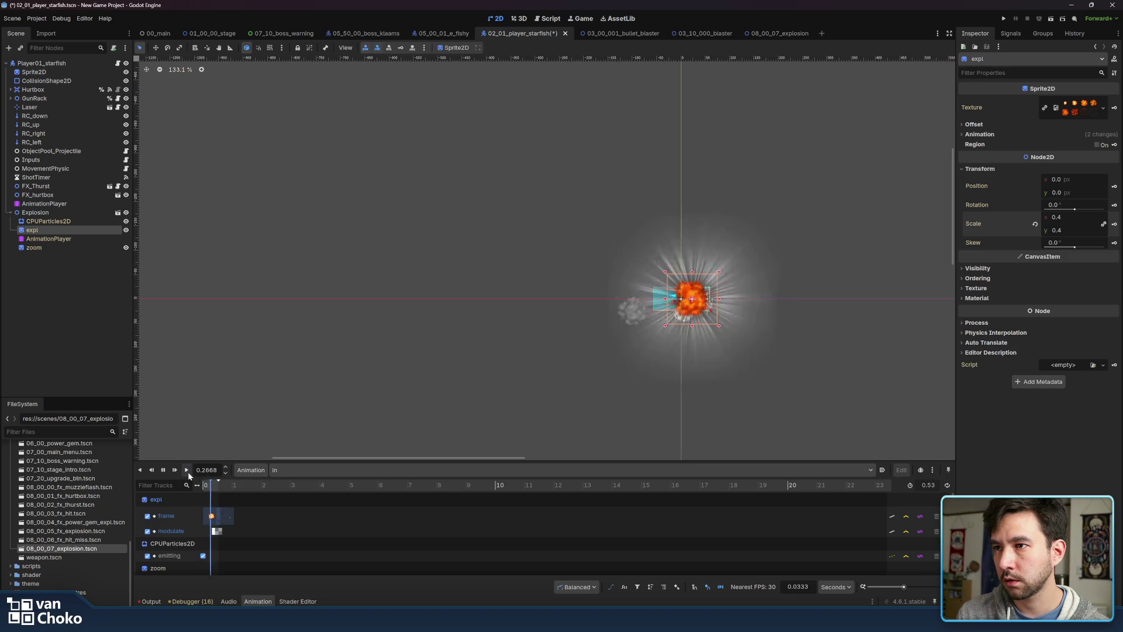
scroll(914, 585, "down", 3)
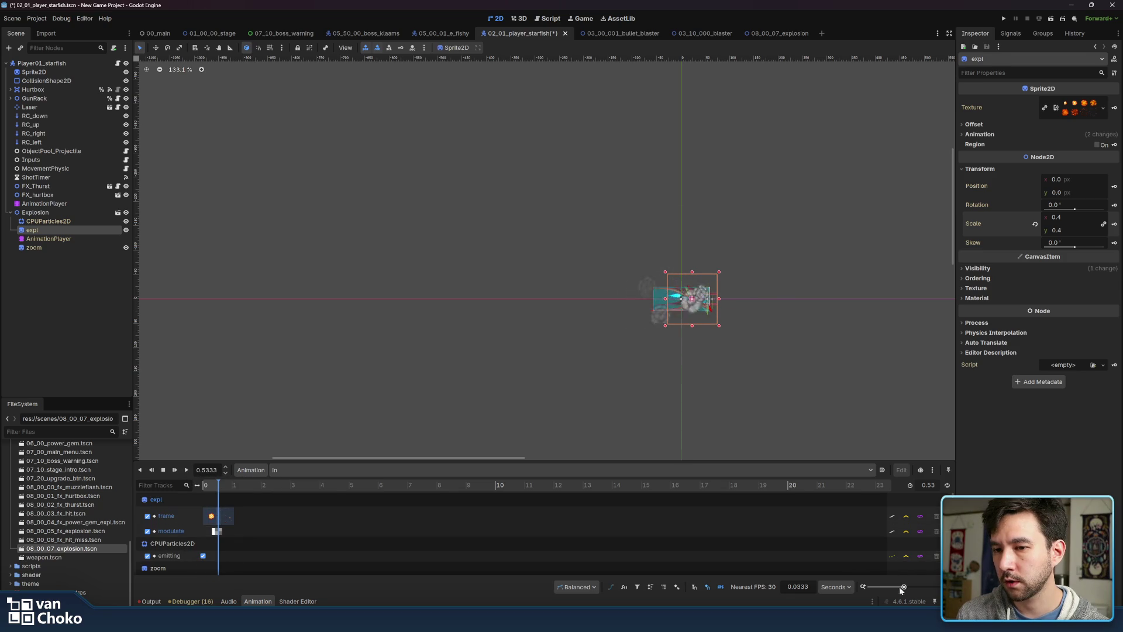
Move the explosion's last sprite frame key to 0.4 s
scroll(914, 585, "up", 5)
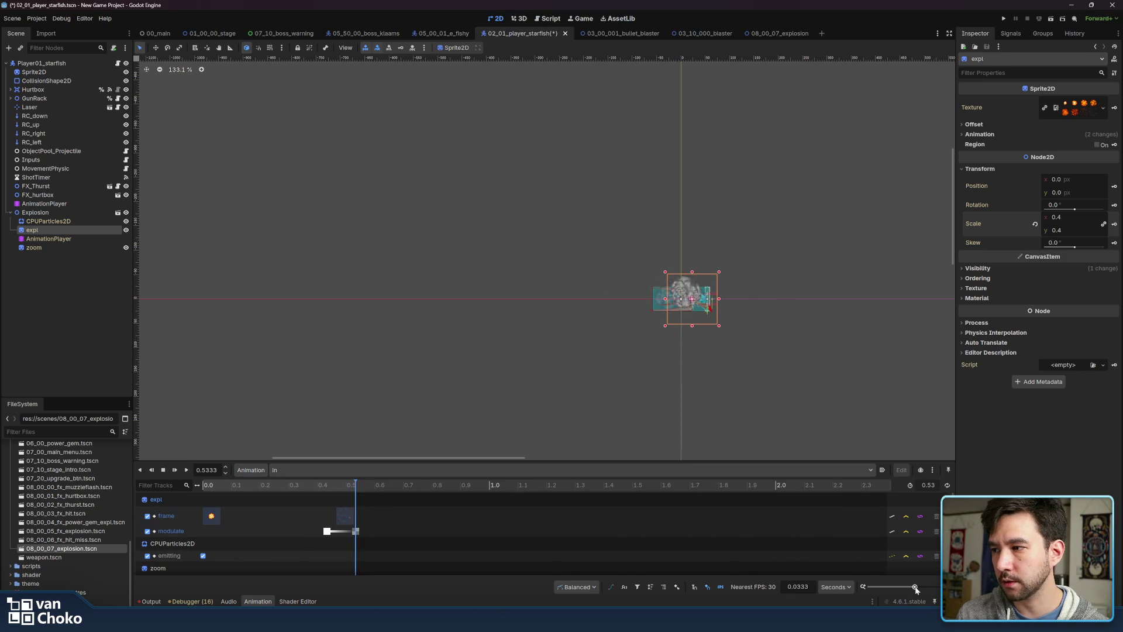
left_click(319, 520)
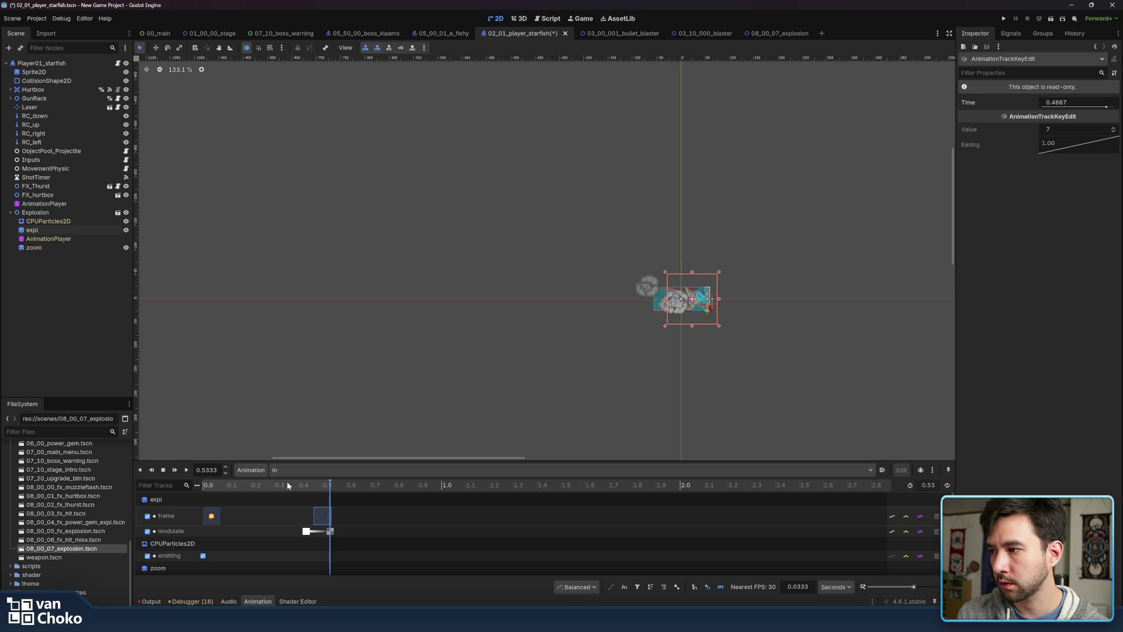
left_click_drag(278, 487, 304, 487)
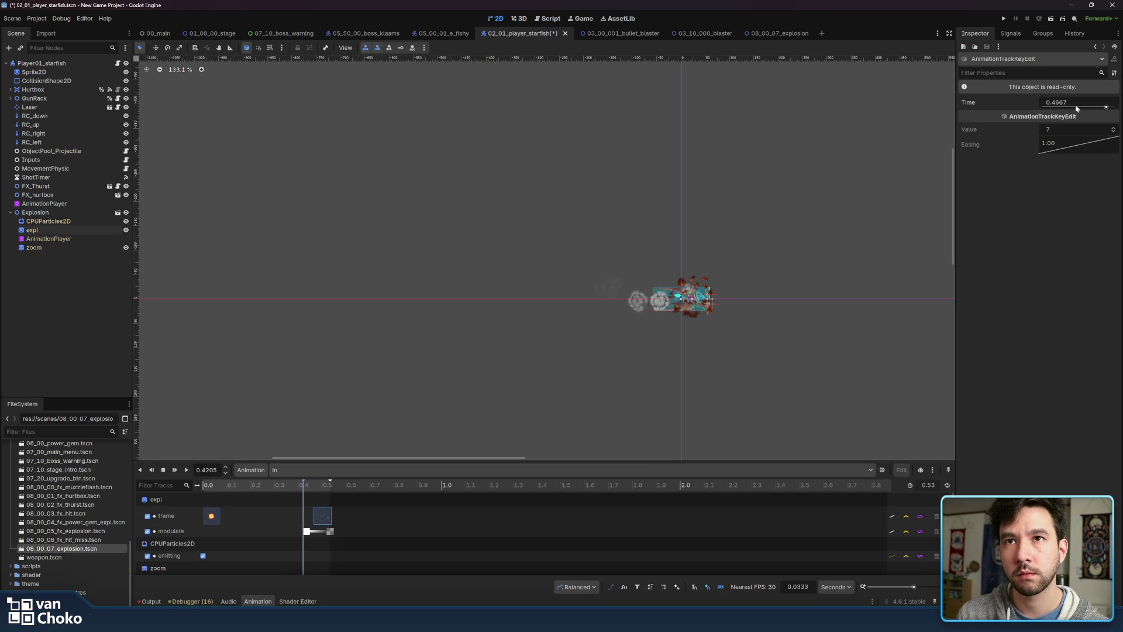
type("0.4")
key("Return")
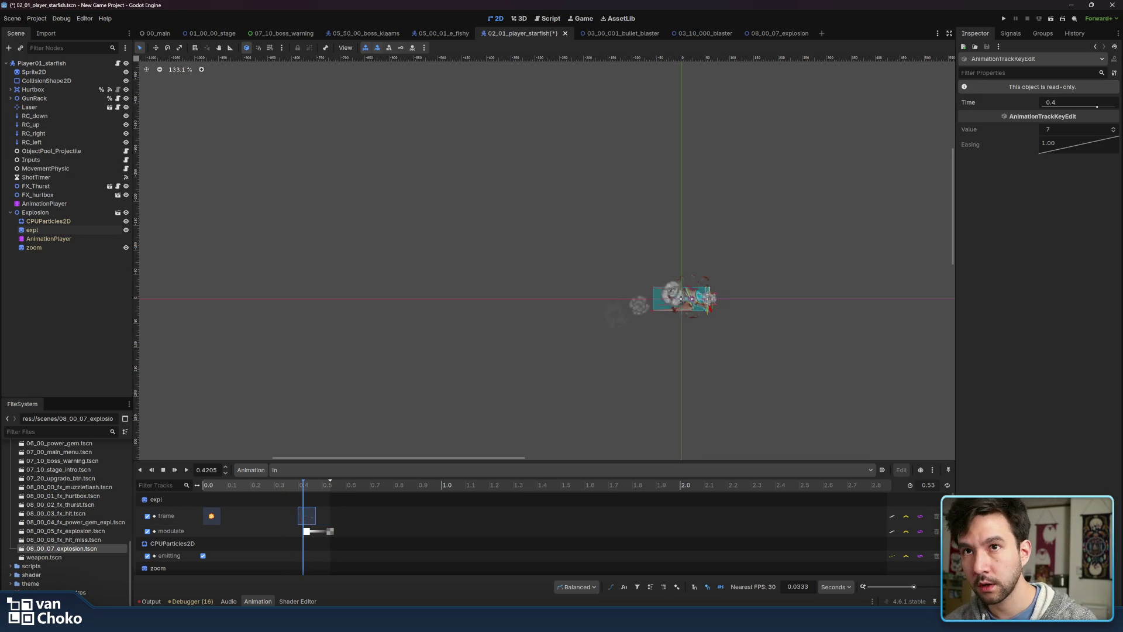
Move the fade's full-opacity modulate key from 0.4333 to 0.4 s
left_click(307, 532)
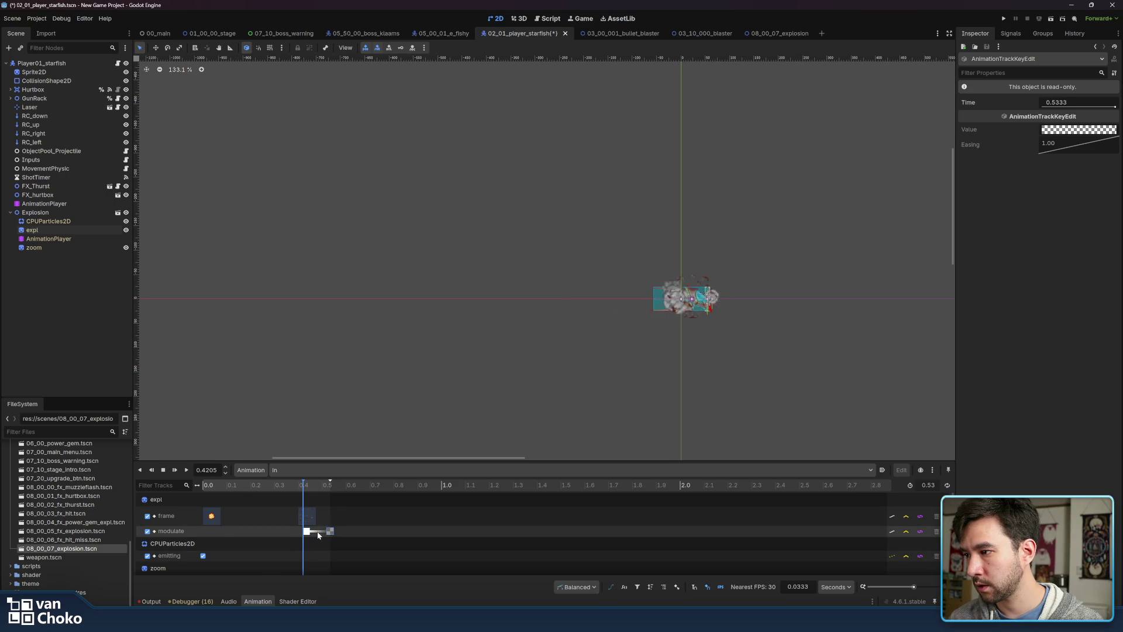
left_click(1065, 103)
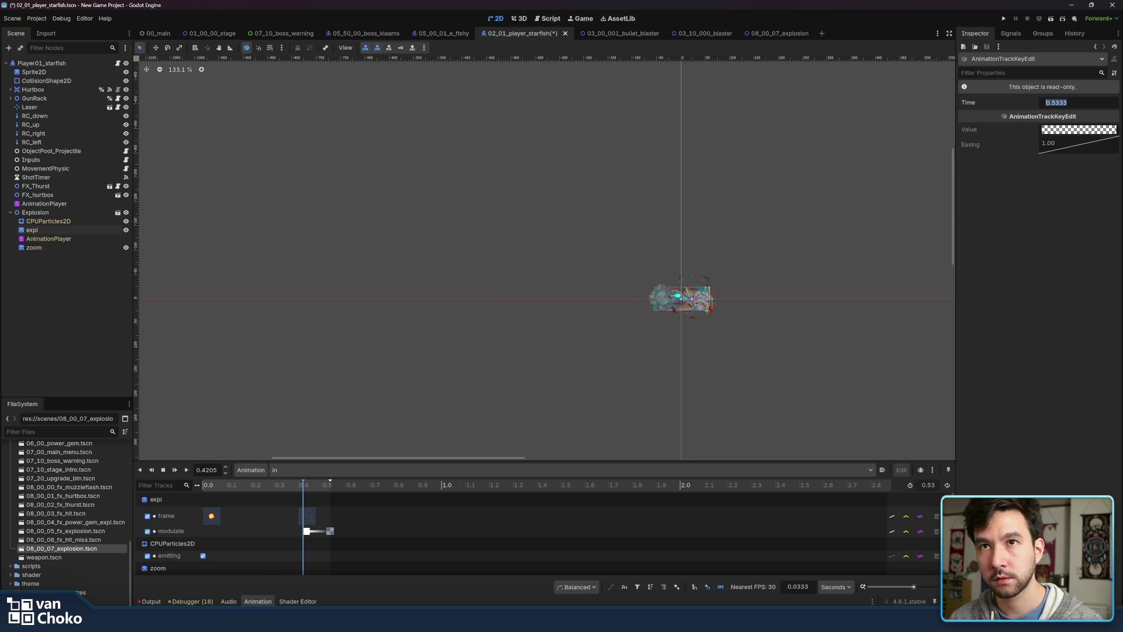
type("0.")
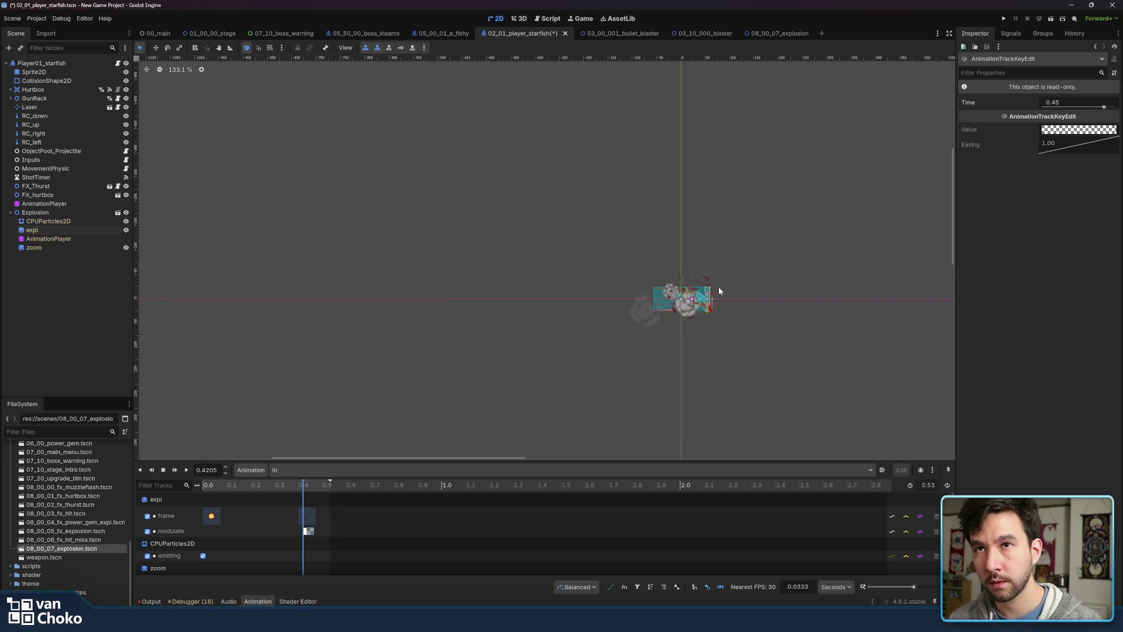
left_click(304, 533)
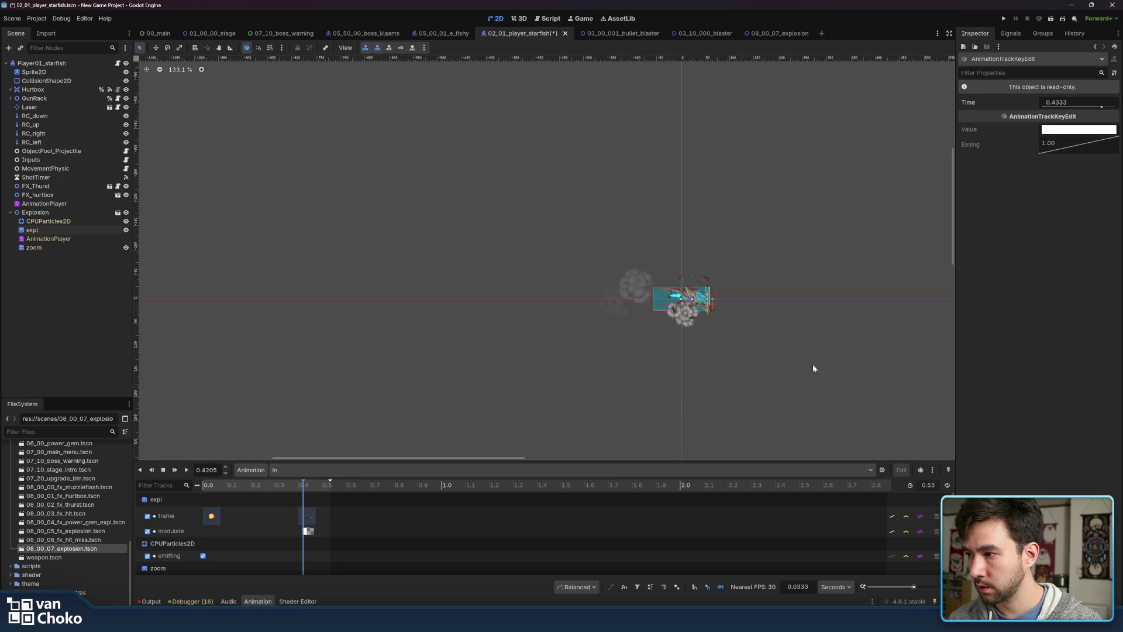
left_click(1081, 102)
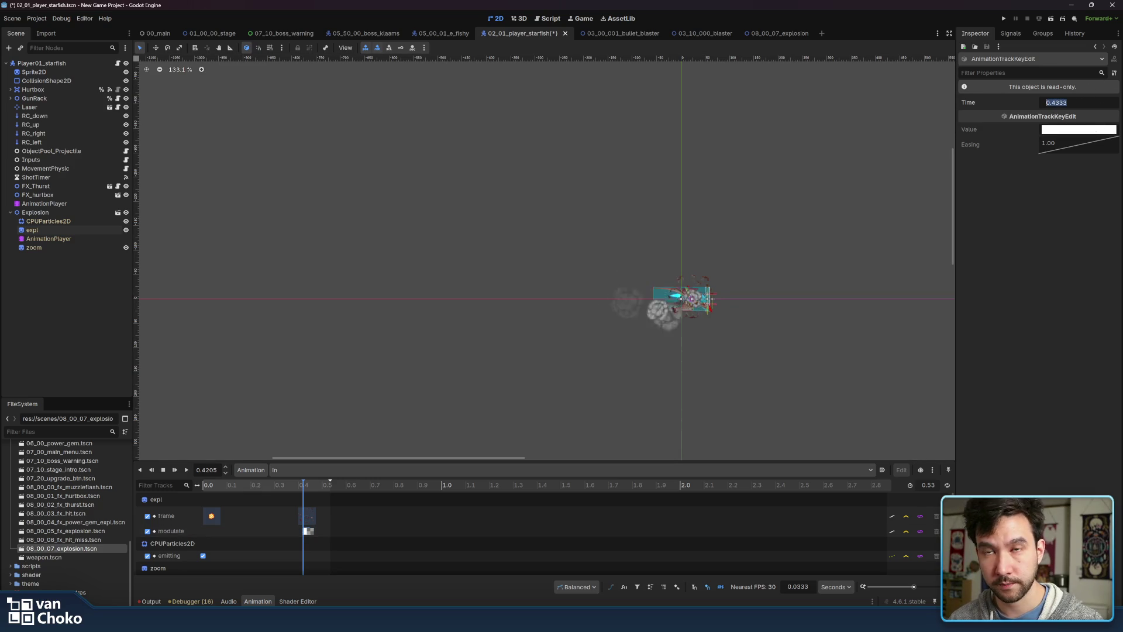
type("0.4")
key("Return")
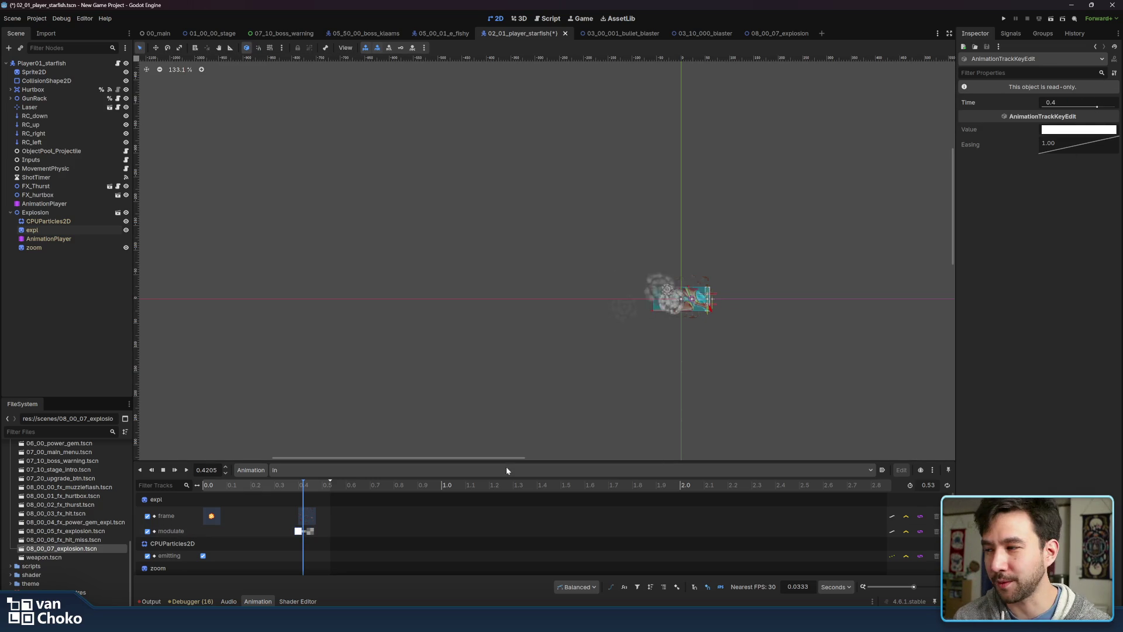
left_click(311, 532)
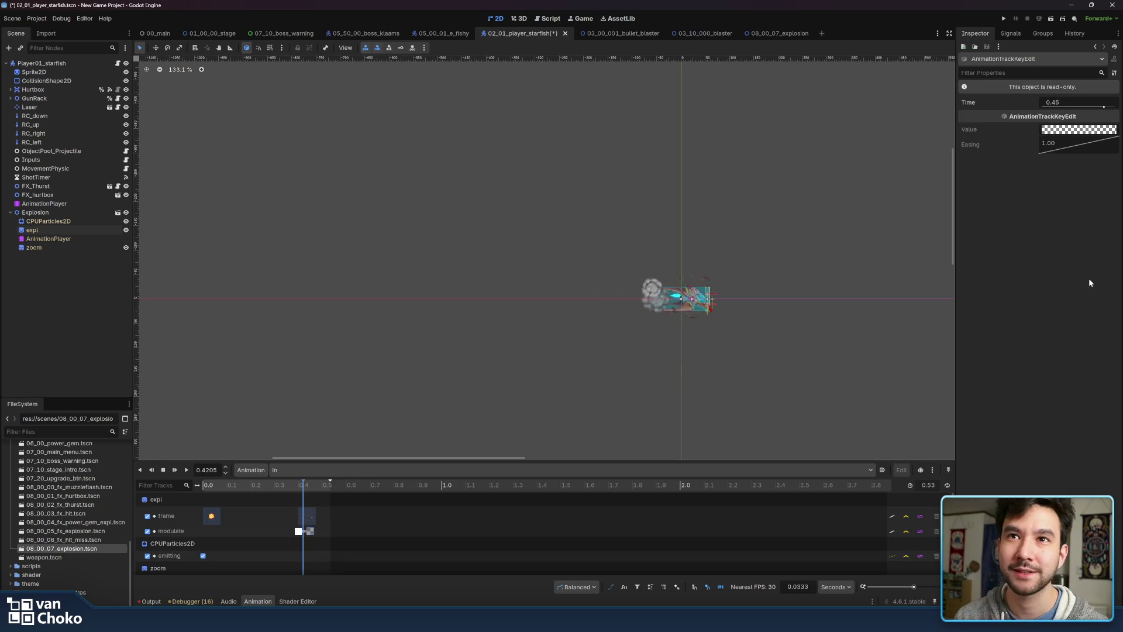
left_click(1081, 103)
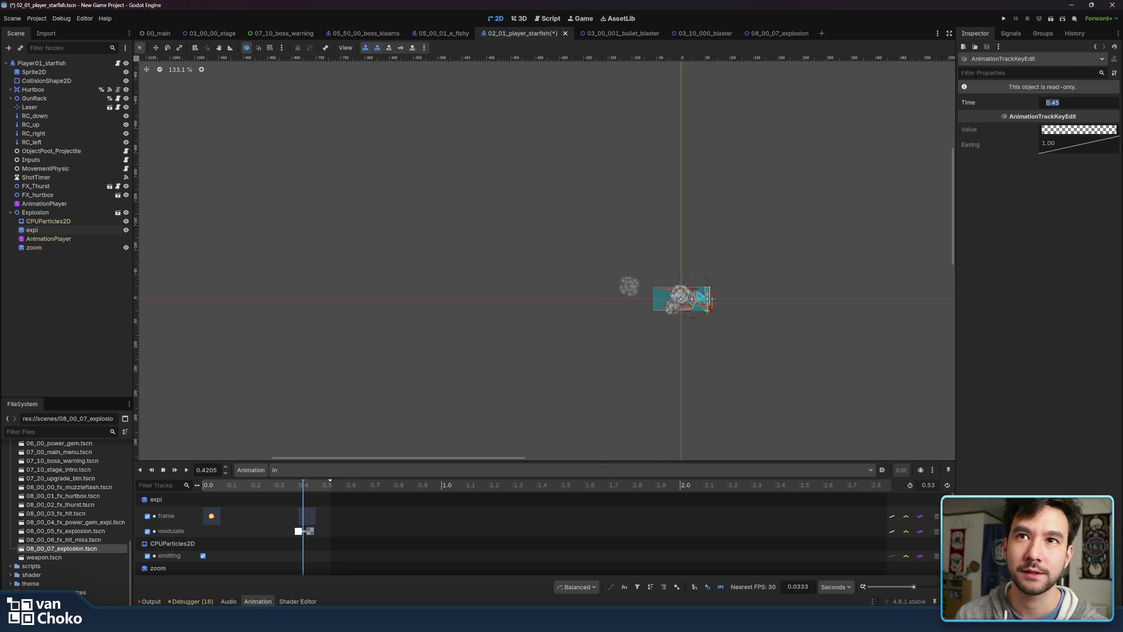
Set the fade-out key's time to 0.48 s and replay the animation
type("0.48")
key("Return")
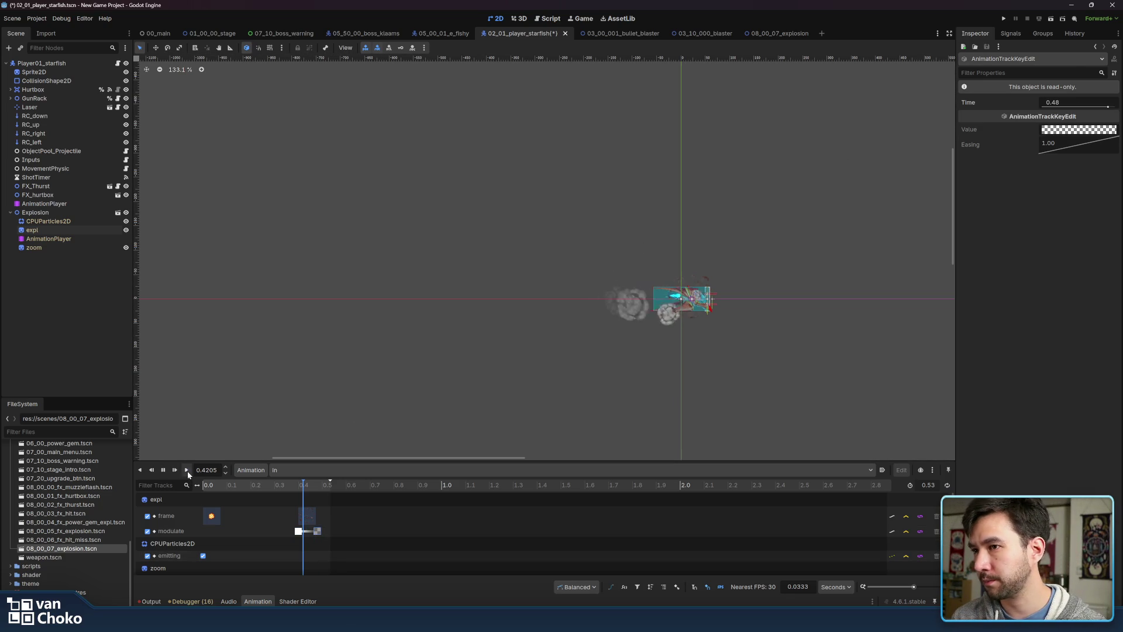
left_click(187, 471)
left_click(188, 472)
left_click(187, 471)
left_click(187, 471)
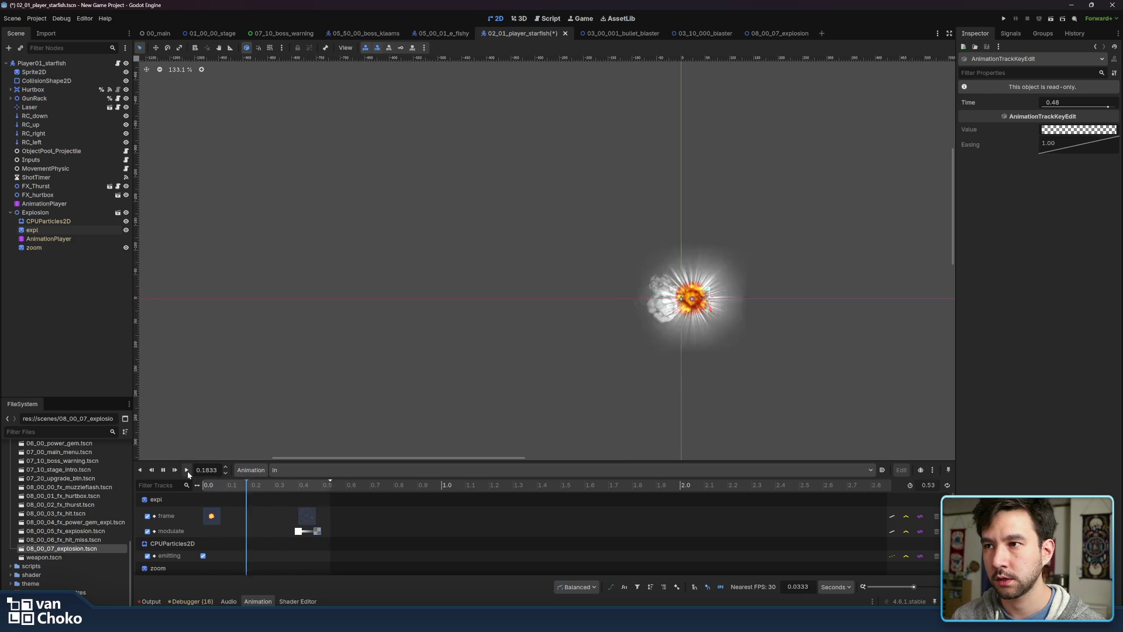
Inspect the zoom flash's colour key at 0.2333 and scale key at 0.0
scroll(232, 567, "down", 2)
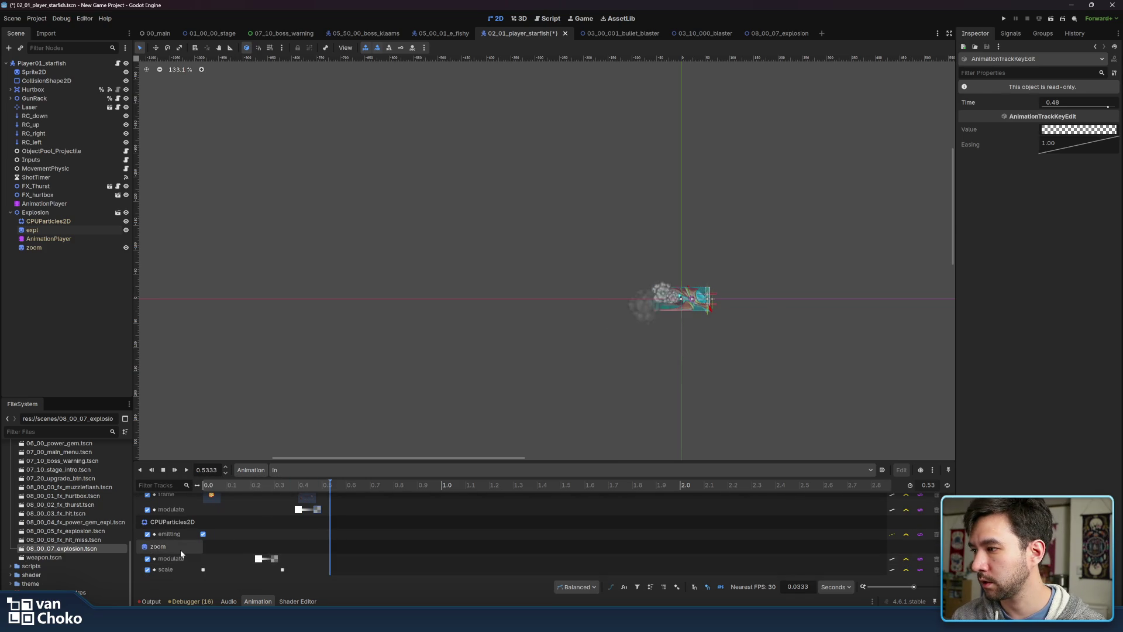
left_click(180, 547)
left_click(259, 558)
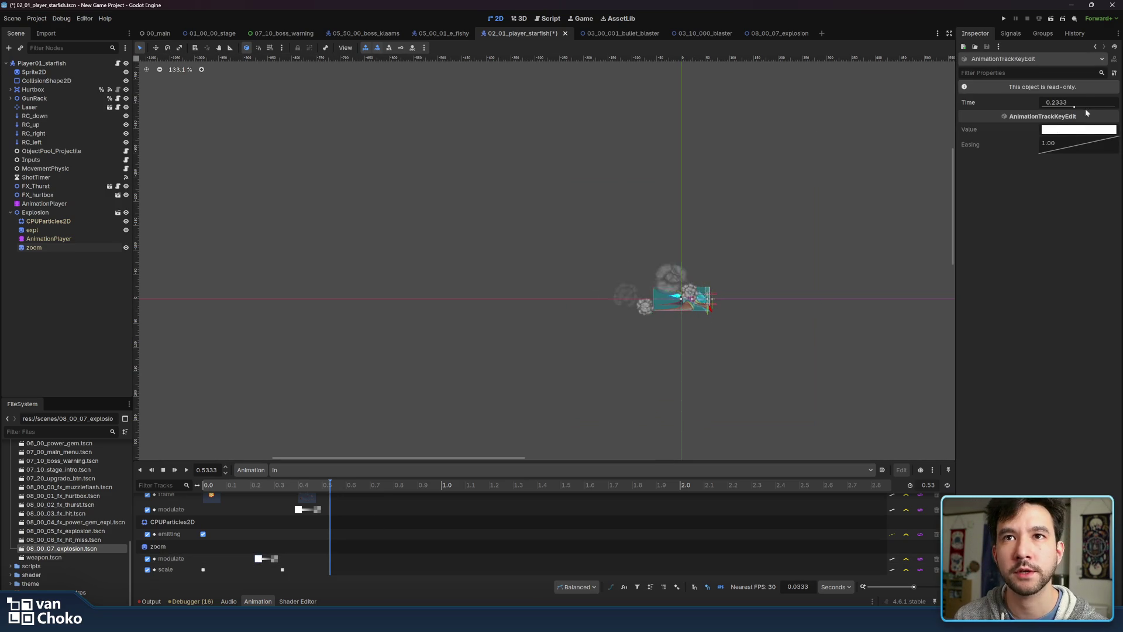
mouse_move(257, 486)
left_mouse_down()
mouse_move(212, 490)
mouse_move(268, 493)
mouse_move(203, 492)
left_mouse_up()
mouse_move(283, 572)
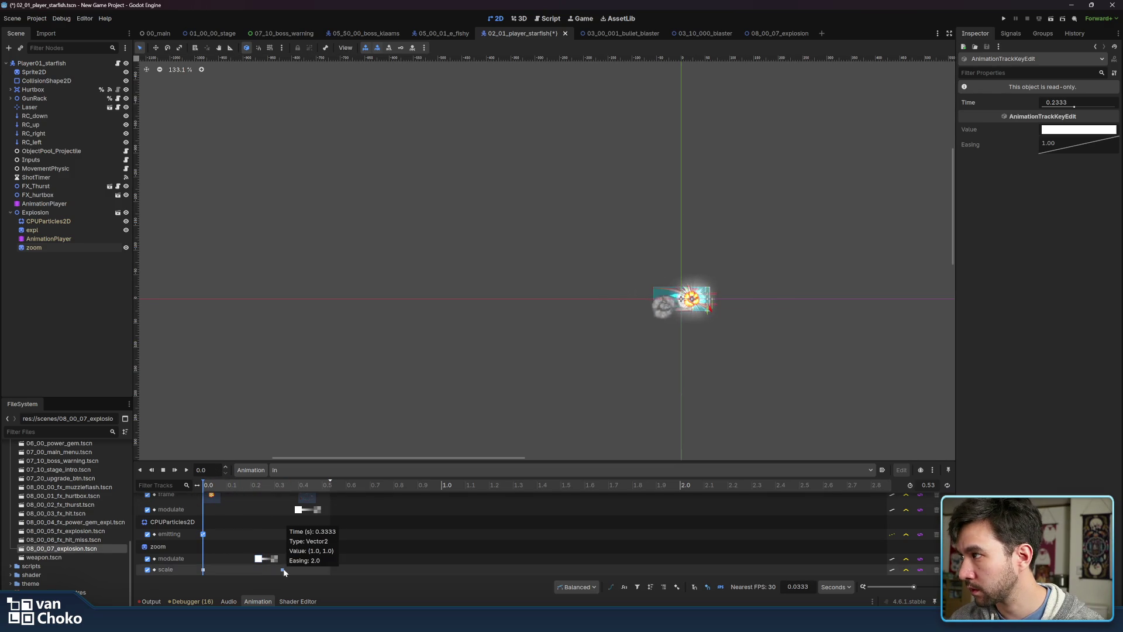
left_click(49, 239)
left_click(258, 559)
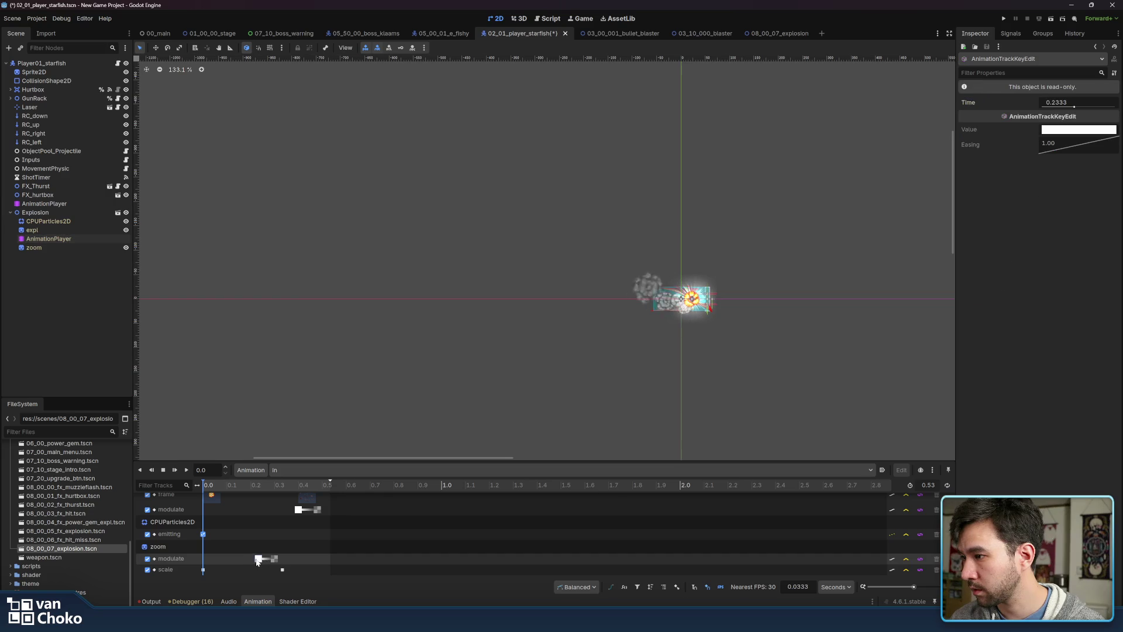
left_click(257, 561)
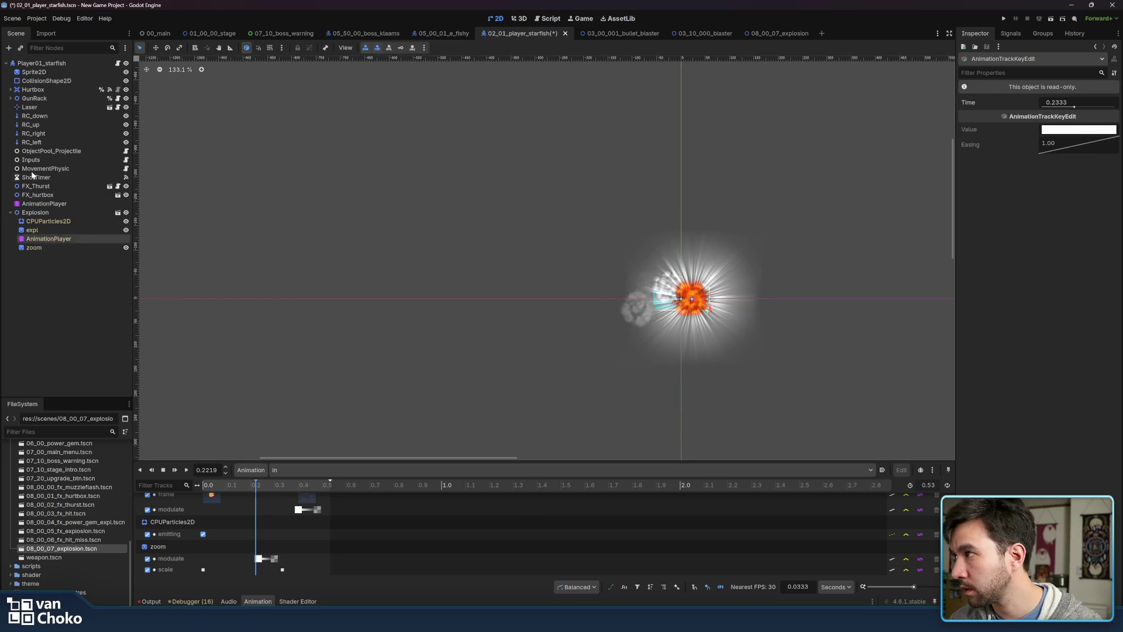
left_click_drag(245, 489, 203, 487)
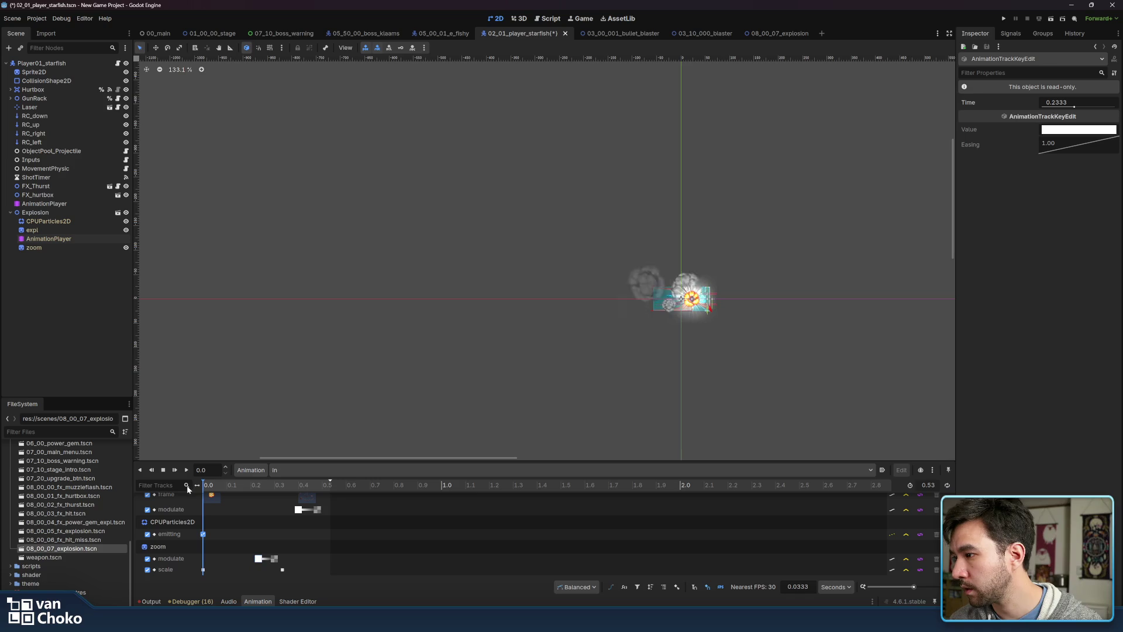
left_click(203, 570)
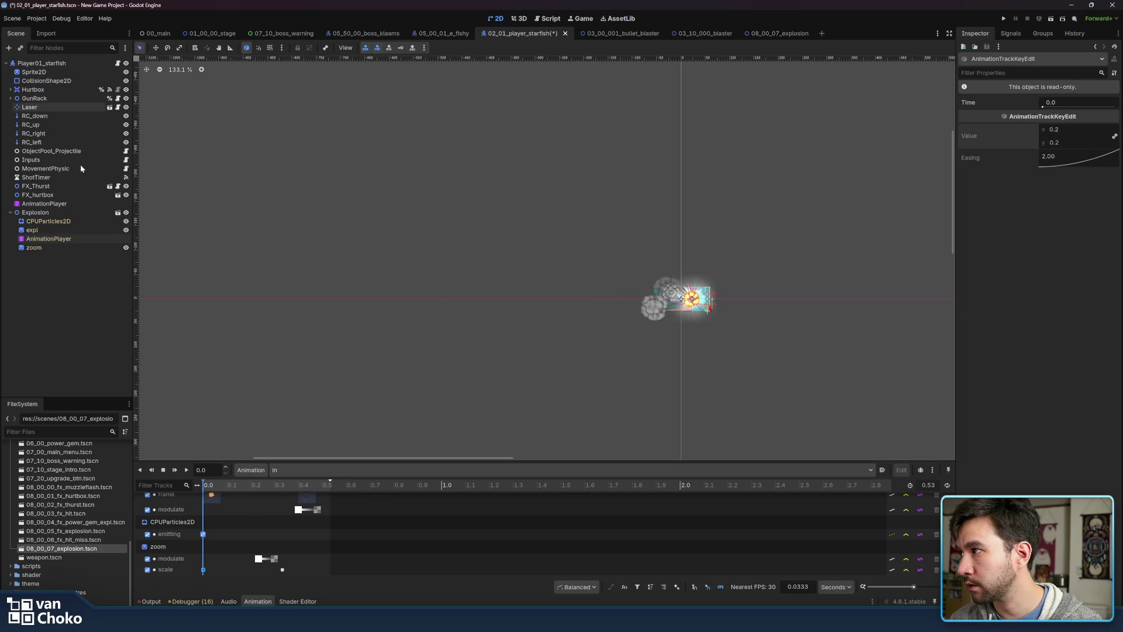
left_click(83, 246)
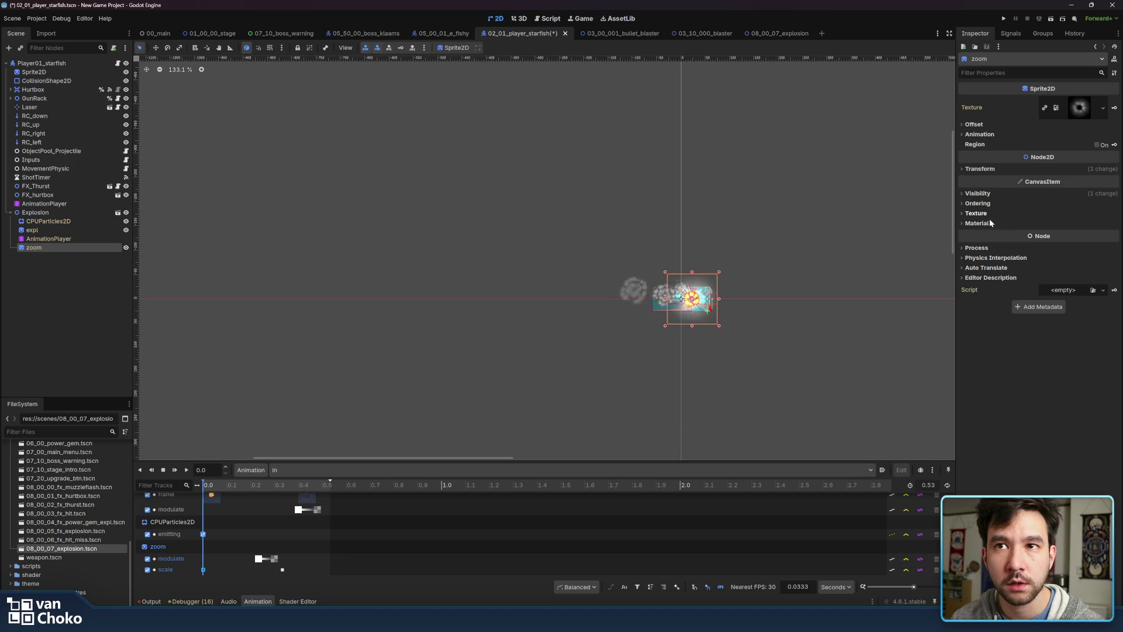
left_click(990, 171)
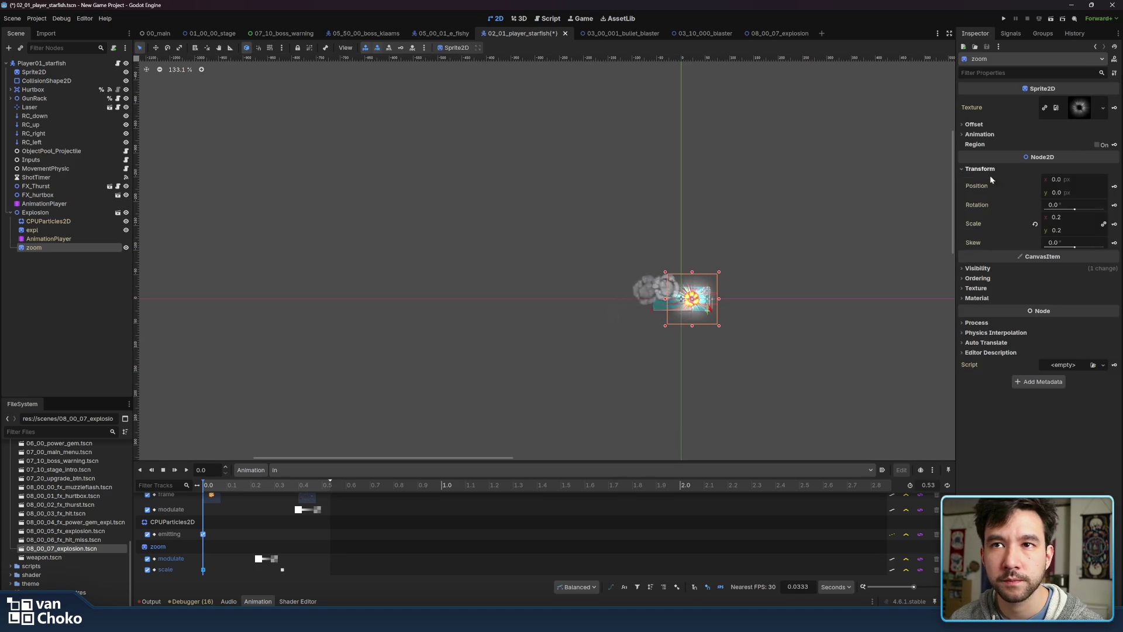
left_click(1072, 217)
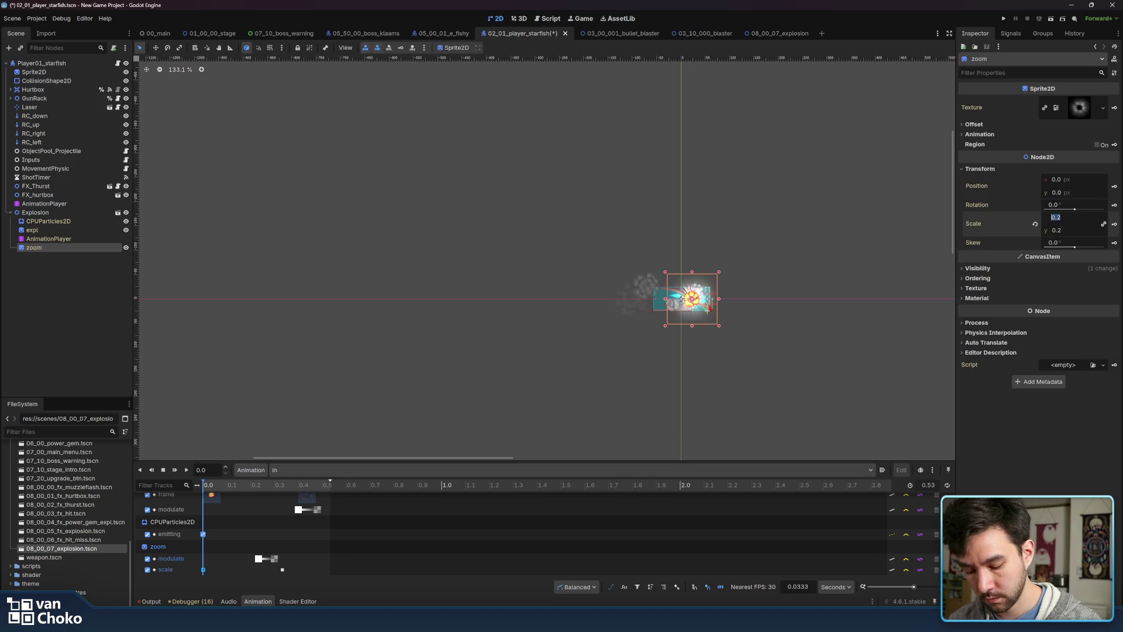
type("0.")
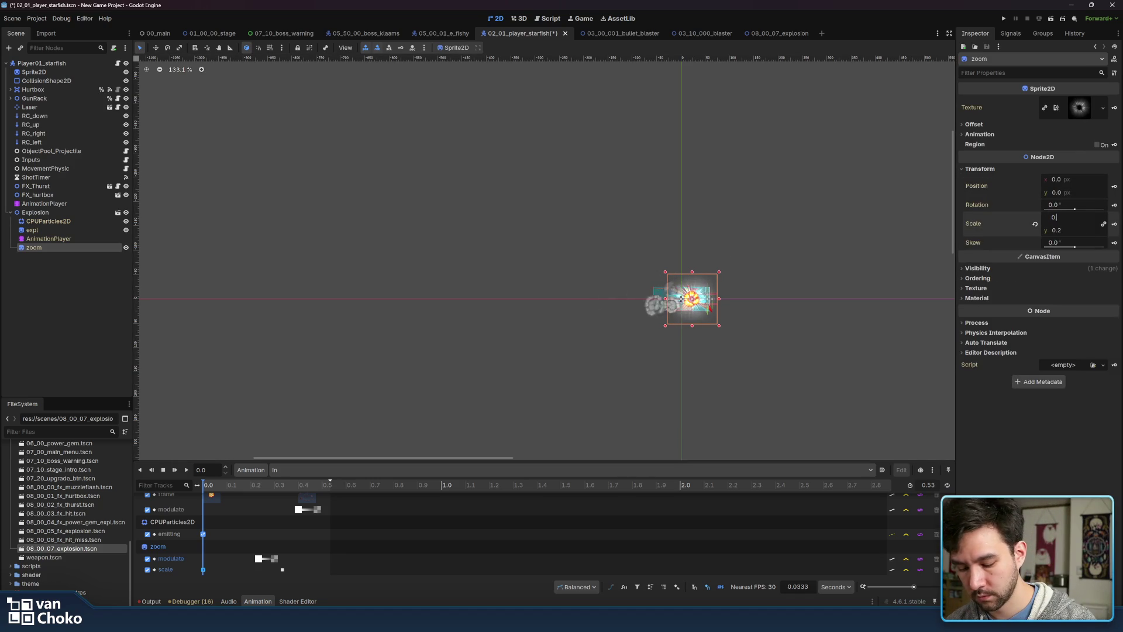
type("1")
key("Return")
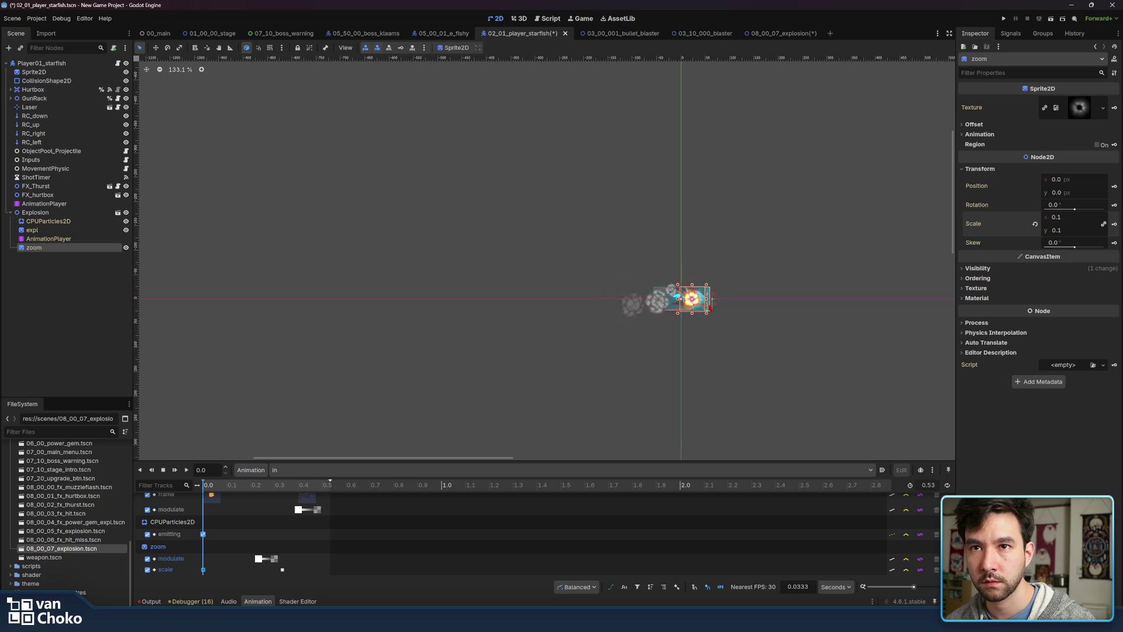
left_click(1115, 225)
left_click(577, 324)
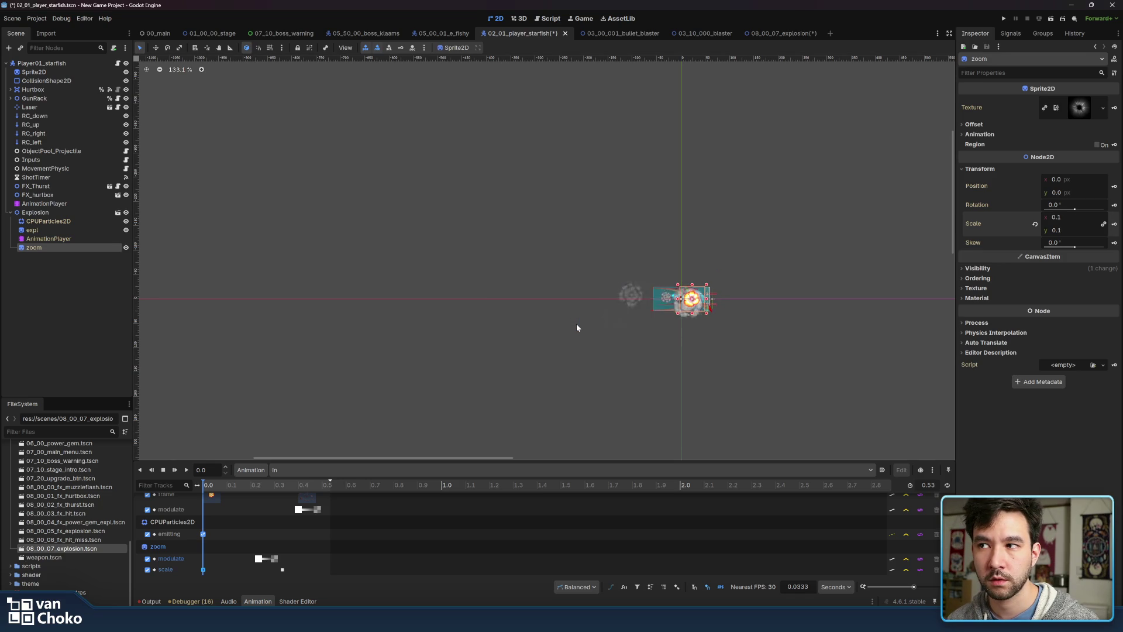
left_click(113, 262)
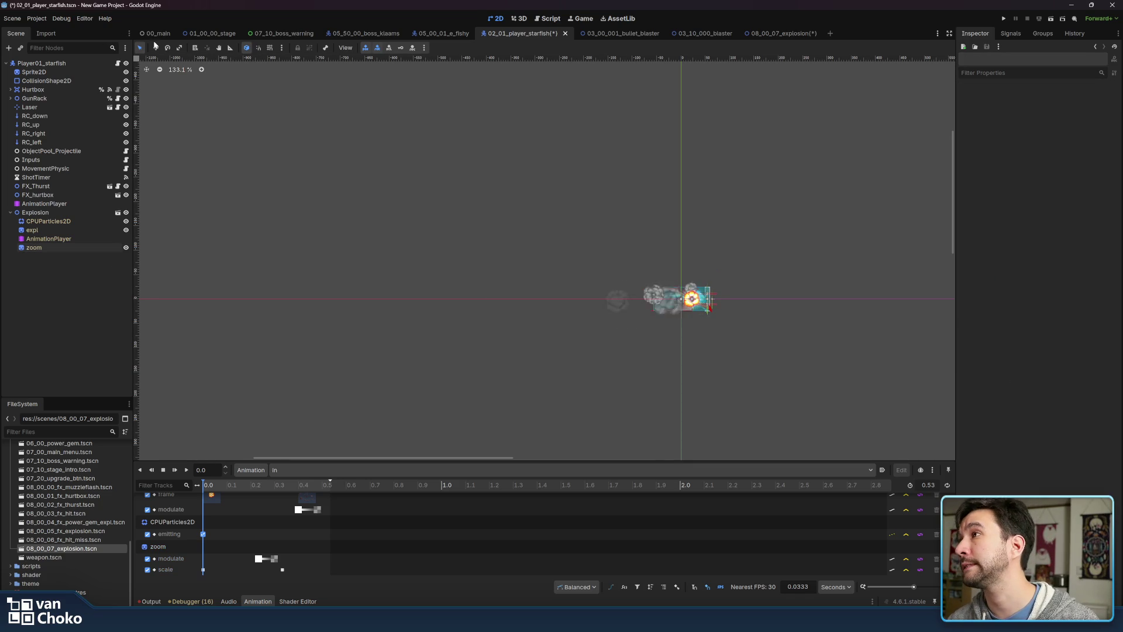
scroll(436, 246, "right", 3)
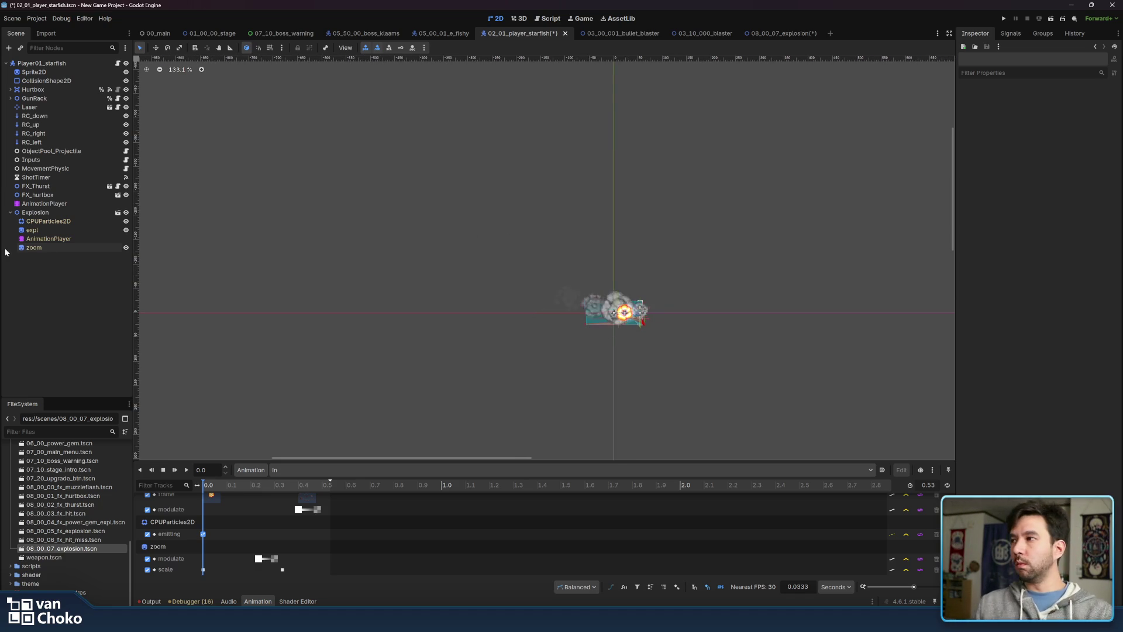
right_click(63, 249)
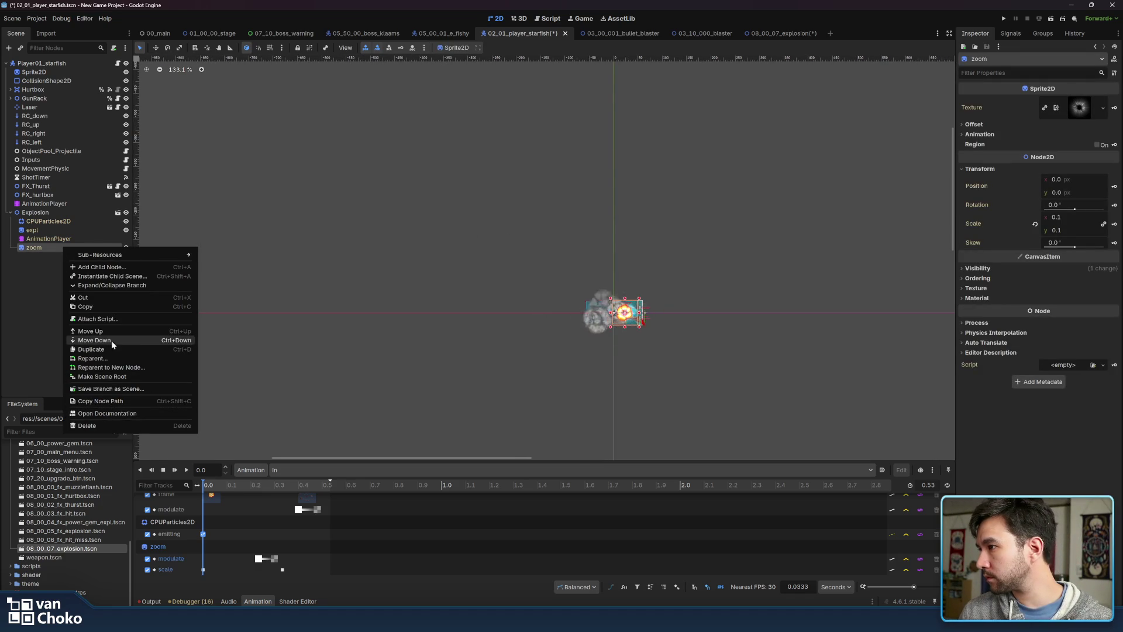
left_click(55, 293)
left_click_drag(600, 277, 530, 282)
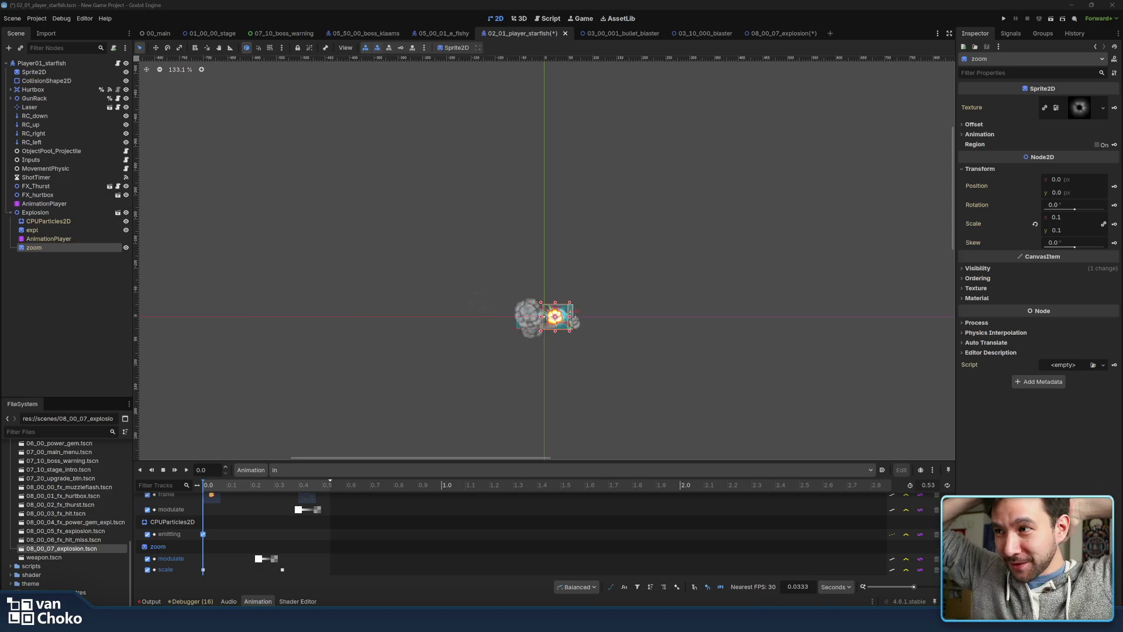
left_click(563, 285)
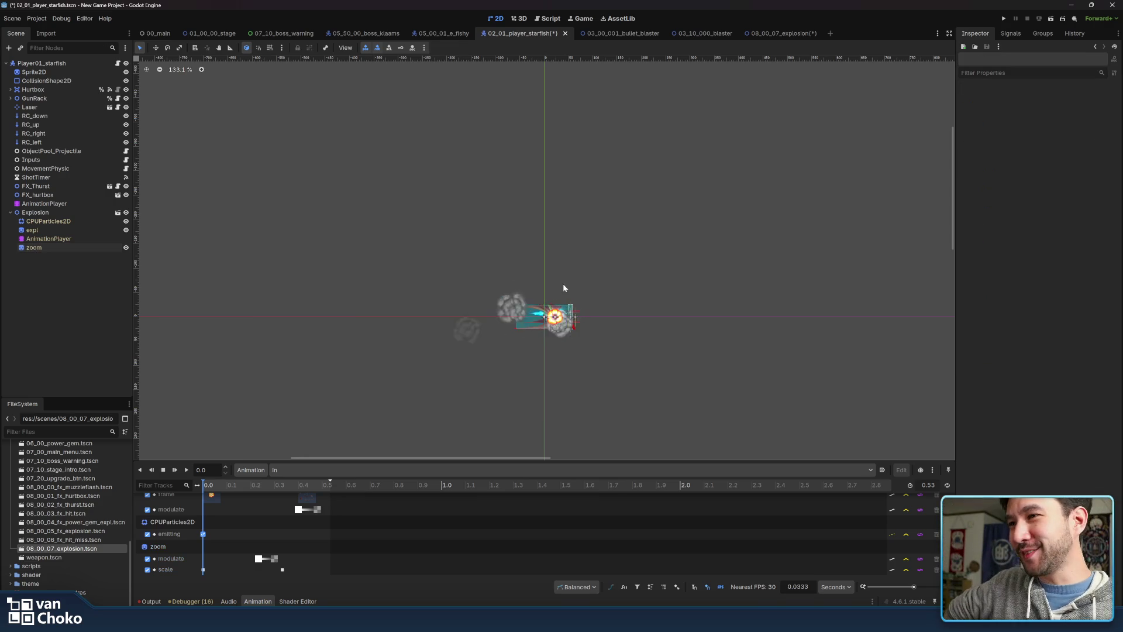
left_click_drag(577, 248, 624, 223)
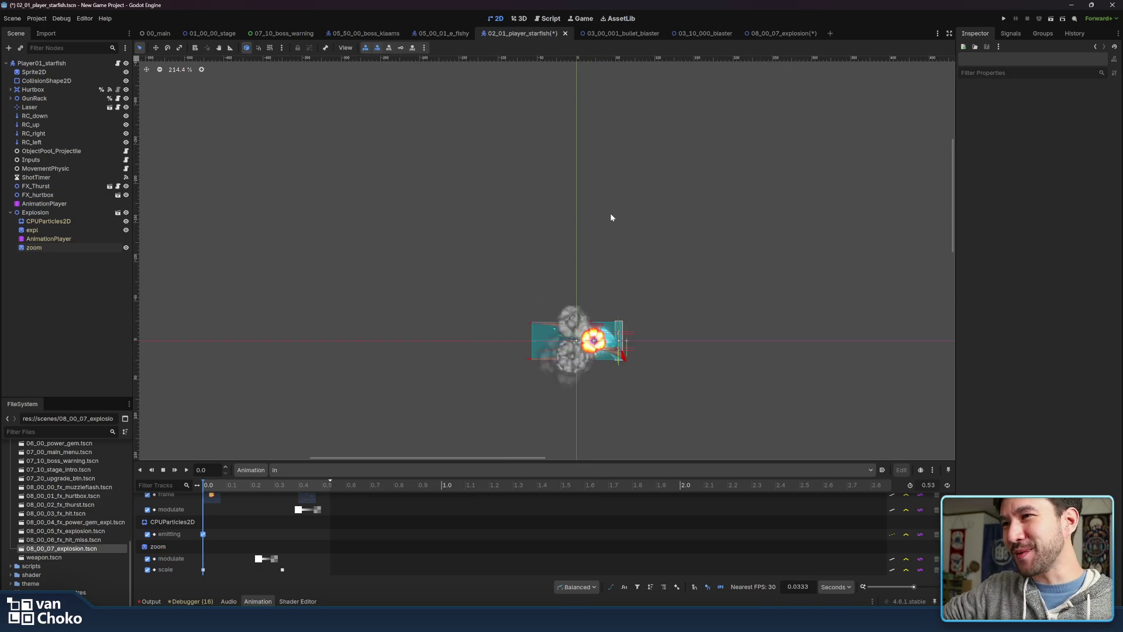
left_click(781, 33)
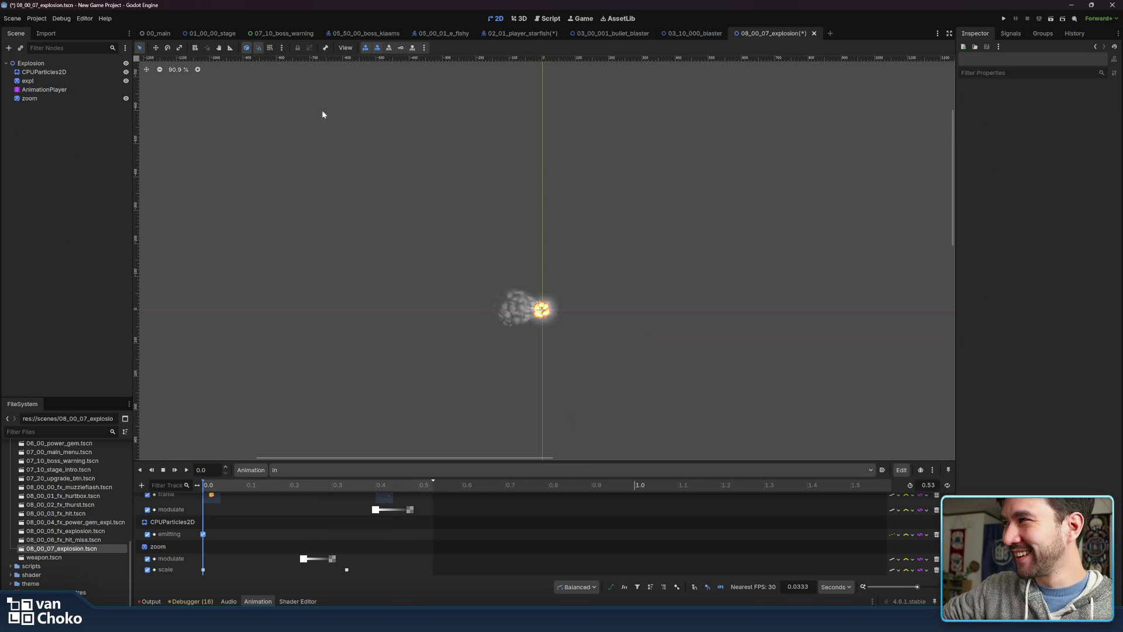
left_click(44, 89)
left_click(36, 64)
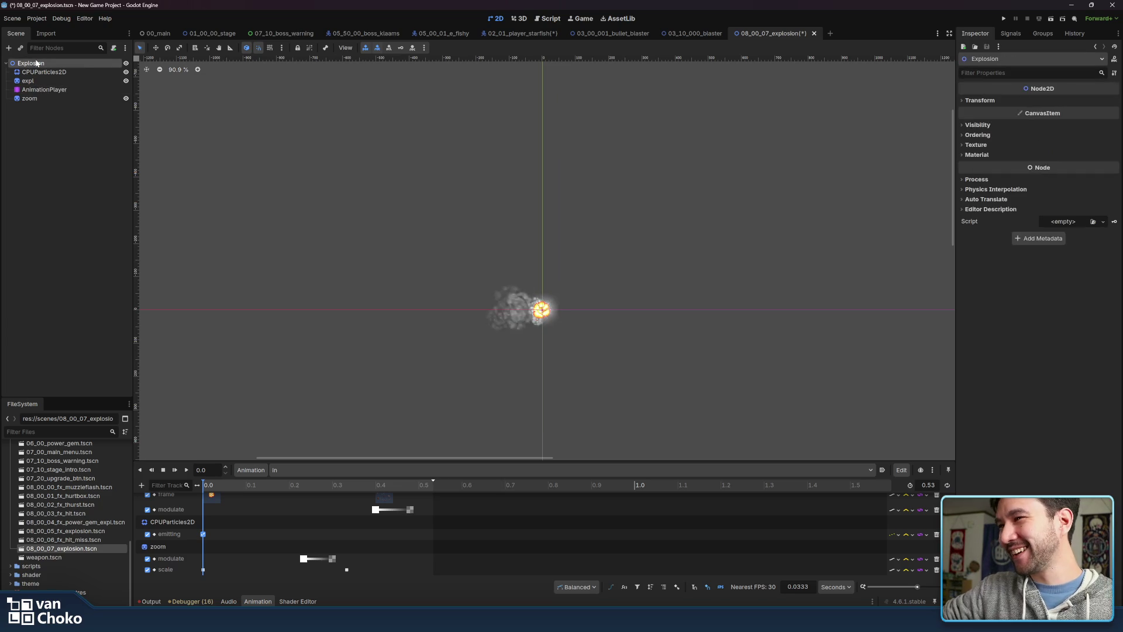
left_click(690, 34)
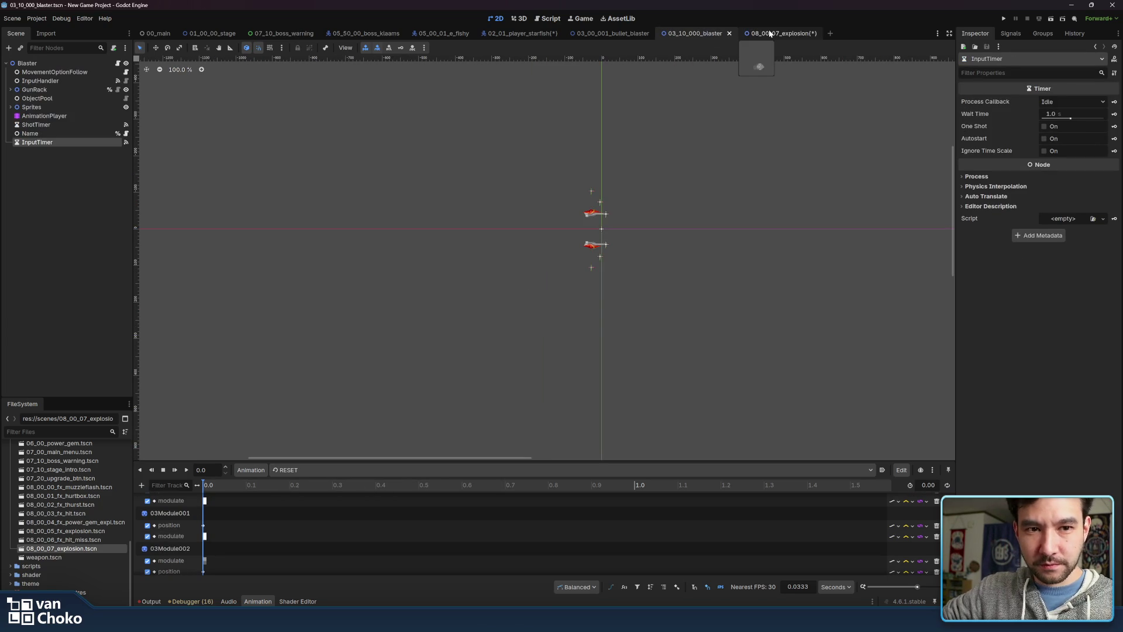
left_click(611, 33)
left_click(522, 34)
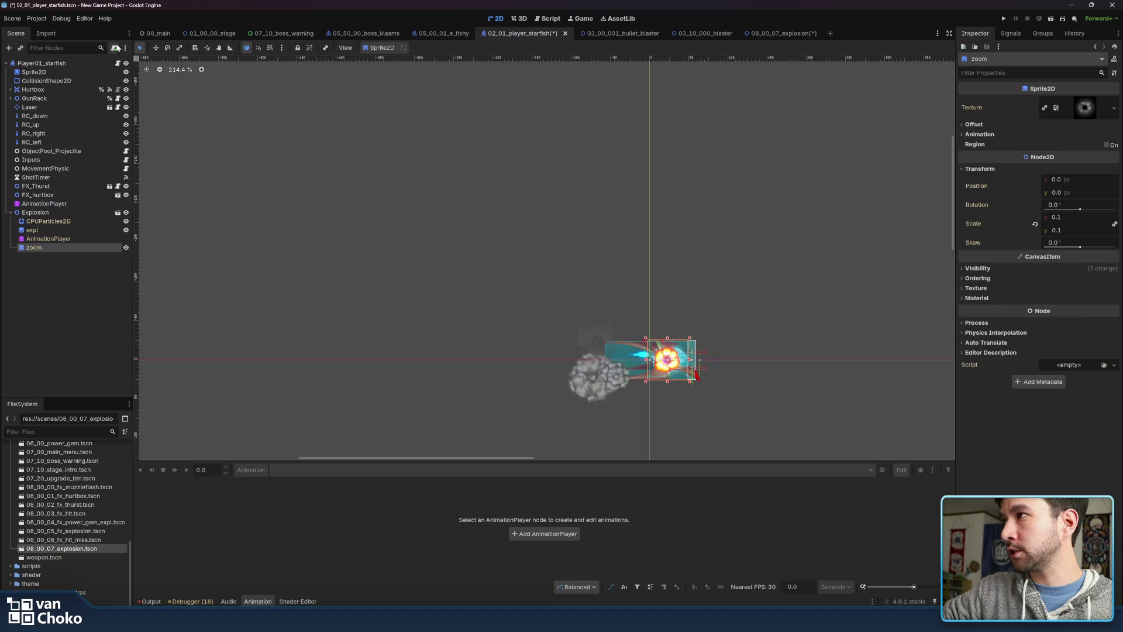
left_click_drag(419, 376, 352, 349)
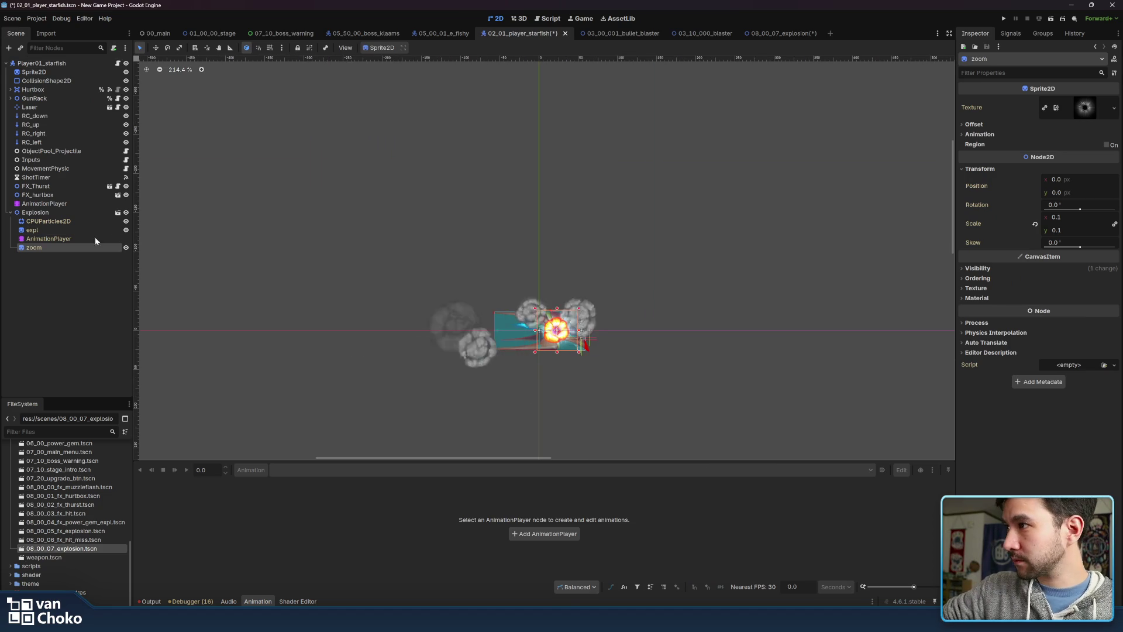
Select the Explosion's AnimationPlayer and replay its in animation several times
left_click(76, 239)
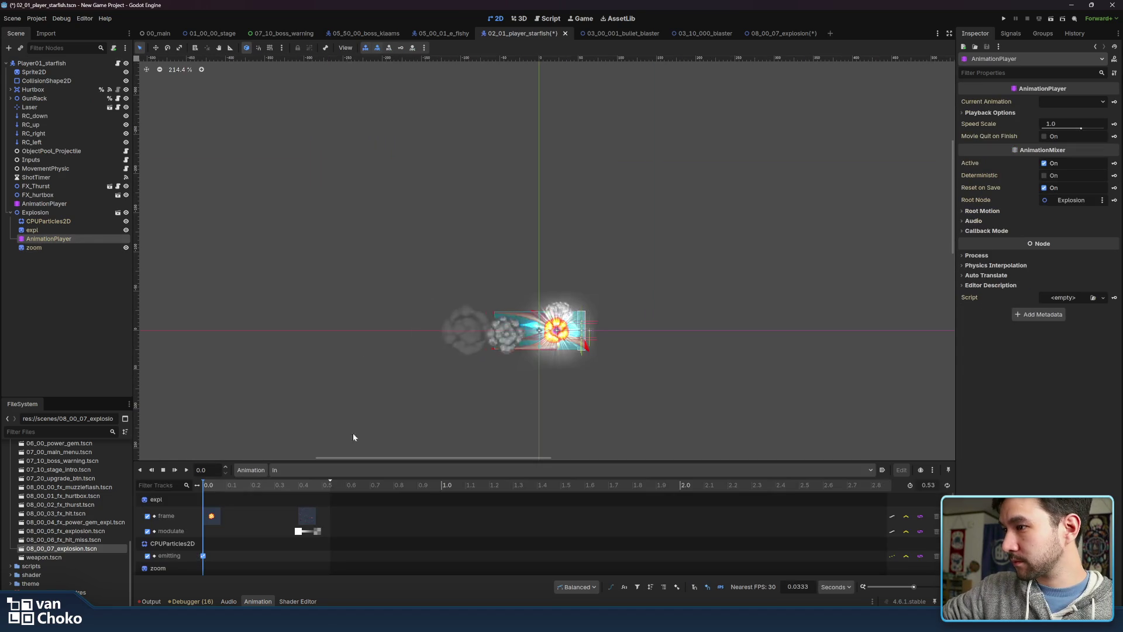
left_click(187, 470)
left_click(187, 470)
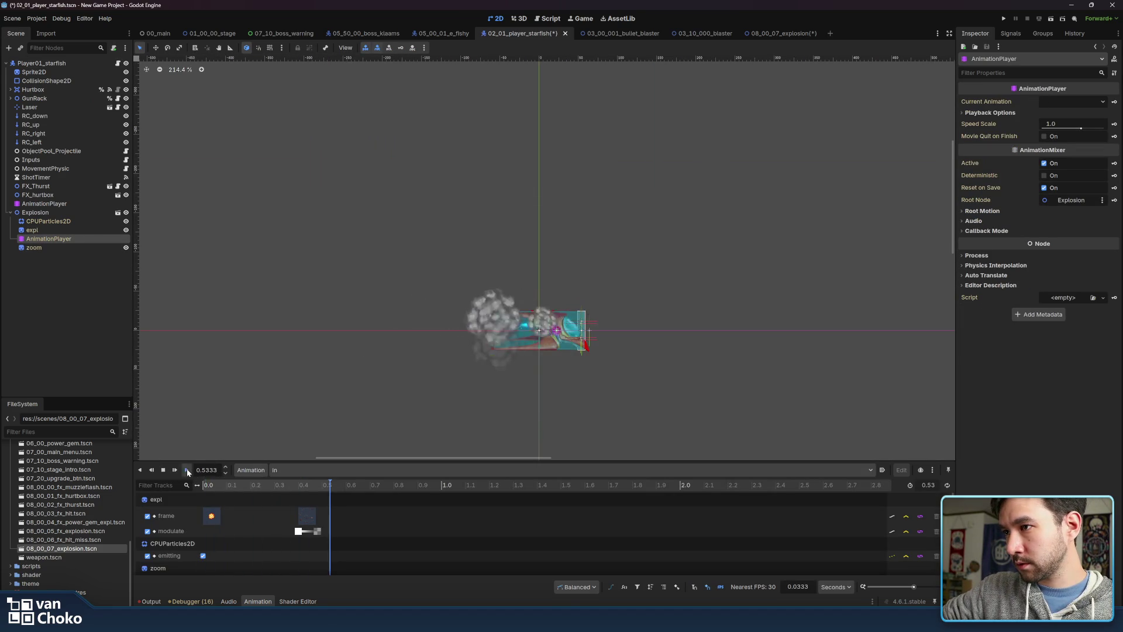
left_click(187, 469)
left_click(188, 469)
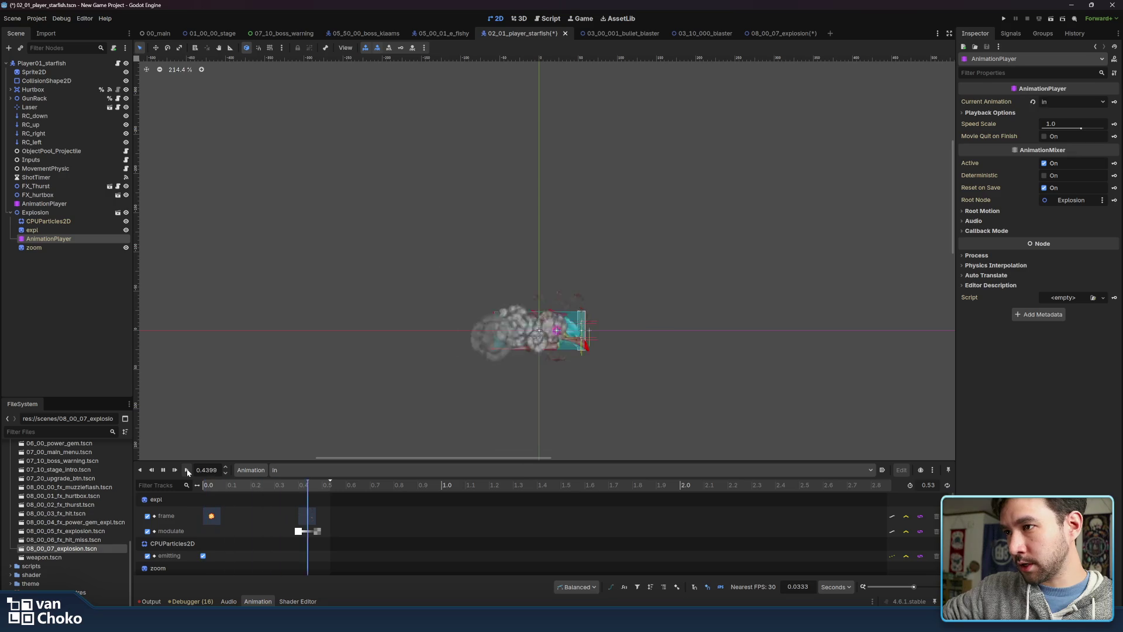
left_click(187, 469)
left_click(187, 470)
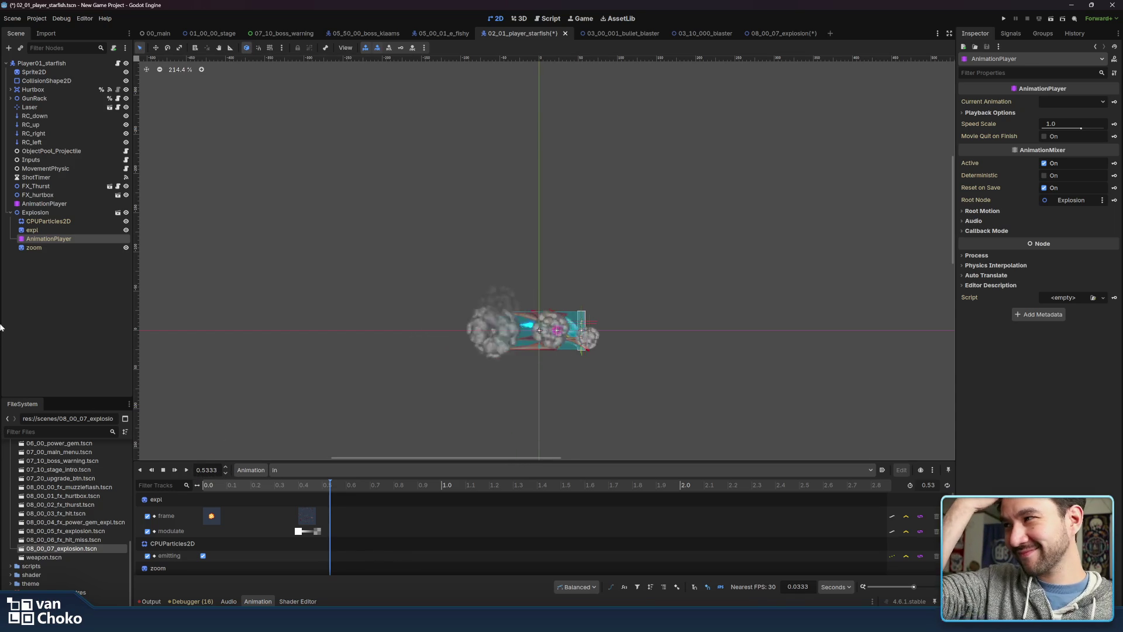
left_click(189, 469)
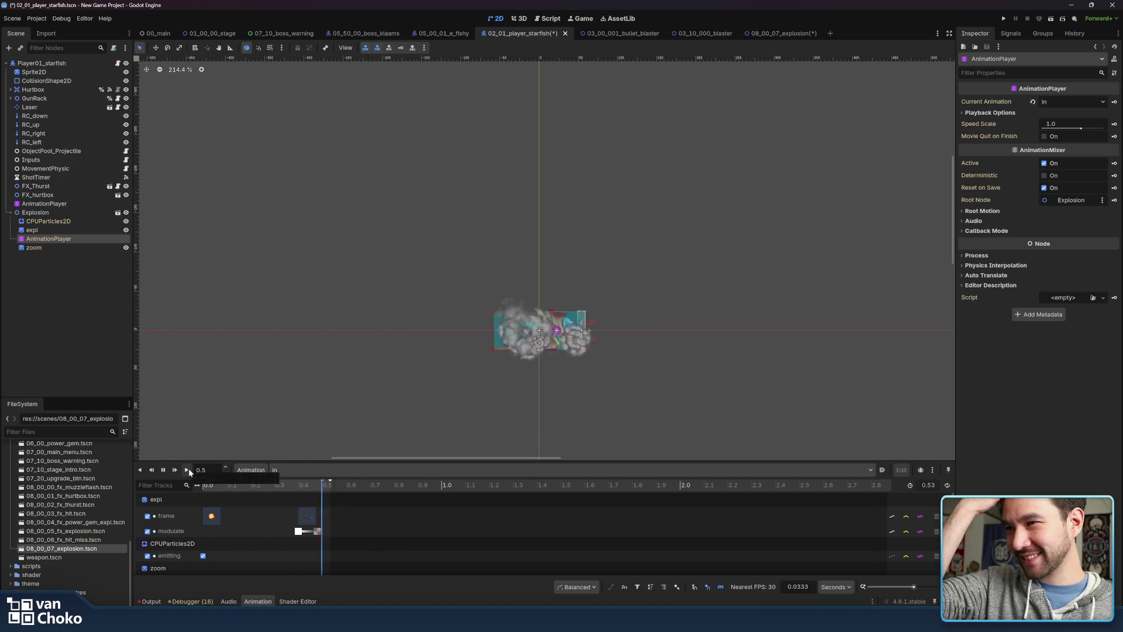
left_click_drag(760, 294, 790, 255)
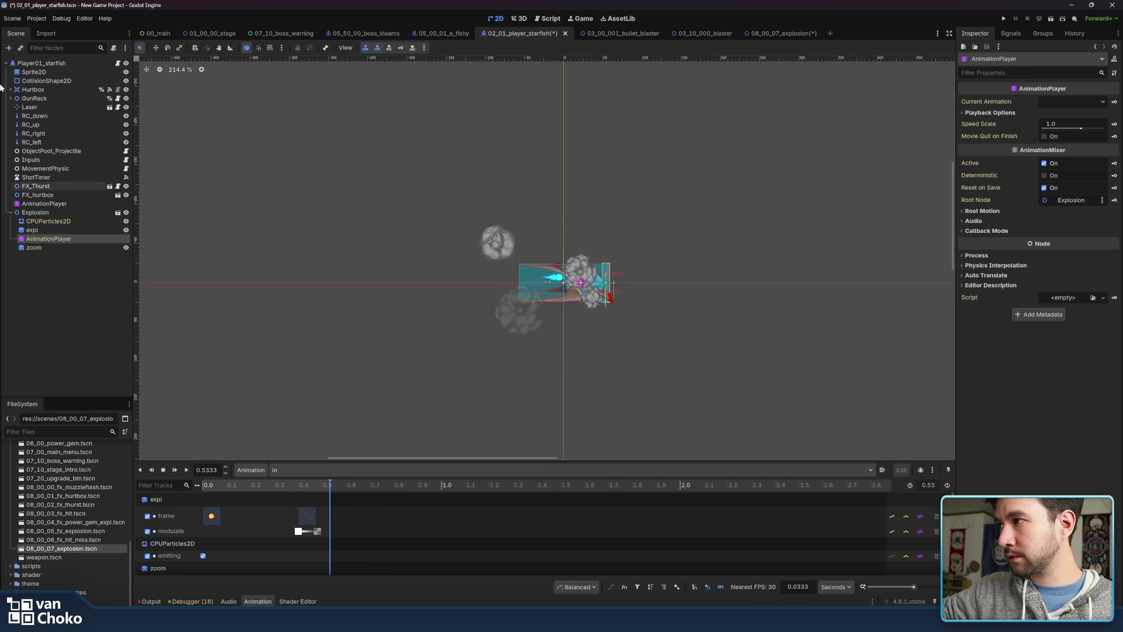
left_click(101, 212)
Make the Explosion instance local, then select the player's own AnimationPlayer
right_click(101, 212)
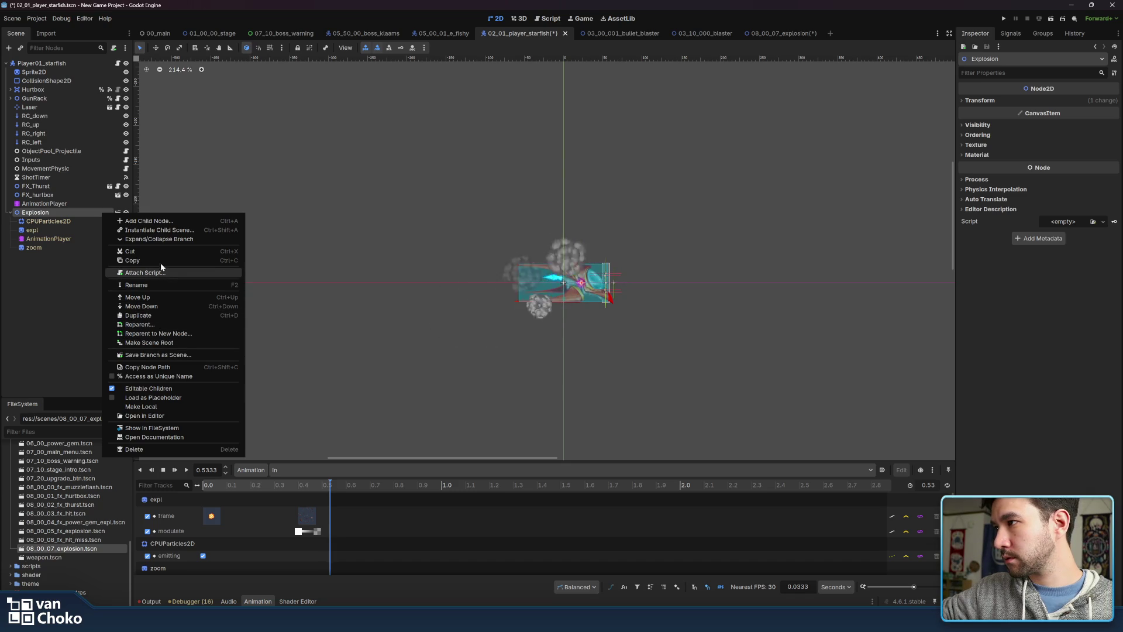
left_click(151, 404)
left_click(57, 247)
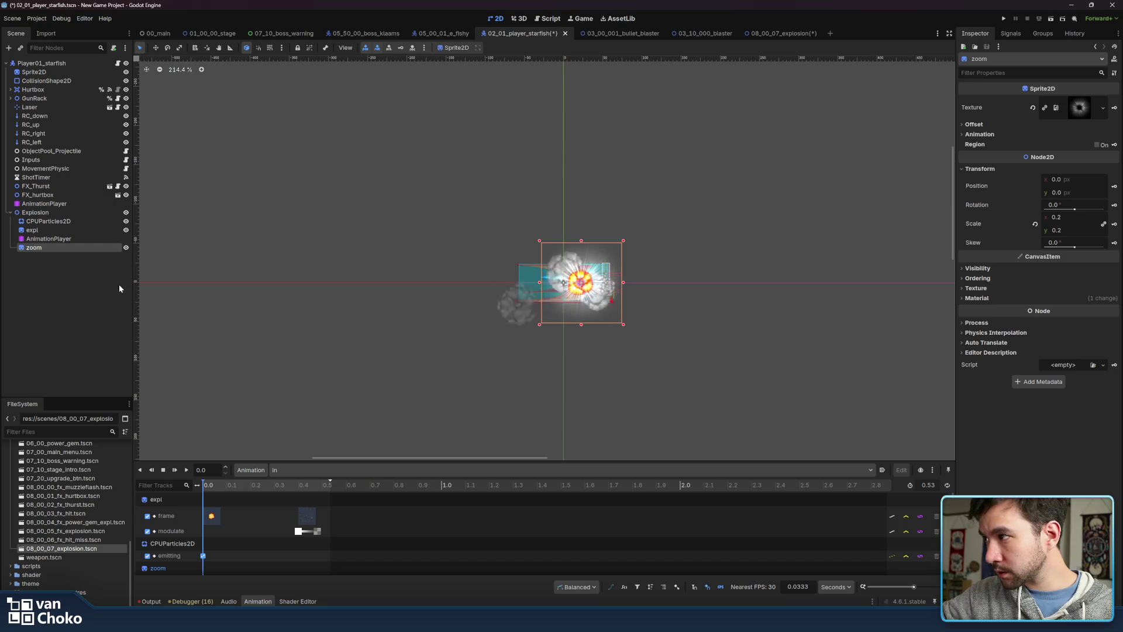
right_click(57, 238)
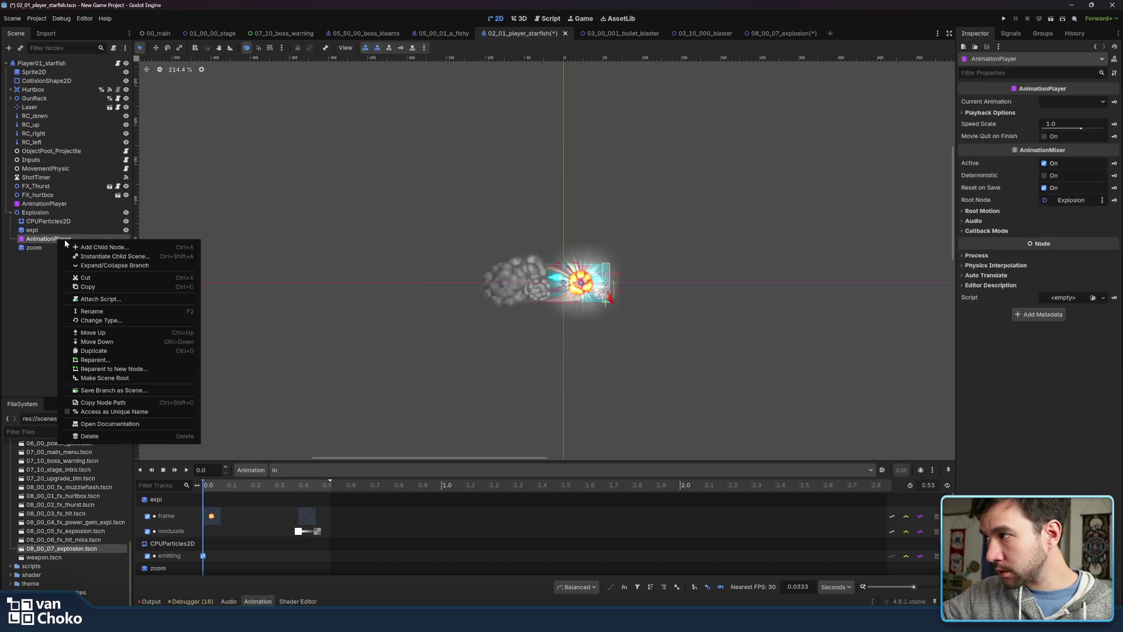
left_click(30, 281)
left_click(40, 204)
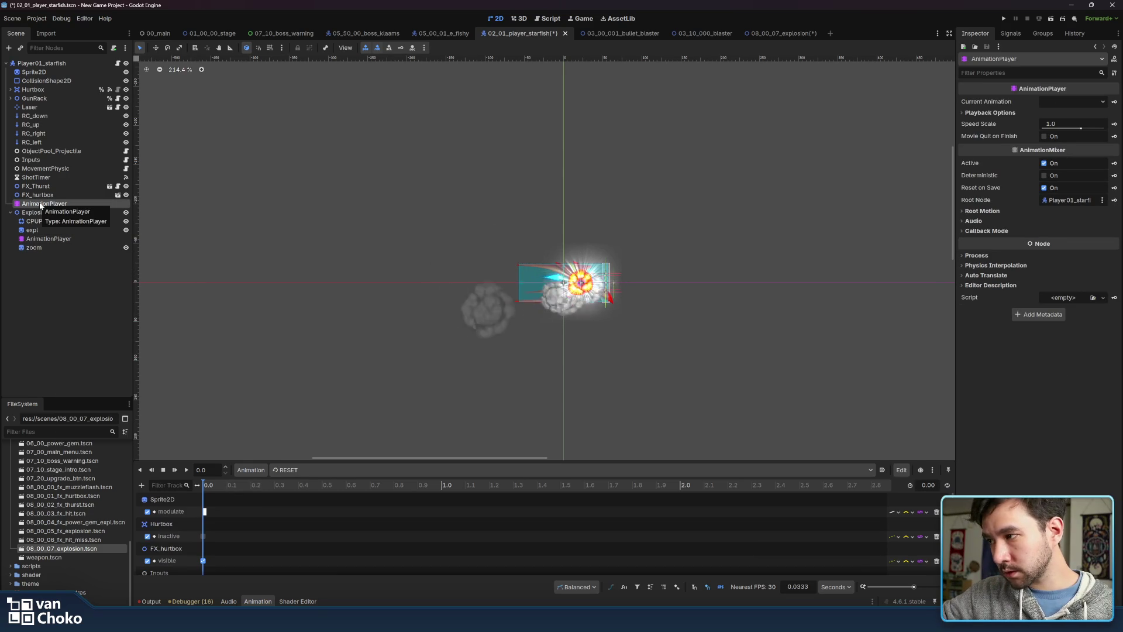
Switch the timeline to the hit animation and review its tracks, including Inputs
scroll(364, 528, "down", 1)
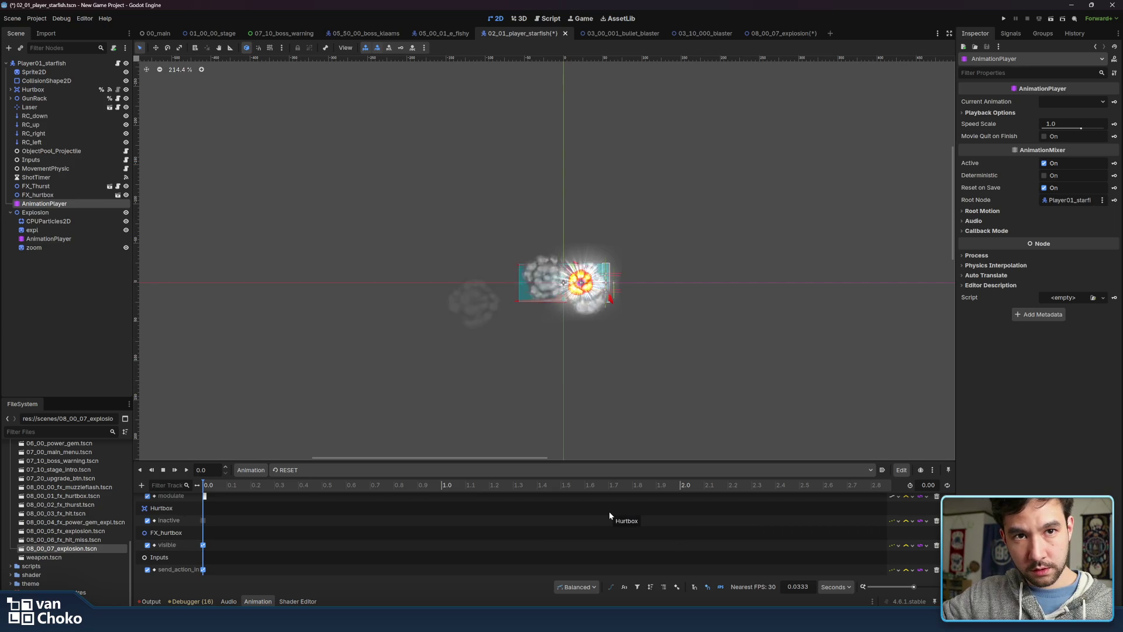
left_click(547, 468)
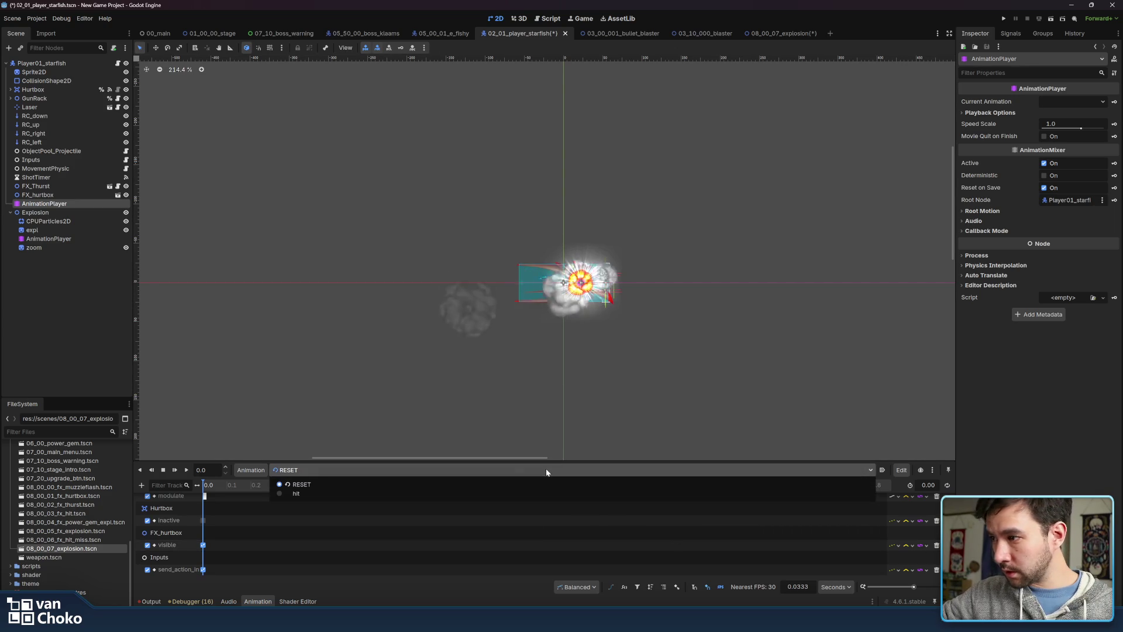
left_click(525, 495)
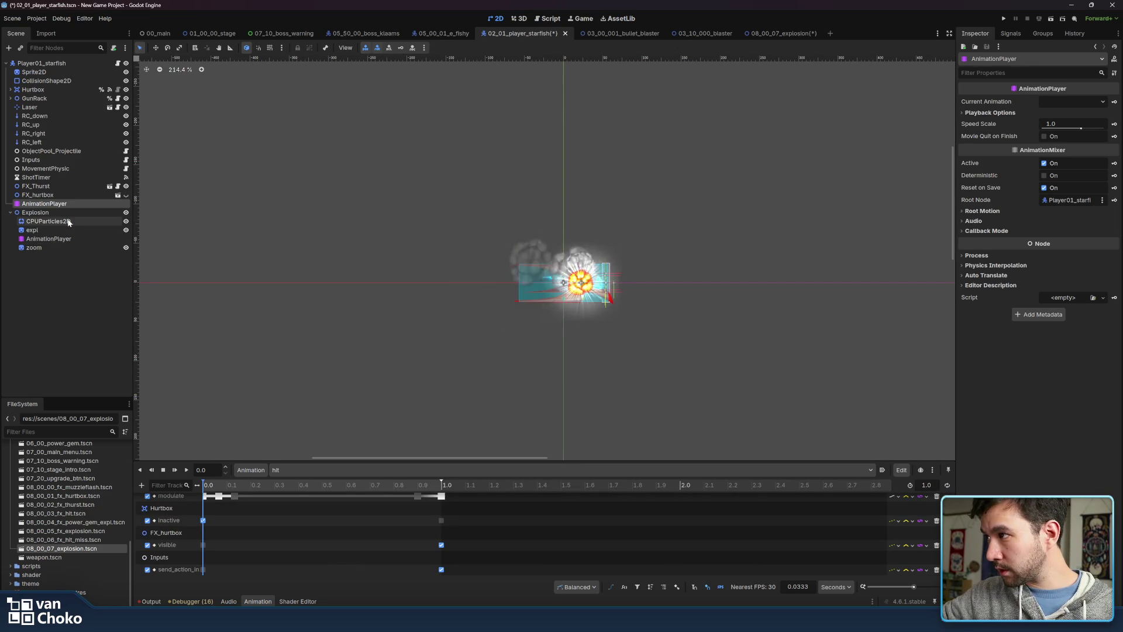
left_click(61, 221)
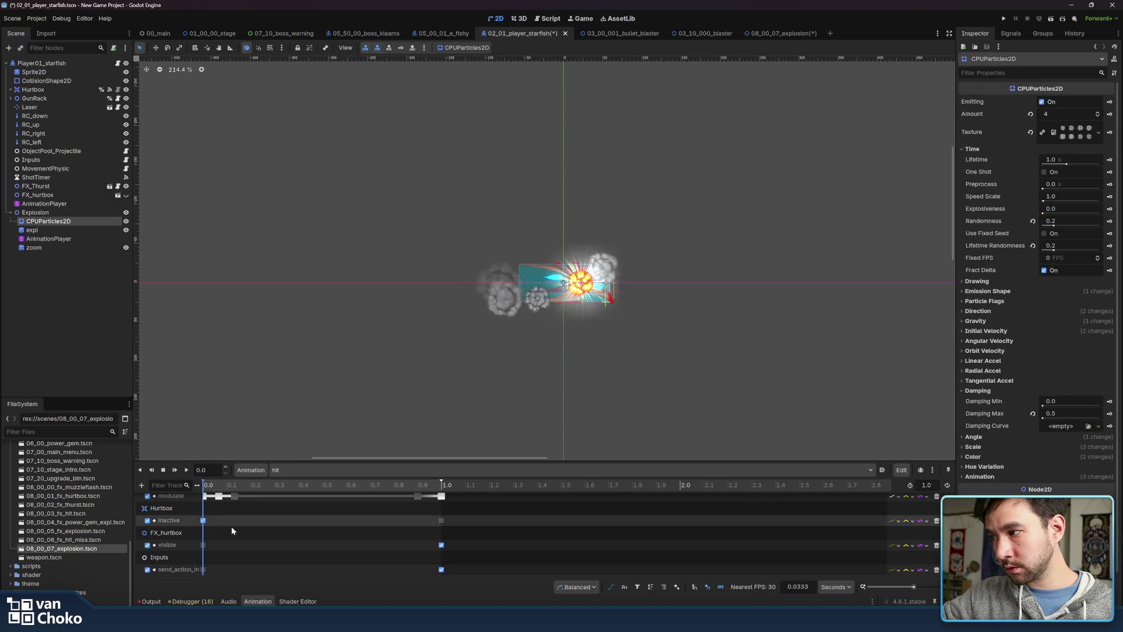
left_click(49, 239)
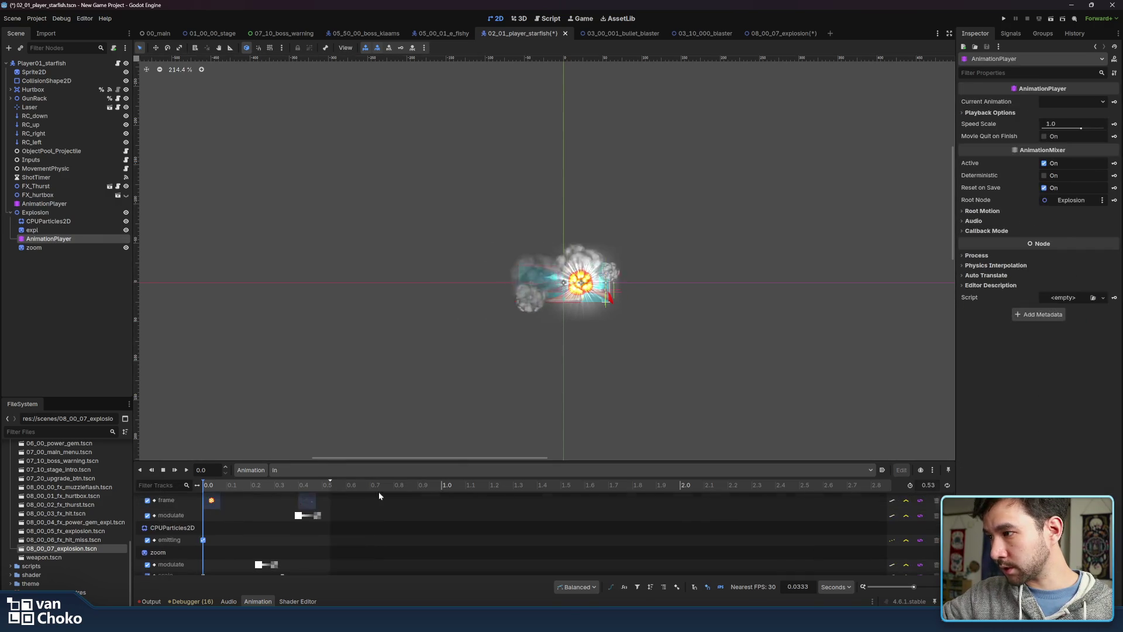
left_click(170, 500)
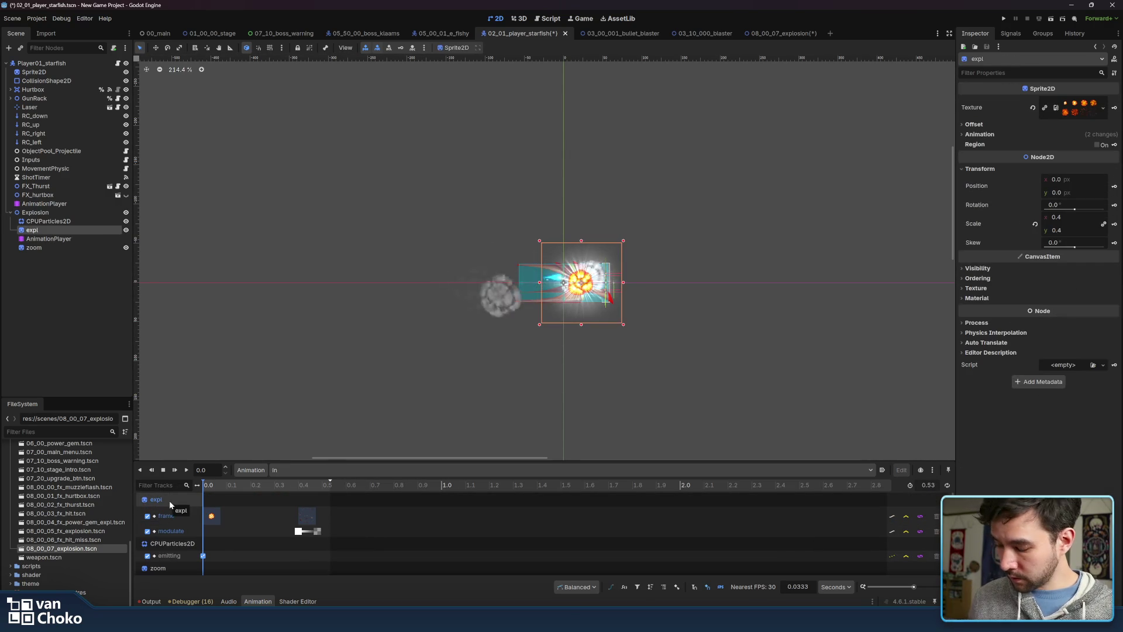
left_click(47, 204)
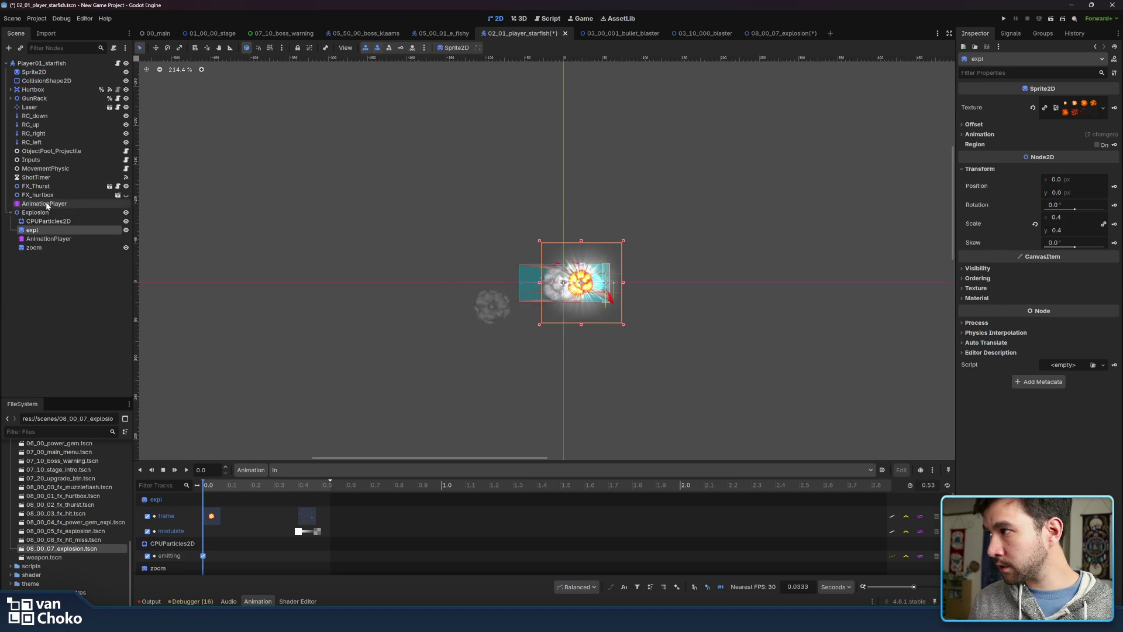
scroll(174, 503, "down", 1)
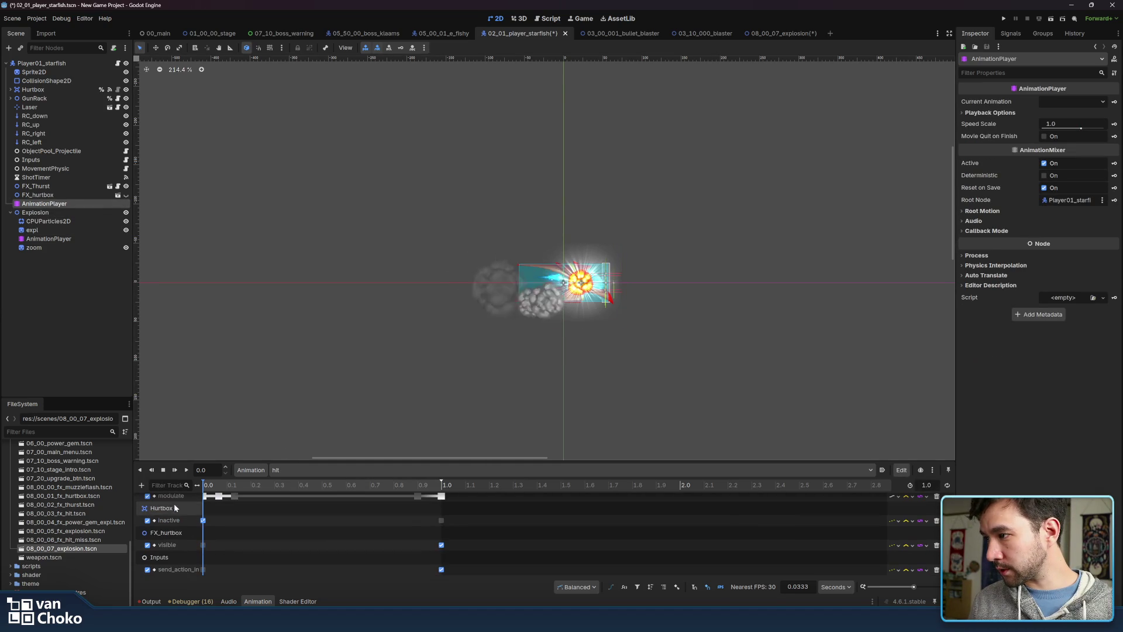
left_click(174, 559)
scroll(191, 572, "up", 1)
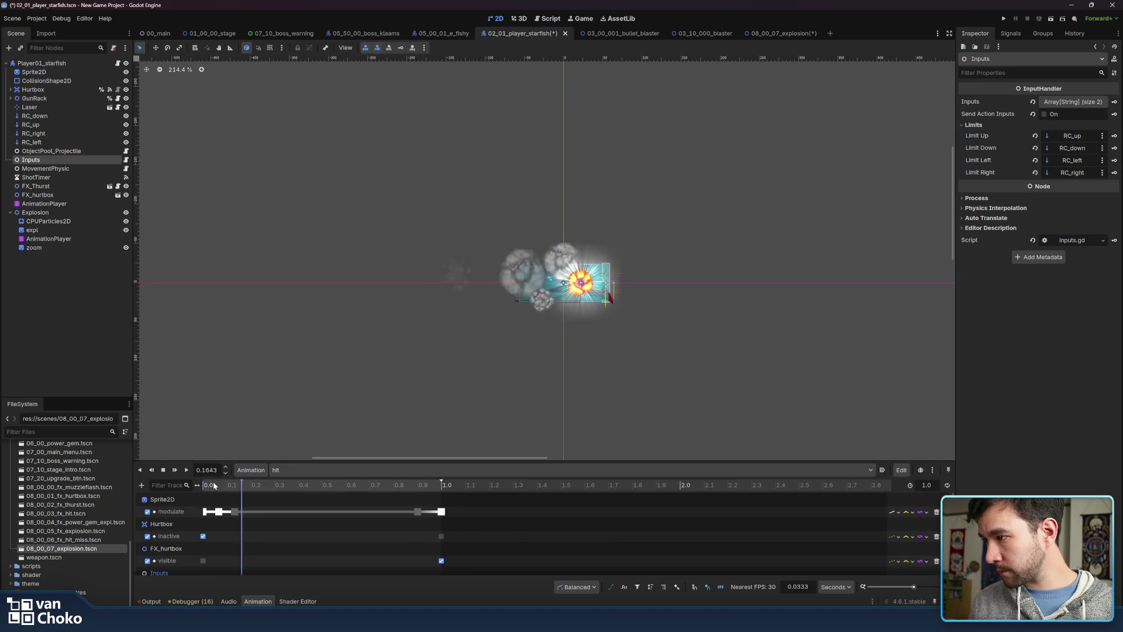
left_click(45, 238)
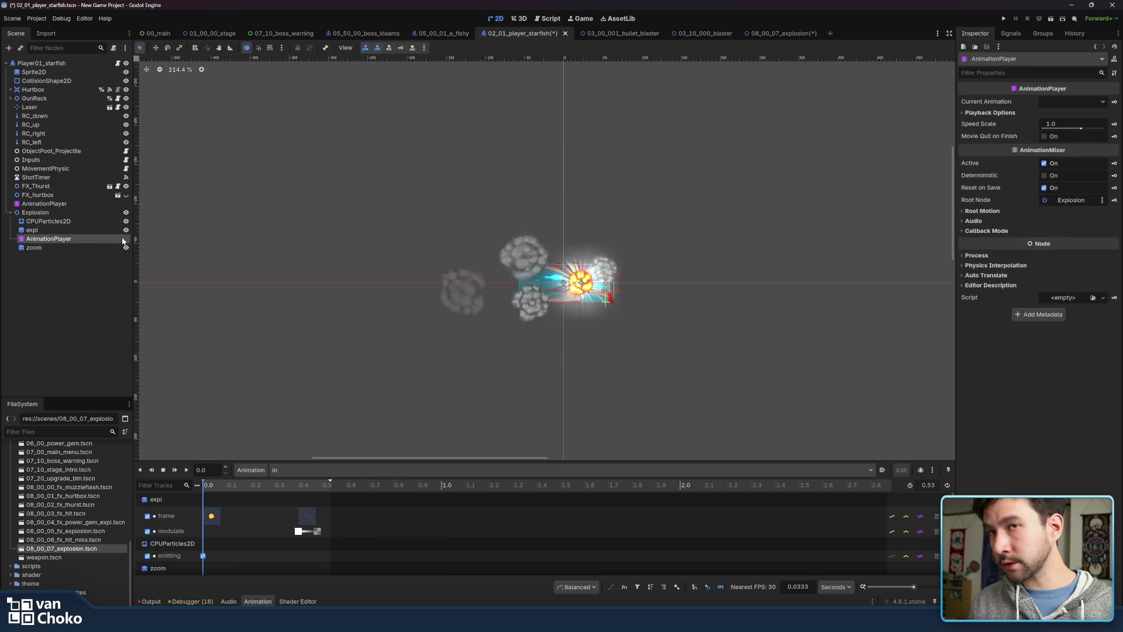
Set the Explosion's animation to RESET, then delete its AnimationPlayer node
left_click(386, 471)
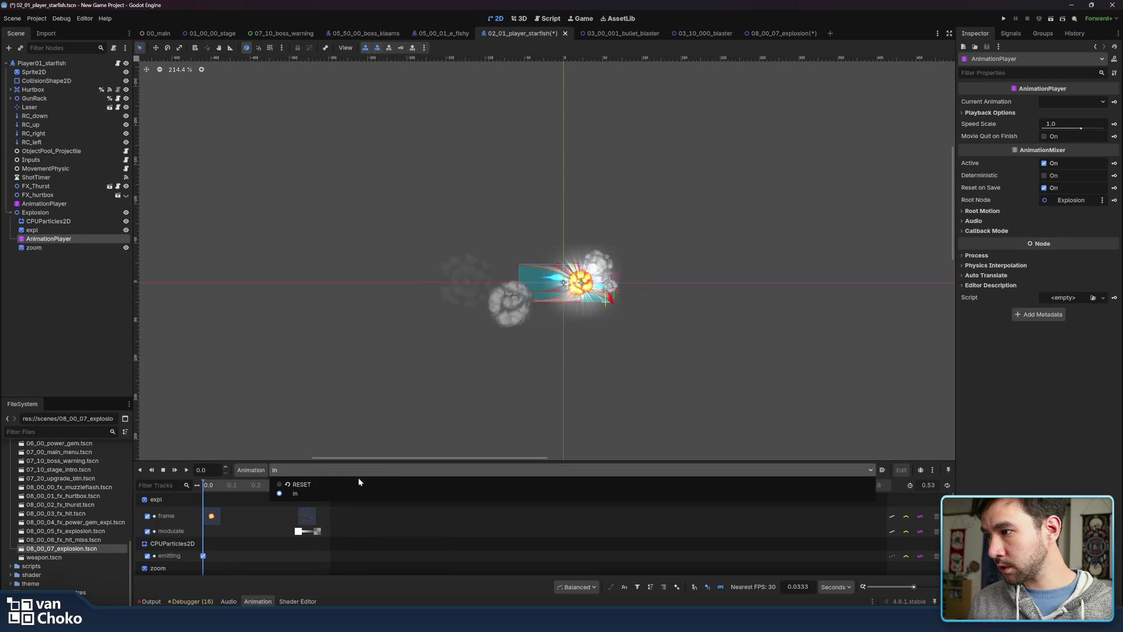
left_click(339, 480)
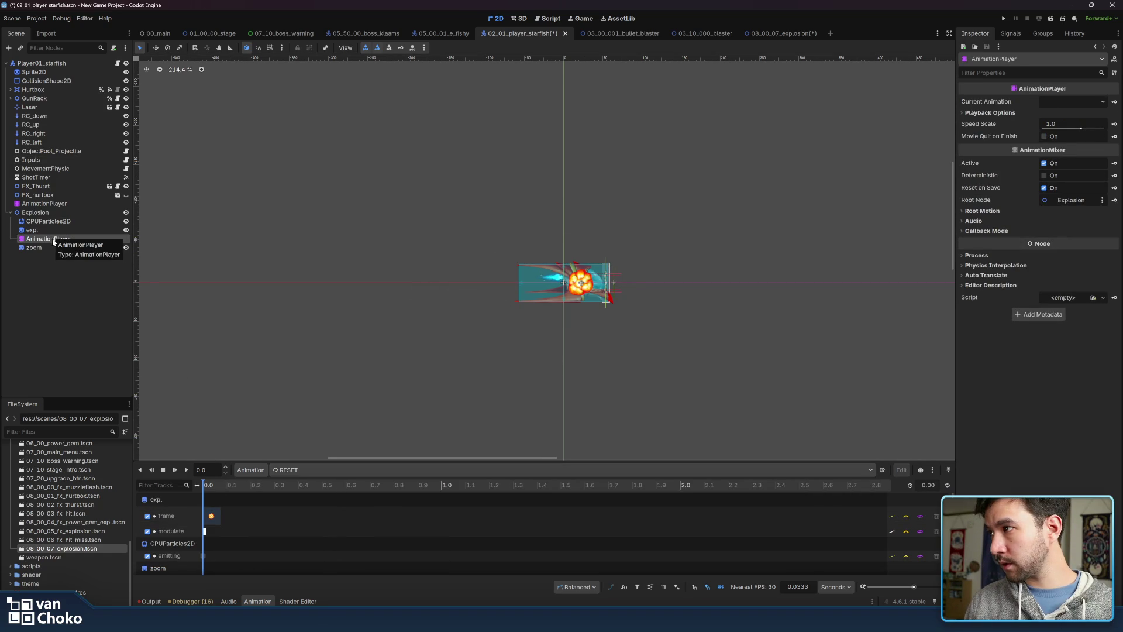
key("Delete")
left_click(539, 323)
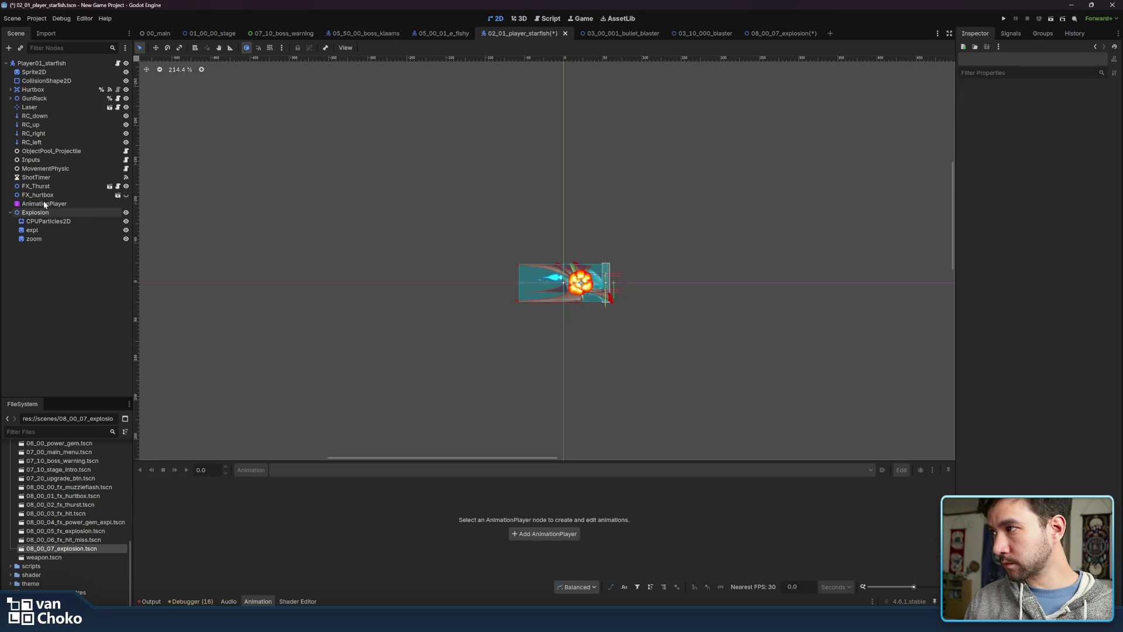
left_click(45, 204)
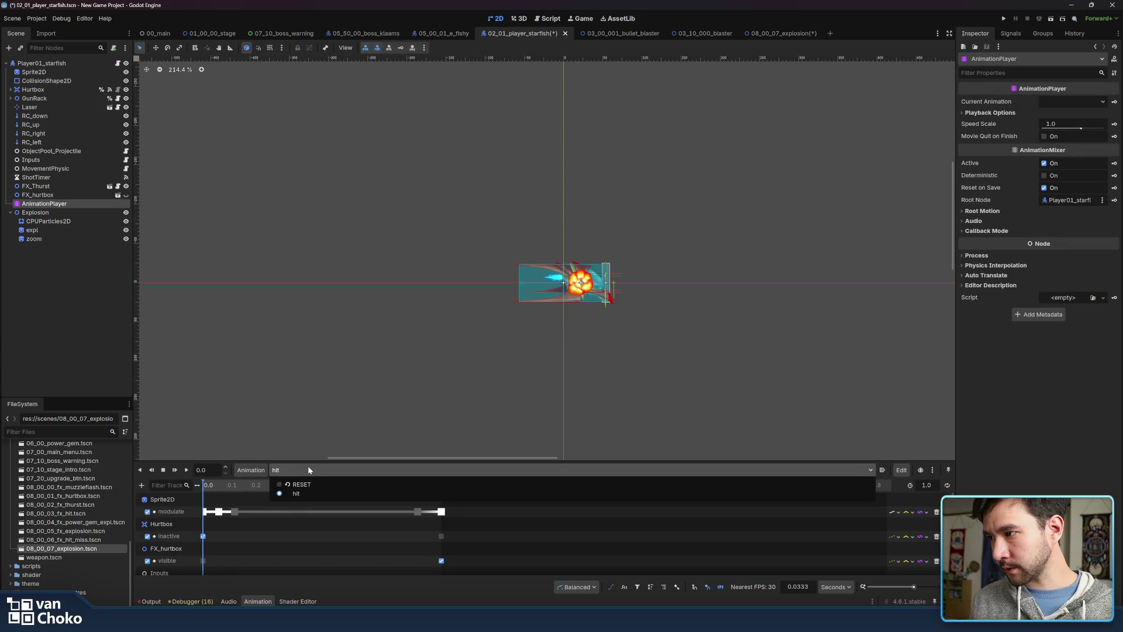
scroll(211, 518, "down", 1)
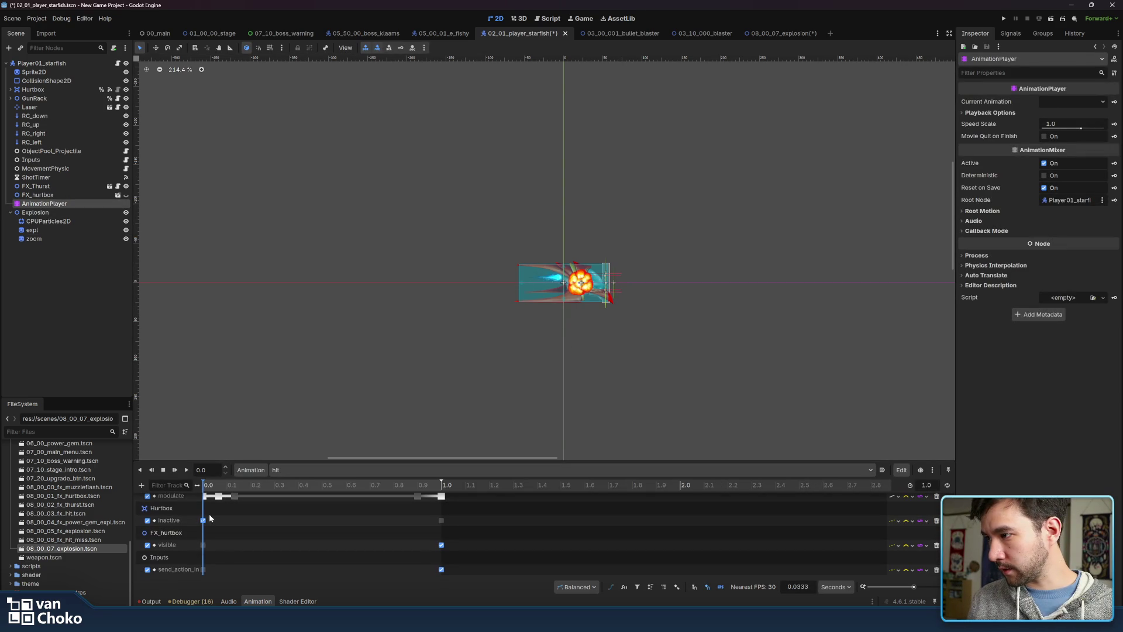
left_click(51, 223)
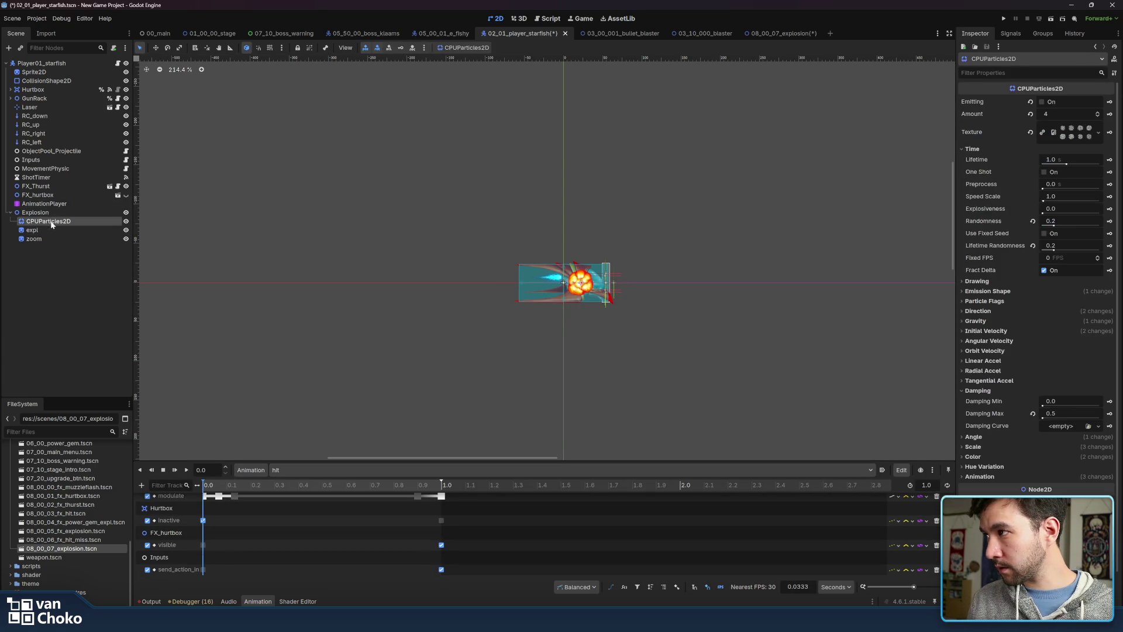
Add a CPUParticles2D emitting track to hit with its 0.0 s key On
left_click(1109, 101)
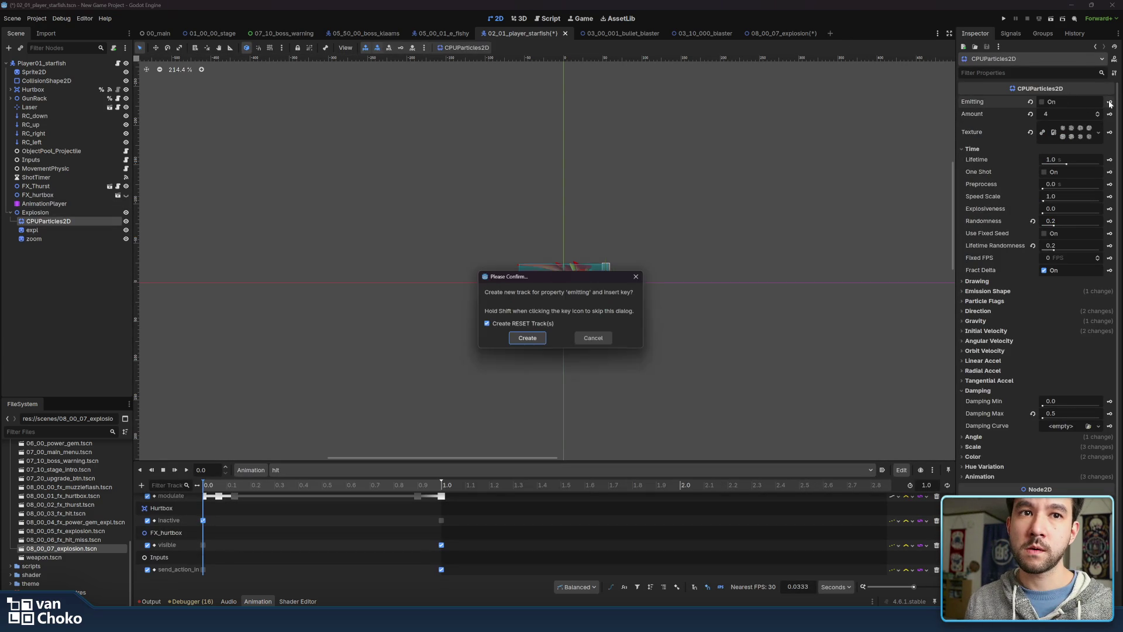
left_click(524, 342)
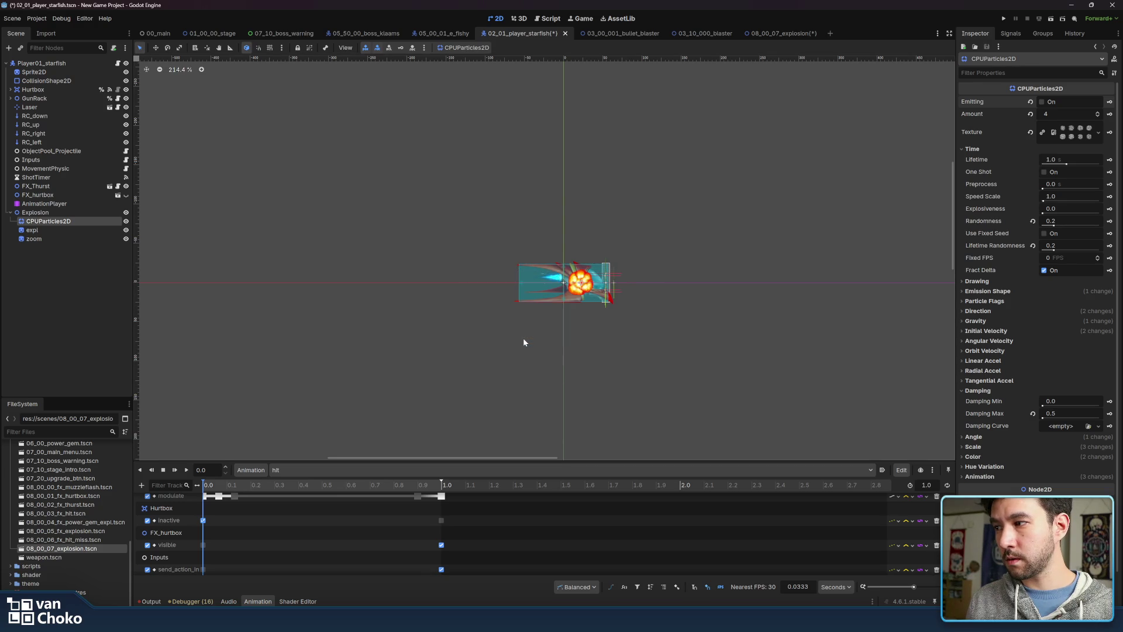
scroll(508, 533, "down", 2)
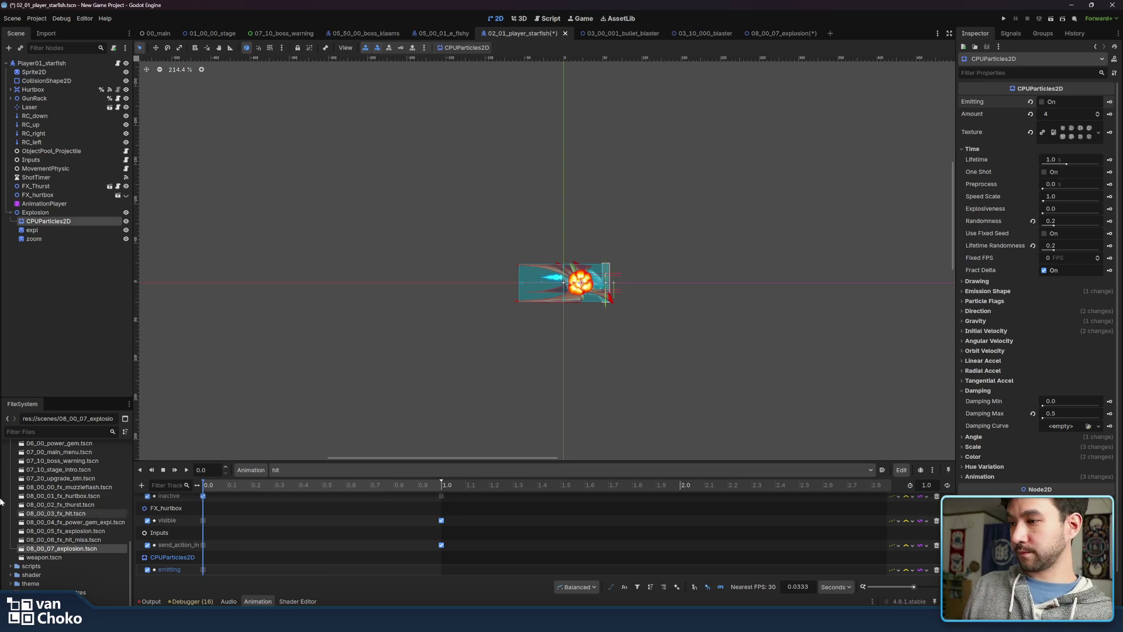
mouse_move(251, 485)
left_mouse_down()
mouse_move(354, 485)
mouse_move(199, 488)
left_mouse_up()
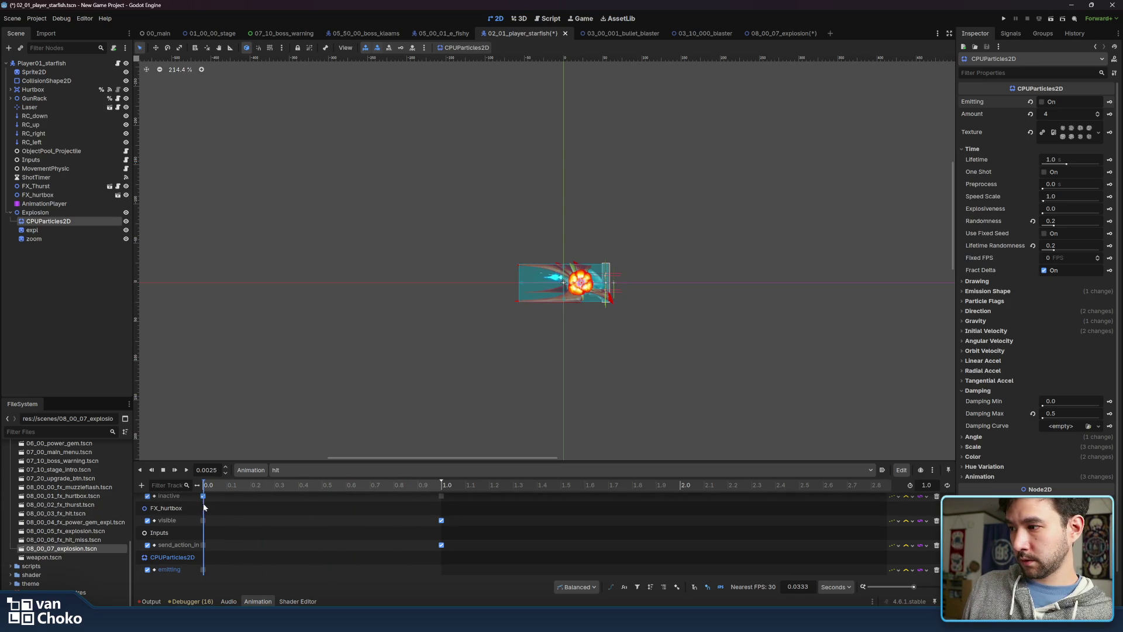
left_click(204, 570)
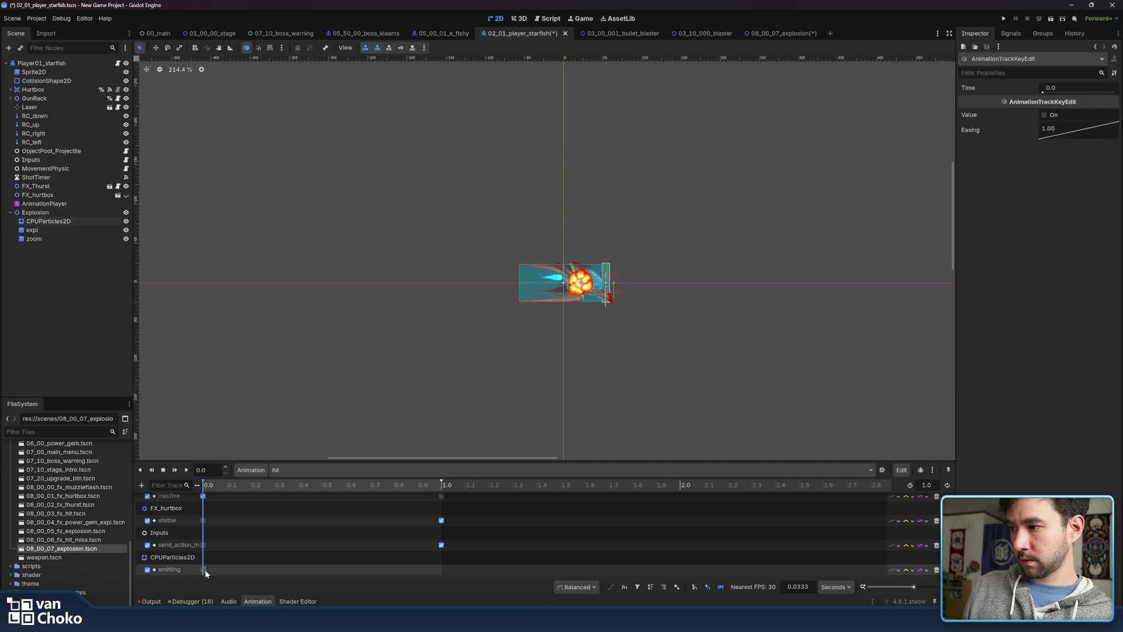
left_click(1059, 116)
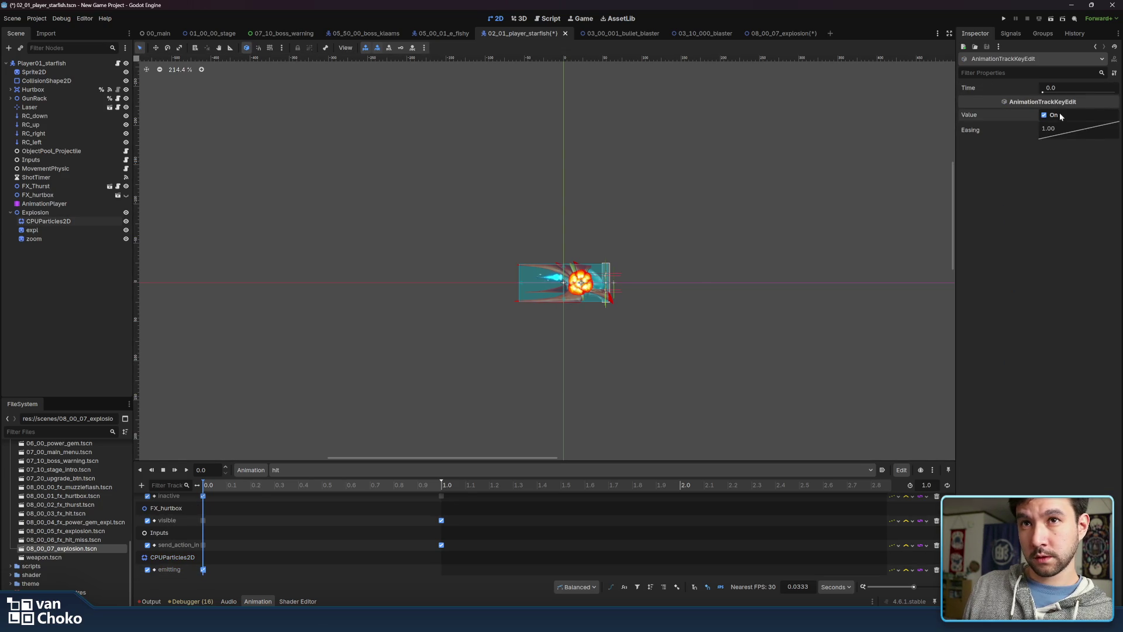
left_click_drag(244, 484, 442, 491)
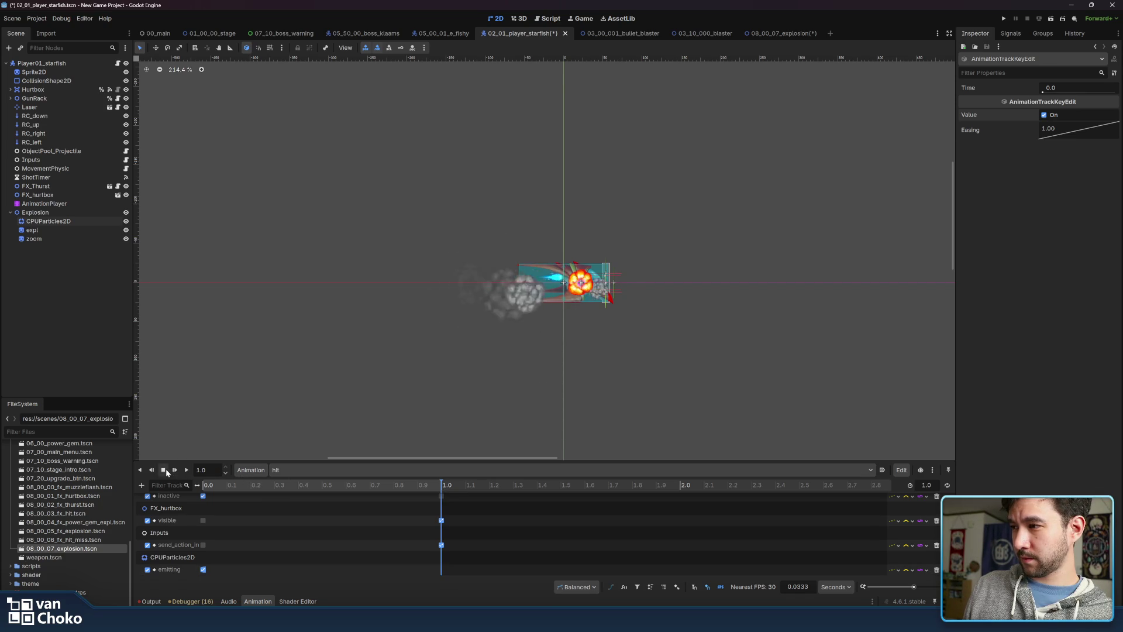
Insert a CPUParticles2D emitting key at 1.0 with its value set to Off
right_click(440, 570)
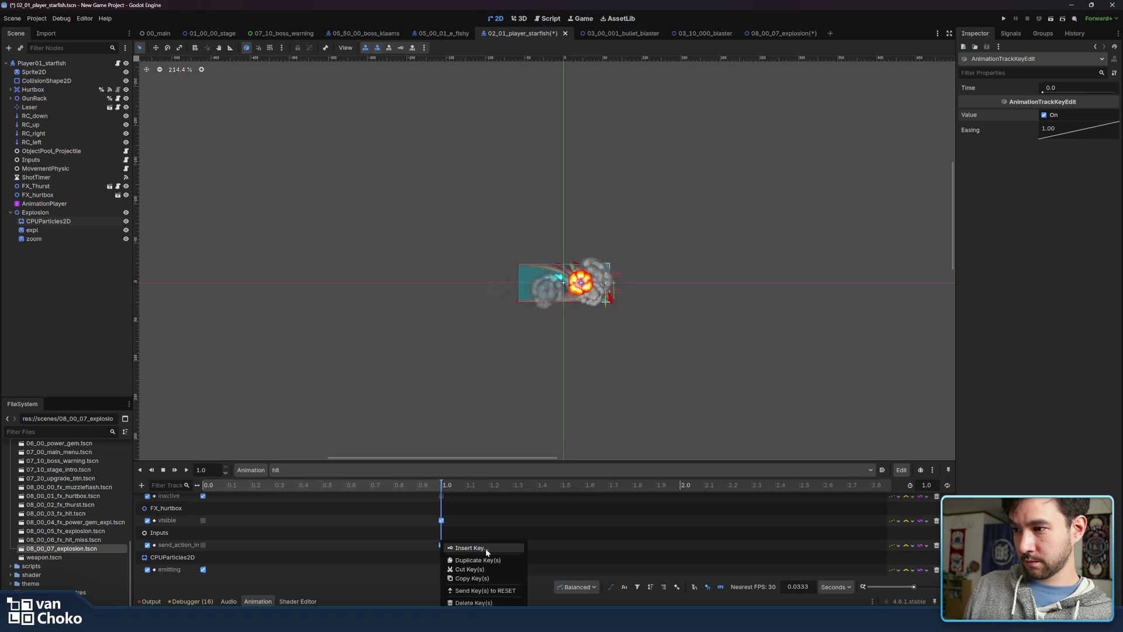
left_click(485, 549)
left_click(1044, 114)
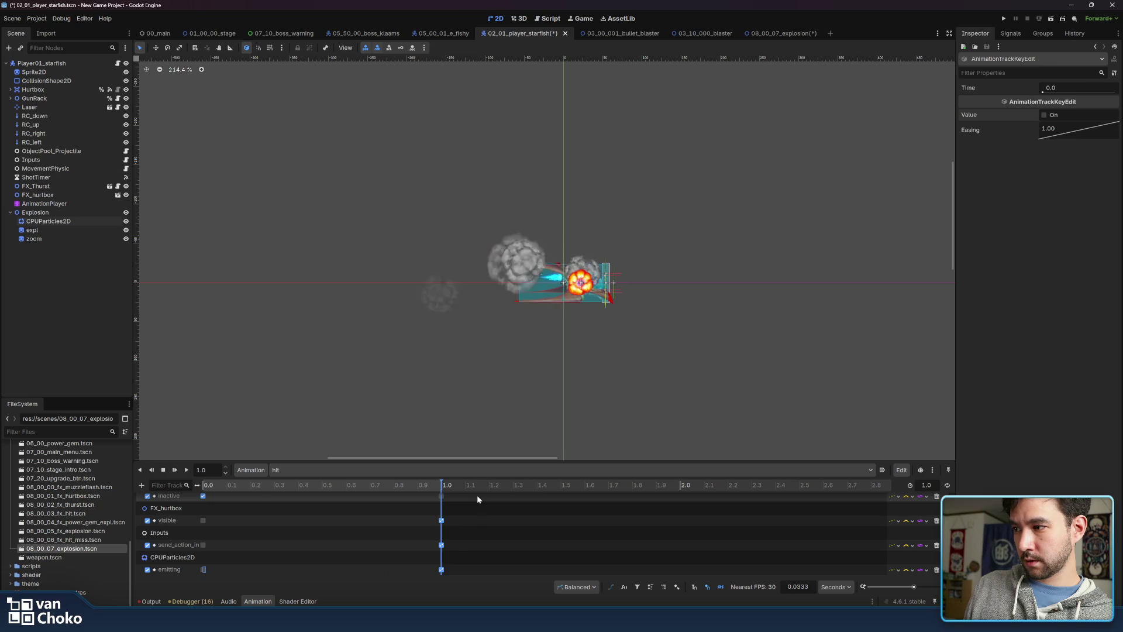
left_click(203, 569)
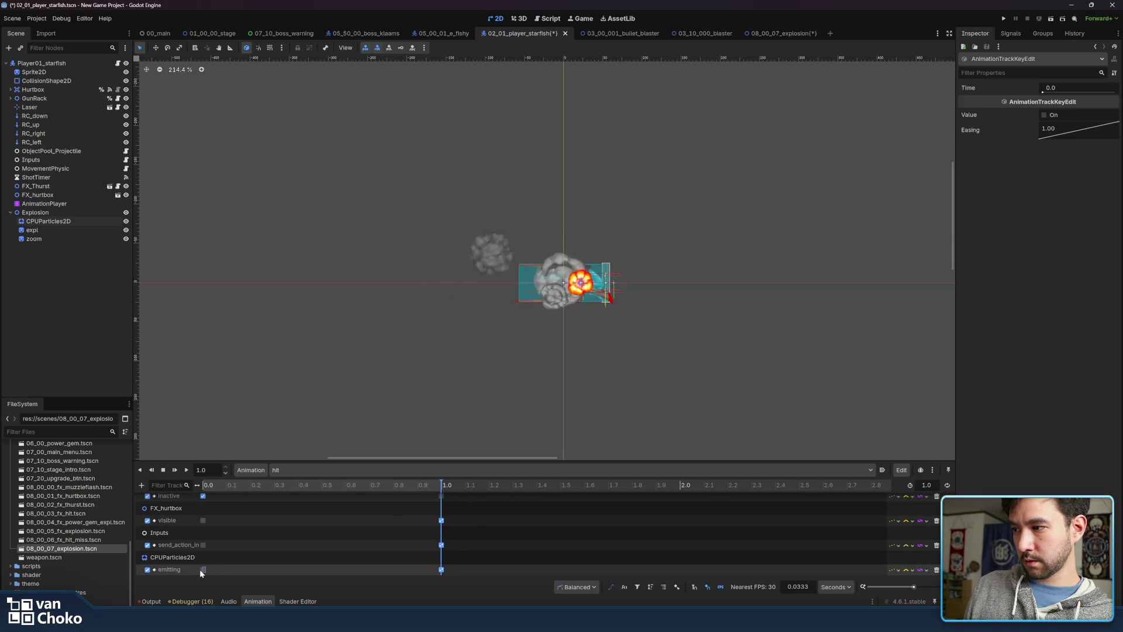
left_click(1044, 115)
left_click(441, 569)
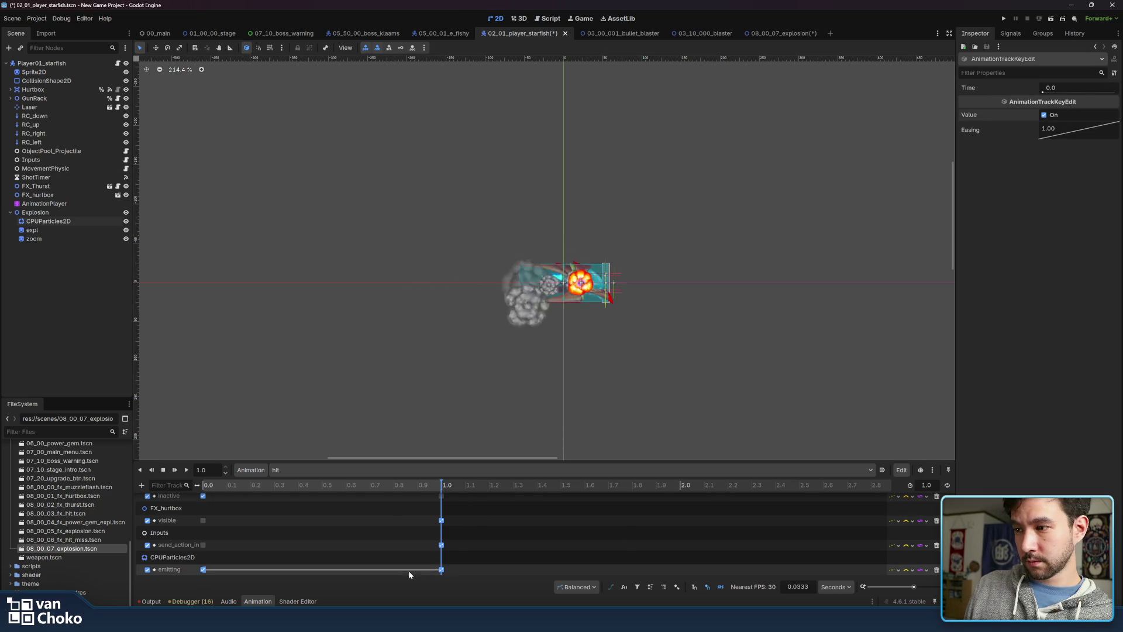
left_click(1053, 114)
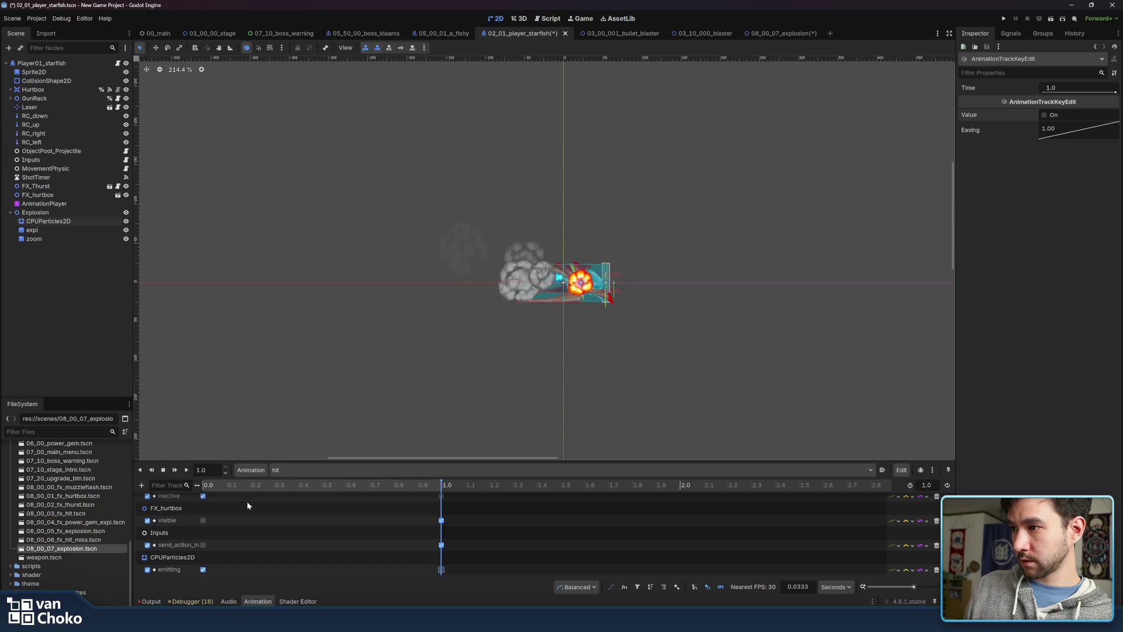
Move the emitting On key to 0.1333 and preview the particle timing
left_click(187, 470)
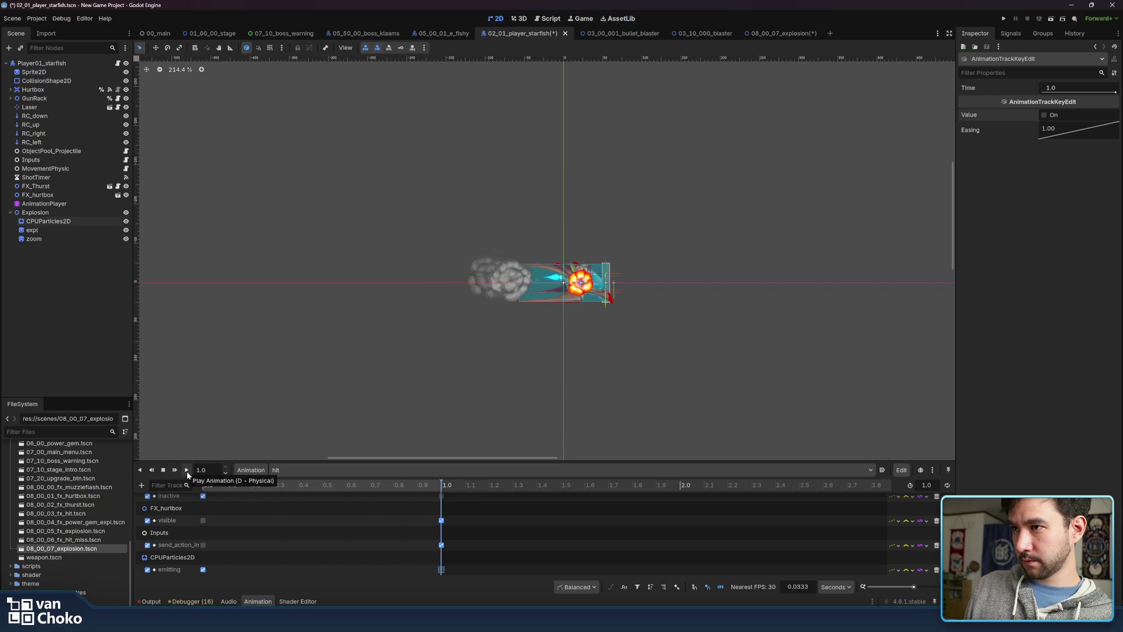
left_click(188, 472)
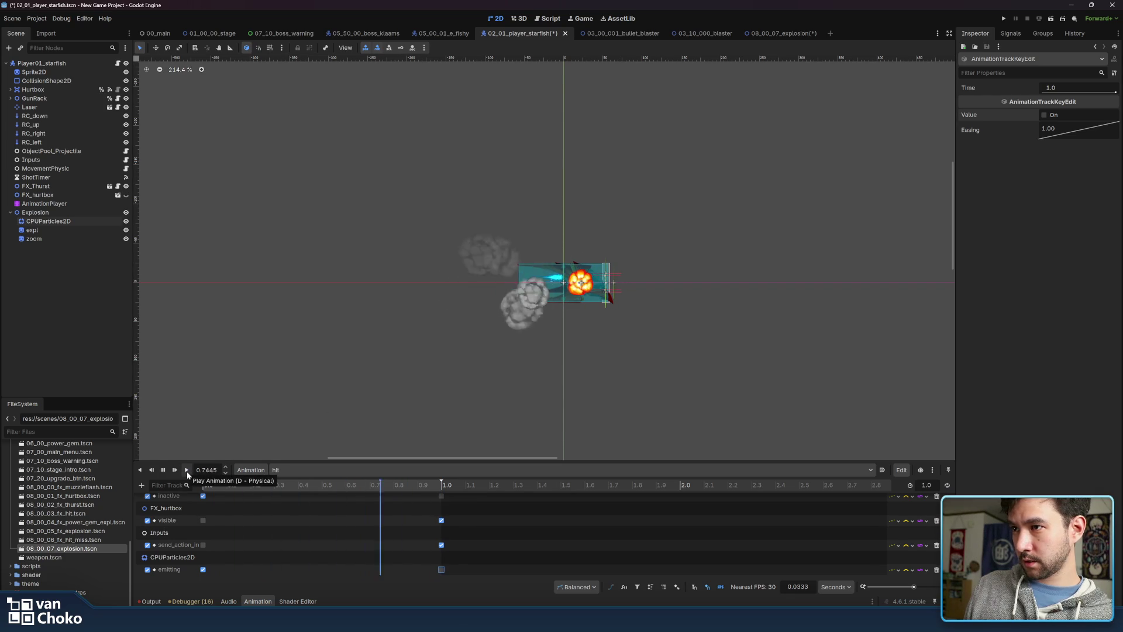
left_click(187, 472)
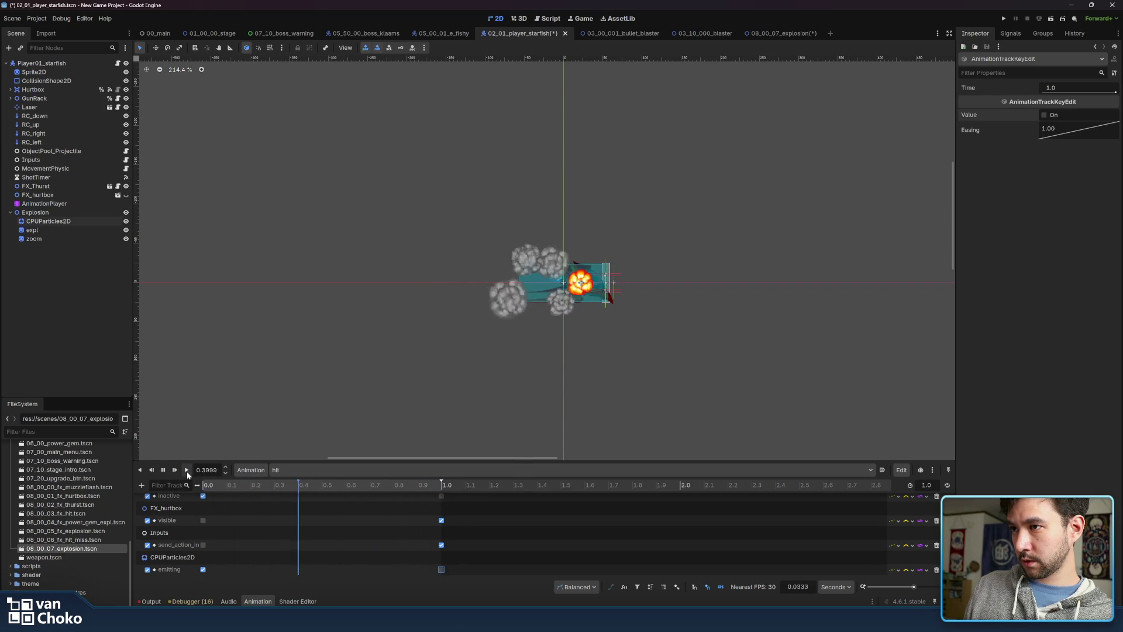
left_click(234, 485)
left_click(232, 483)
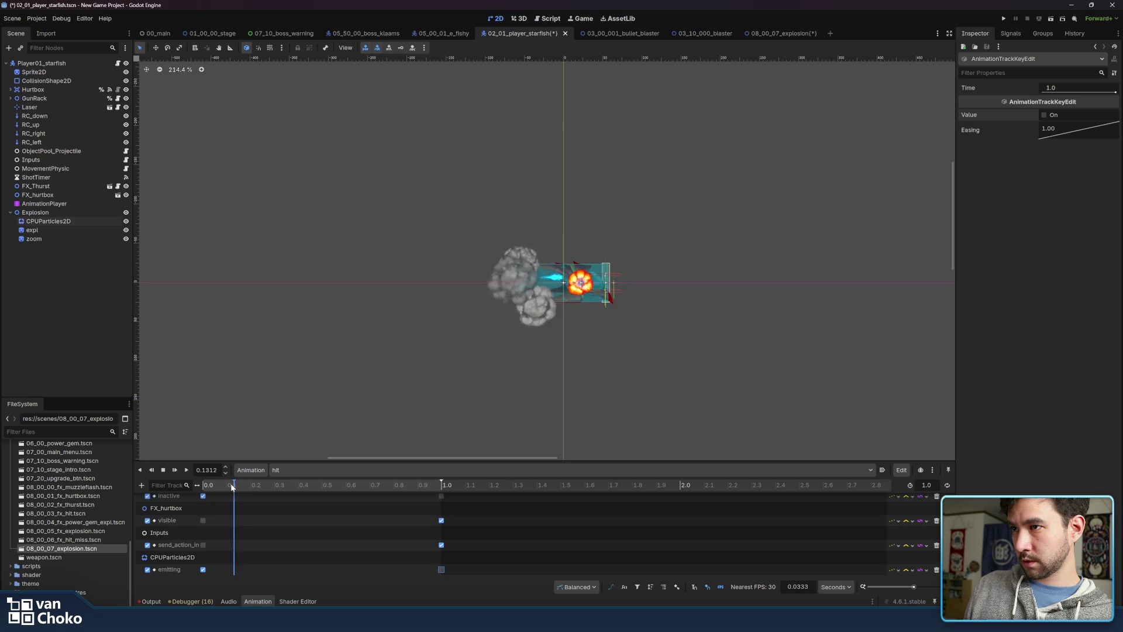
left_click_drag(205, 571, 234, 571)
left_click(230, 487)
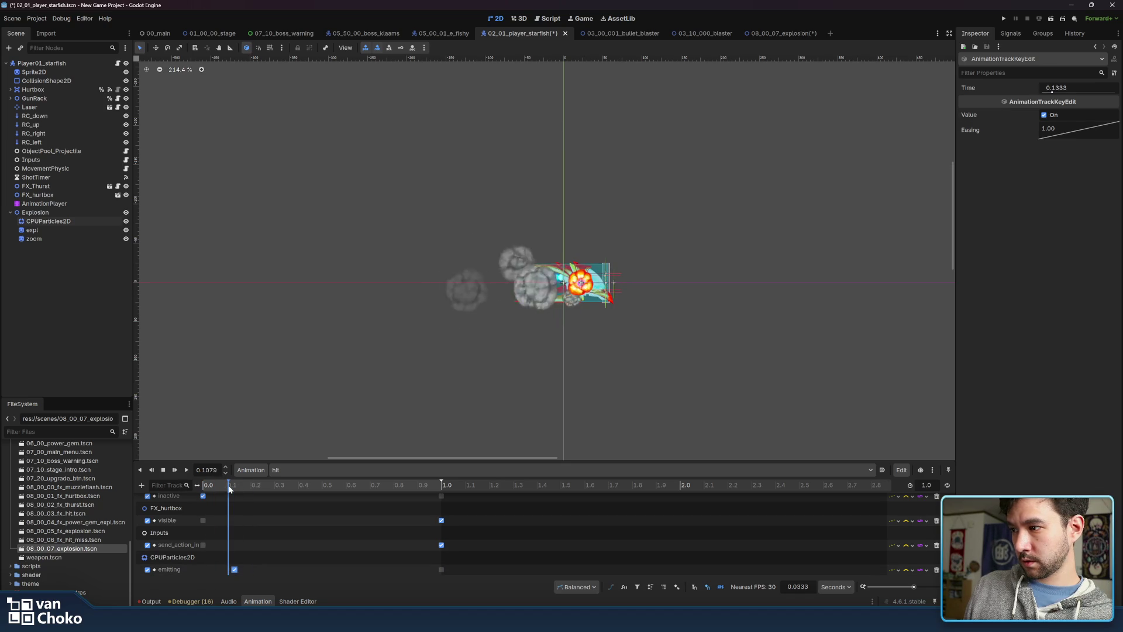
left_click(234, 485)
left_click_drag(234, 489, 197, 491)
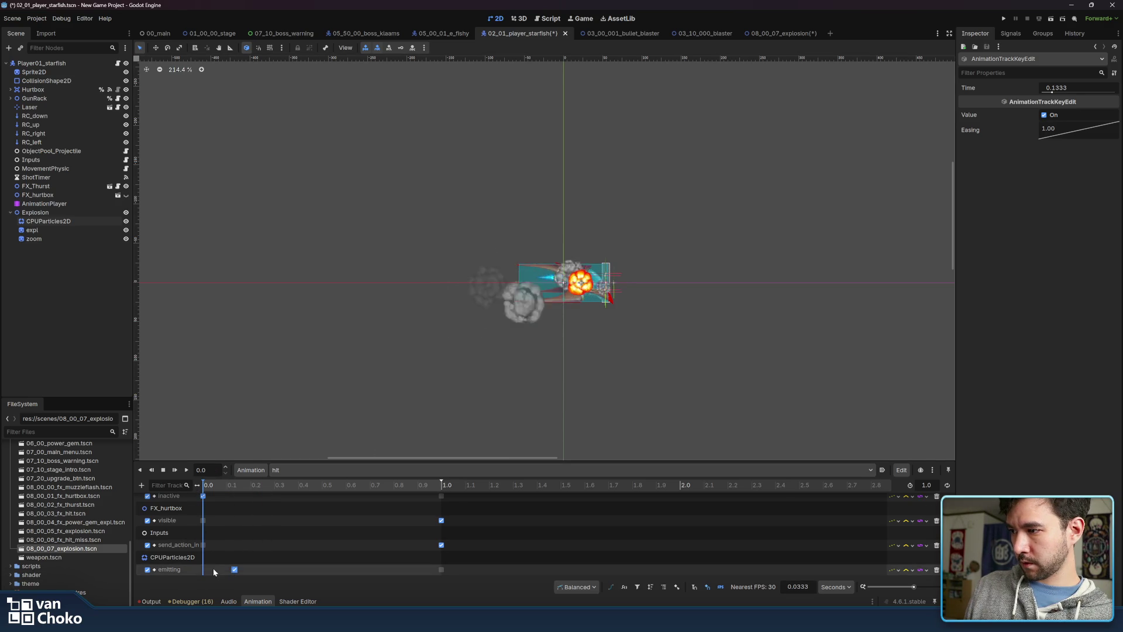
Insert an emitting Off key at 0.0 on the particles track
right_click(204, 545)
left_click(222, 548)
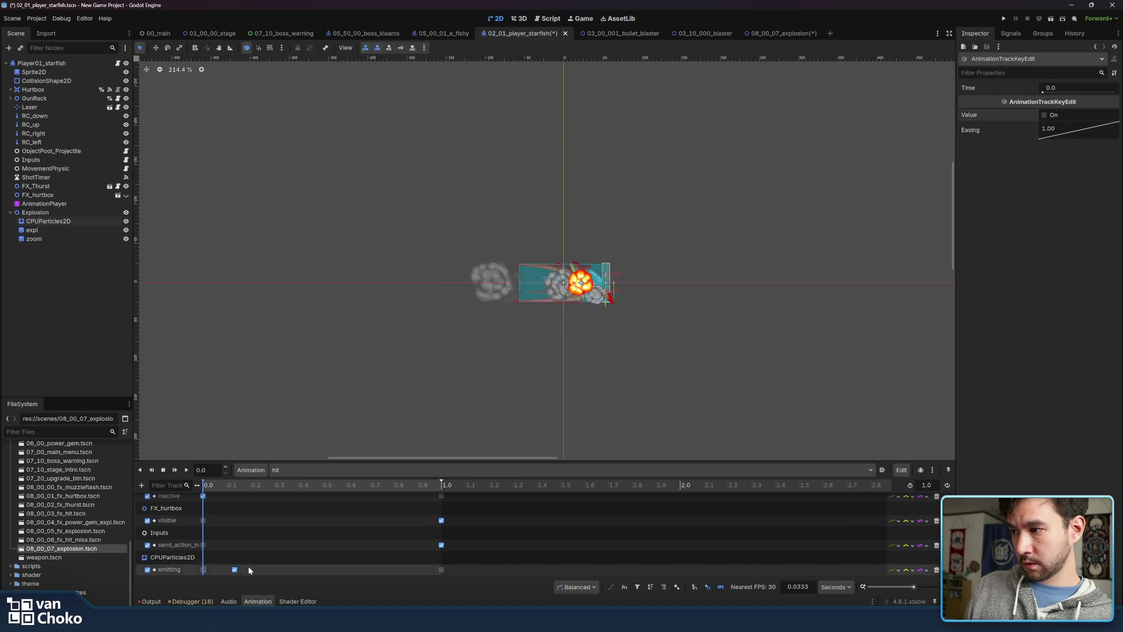
left_click(346, 470)
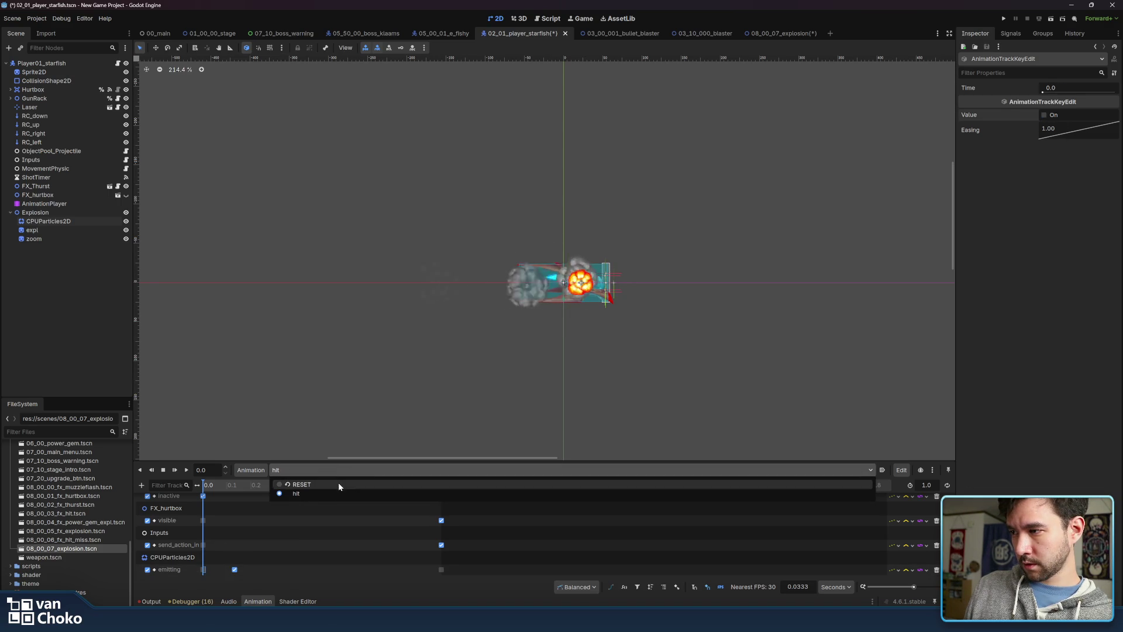
left_click(338, 483)
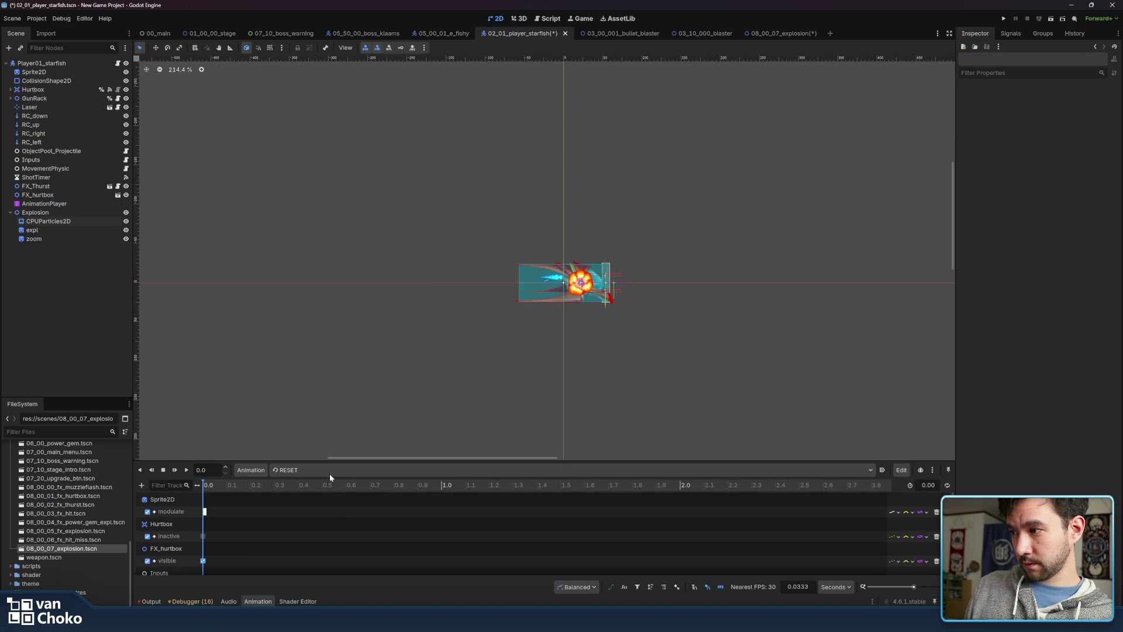
left_click(328, 471)
left_click(328, 493)
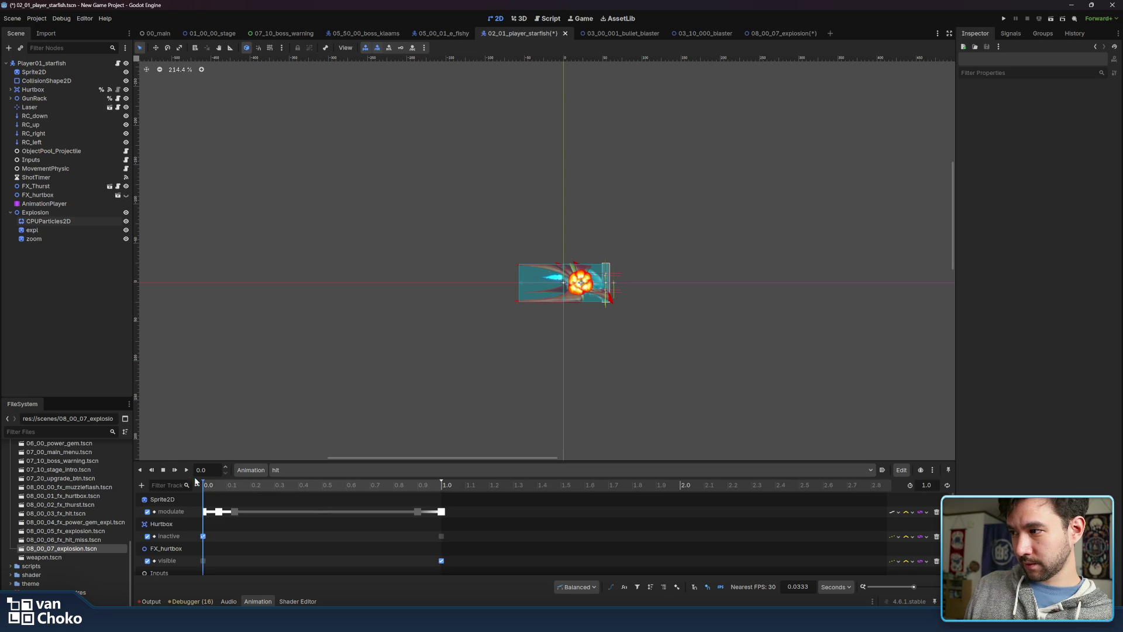
left_click(184, 470)
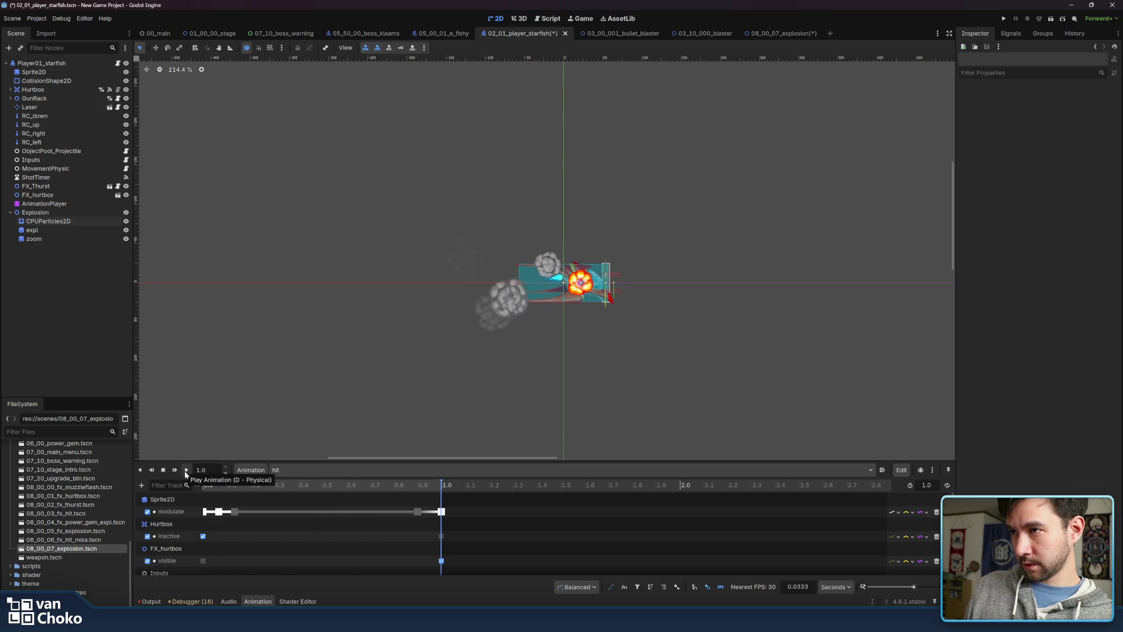
left_click(185, 470)
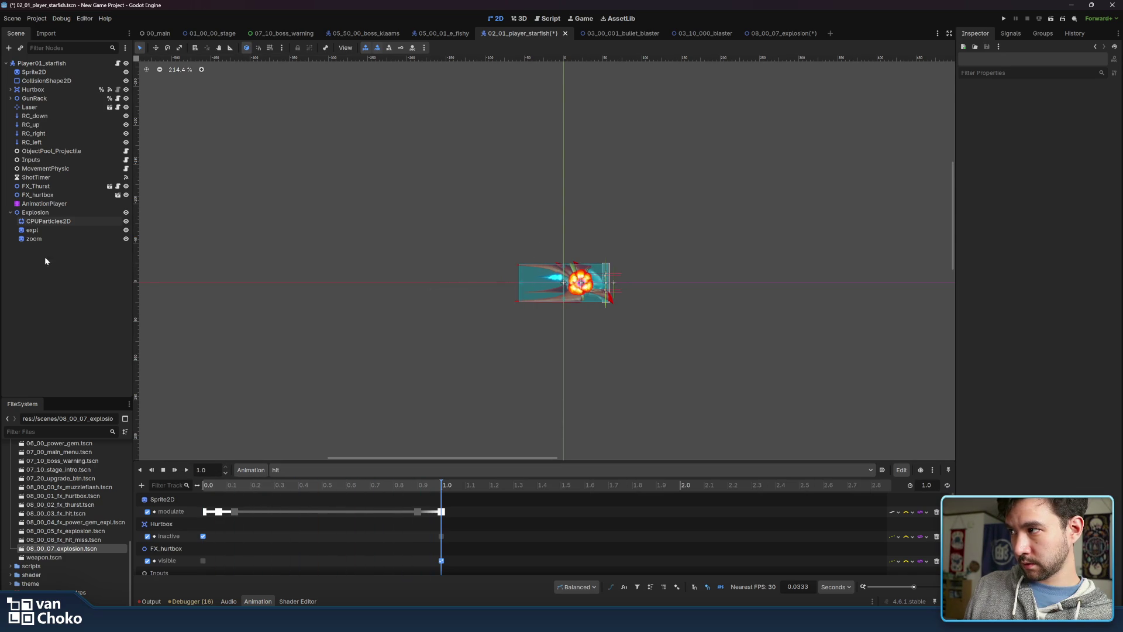
left_click(45, 231)
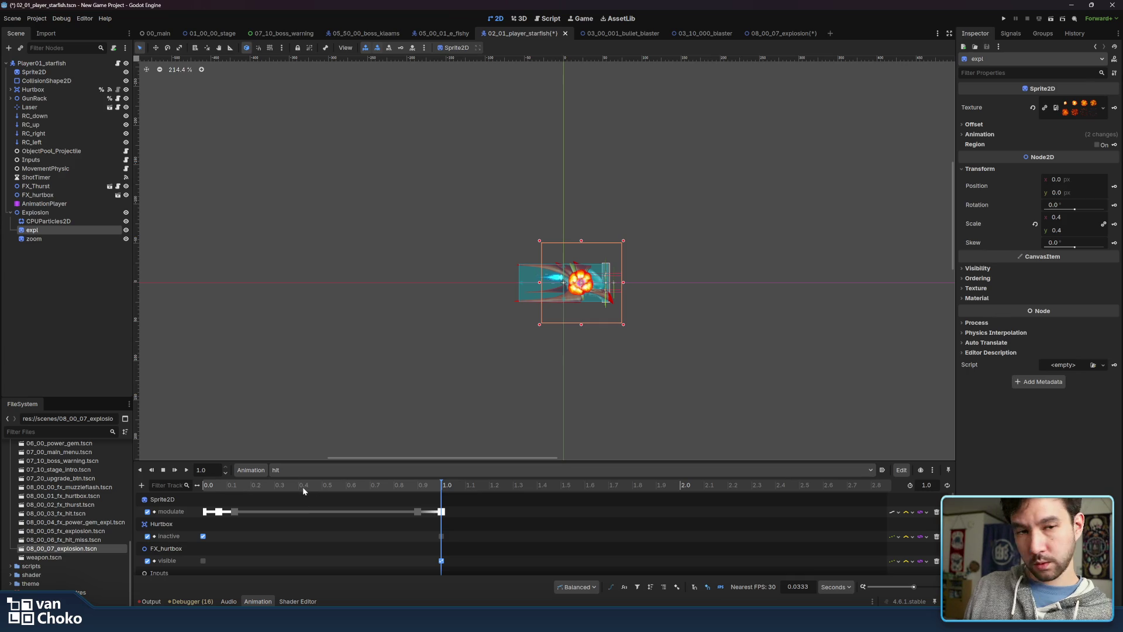
left_click_drag(303, 486, 199, 487)
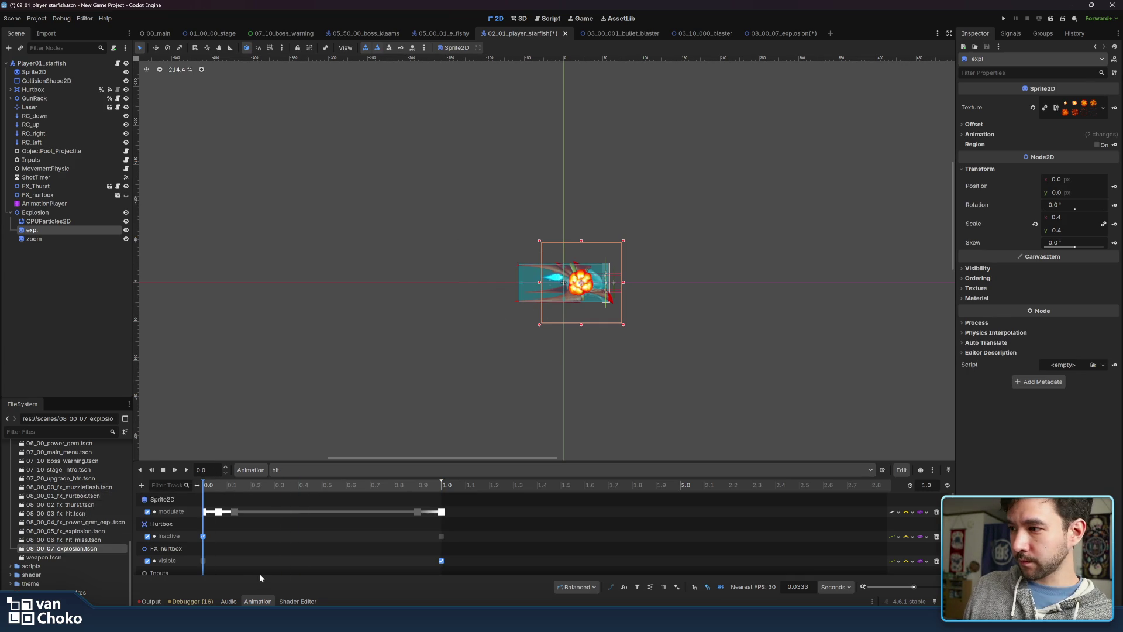
scroll(260, 577, "down", 3)
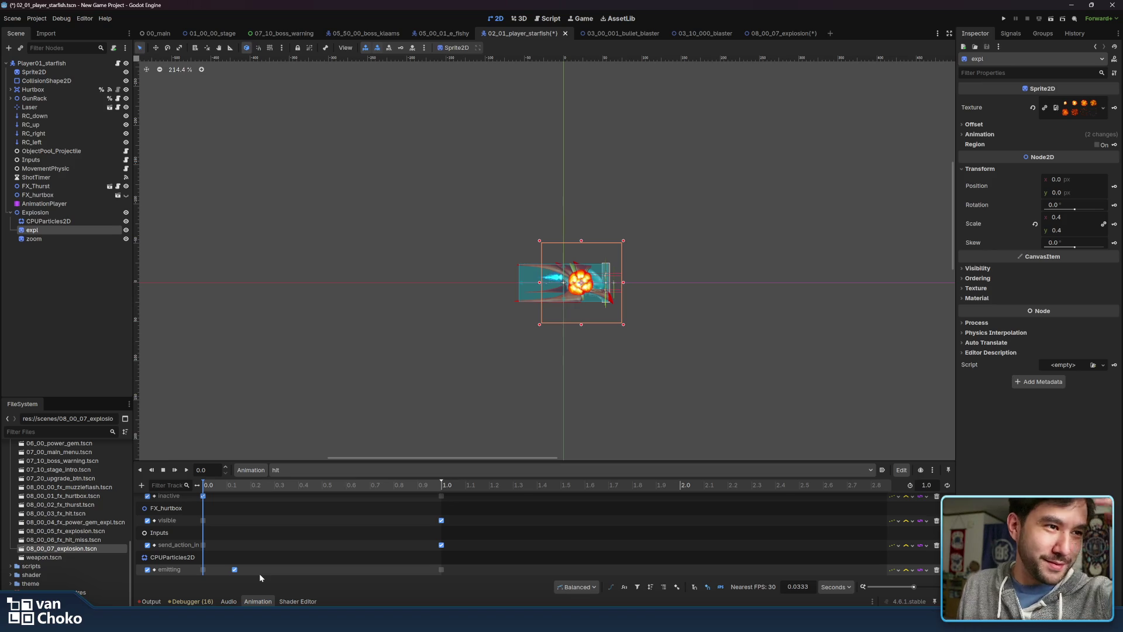
mouse_move(673, 622)
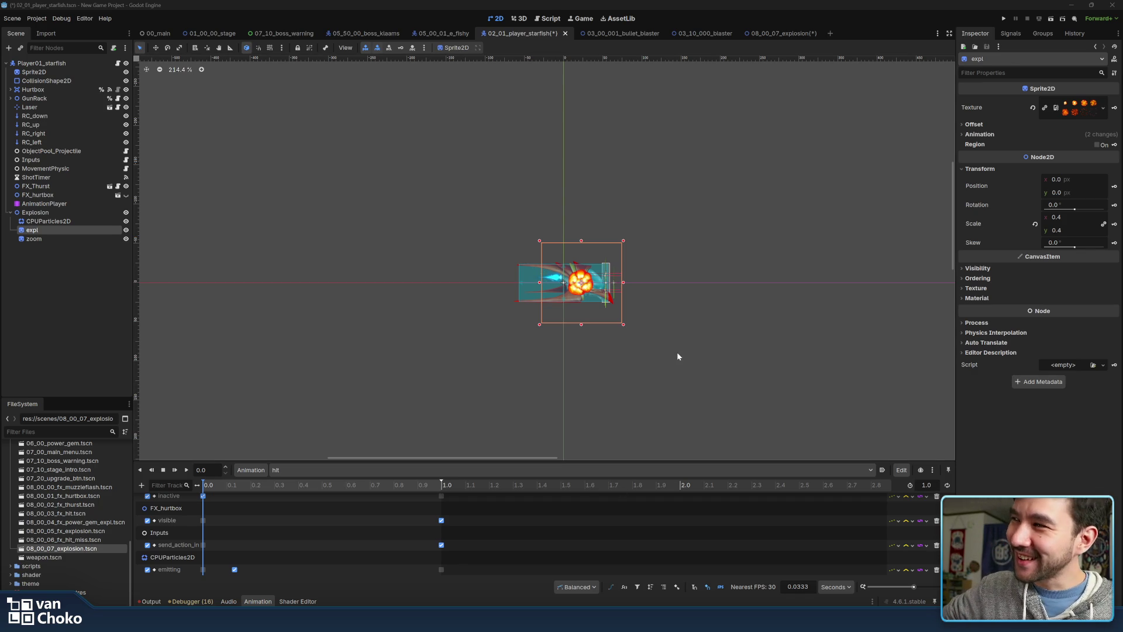
left_click(85, 220)
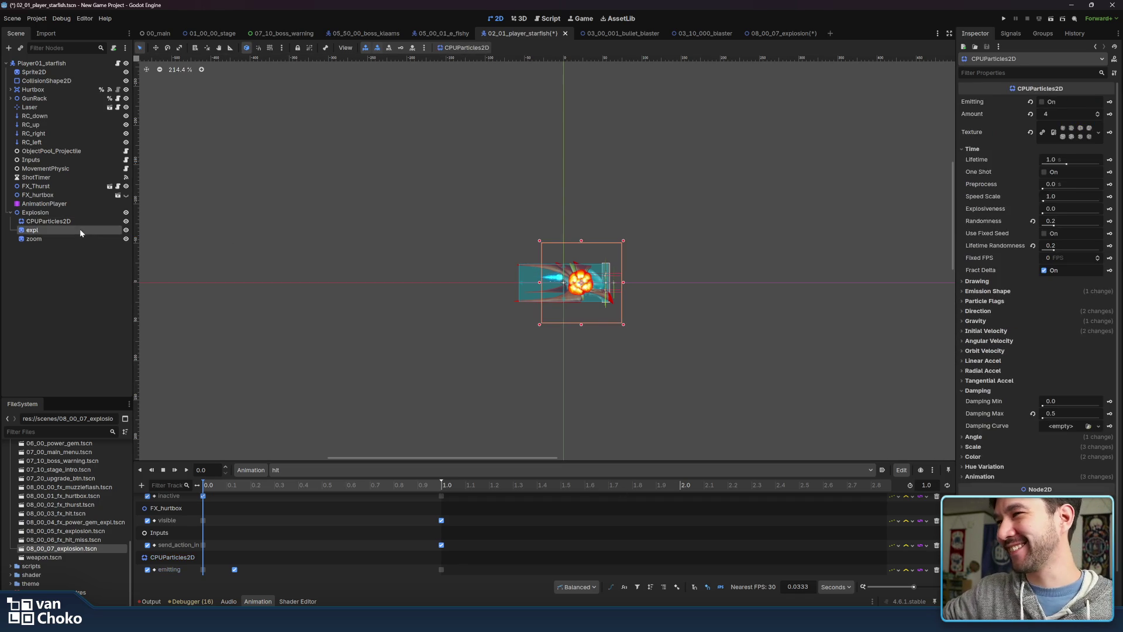
left_click(79, 230)
mouse_move(332, 483)
left_mouse_down()
mouse_move(185, 491)
mouse_move(344, 496)
mouse_move(171, 494)
left_mouse_up()
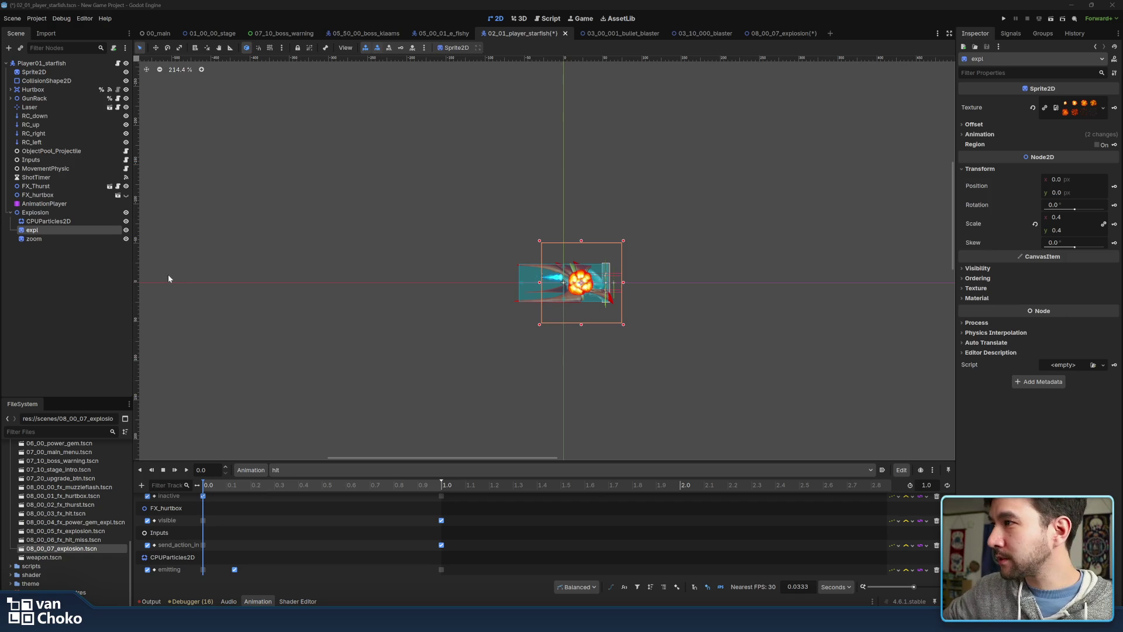
left_click(39, 260)
left_click(41, 233)
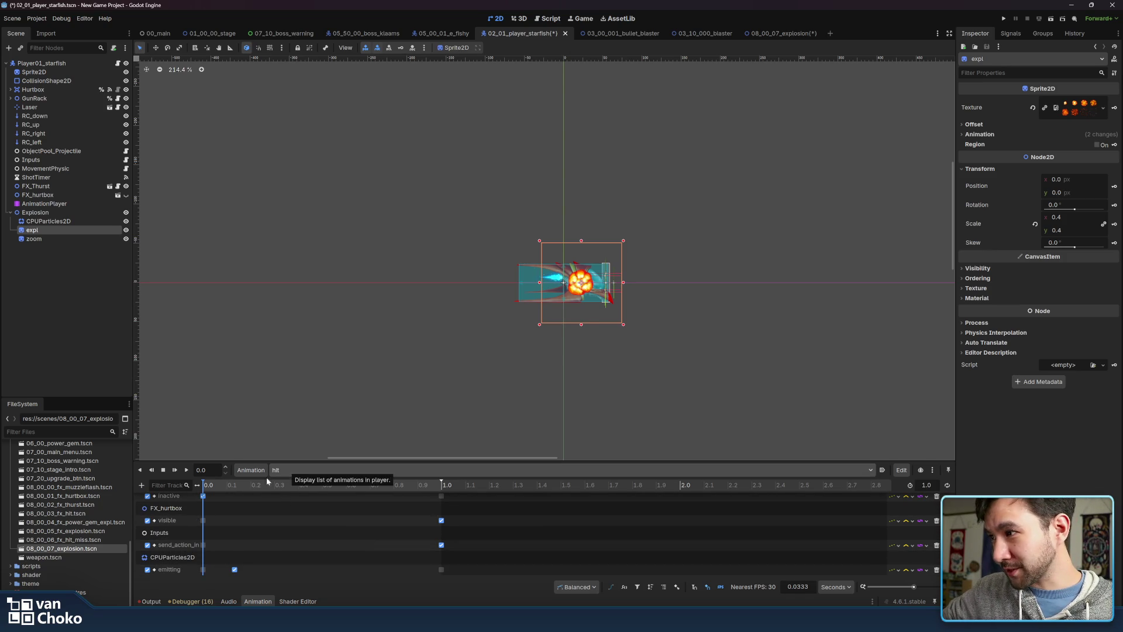
left_click_drag(229, 487, 195, 486)
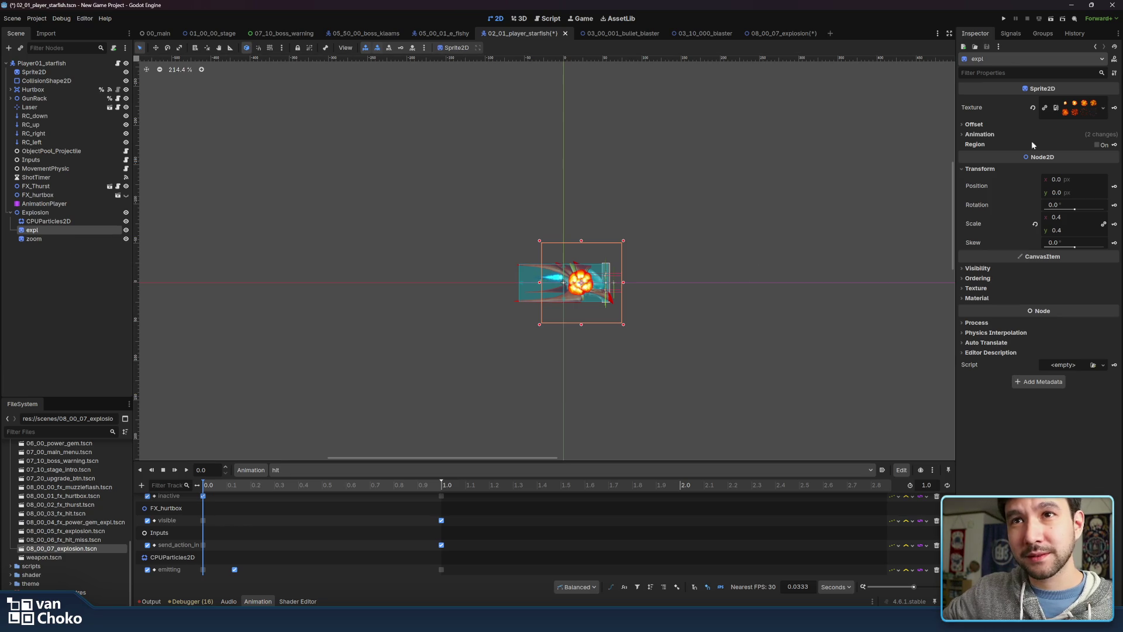
Key the expl sprite's Frame at 0.0, creating a new frame track
left_click(1012, 124)
left_click(1013, 124)
left_click(1003, 133)
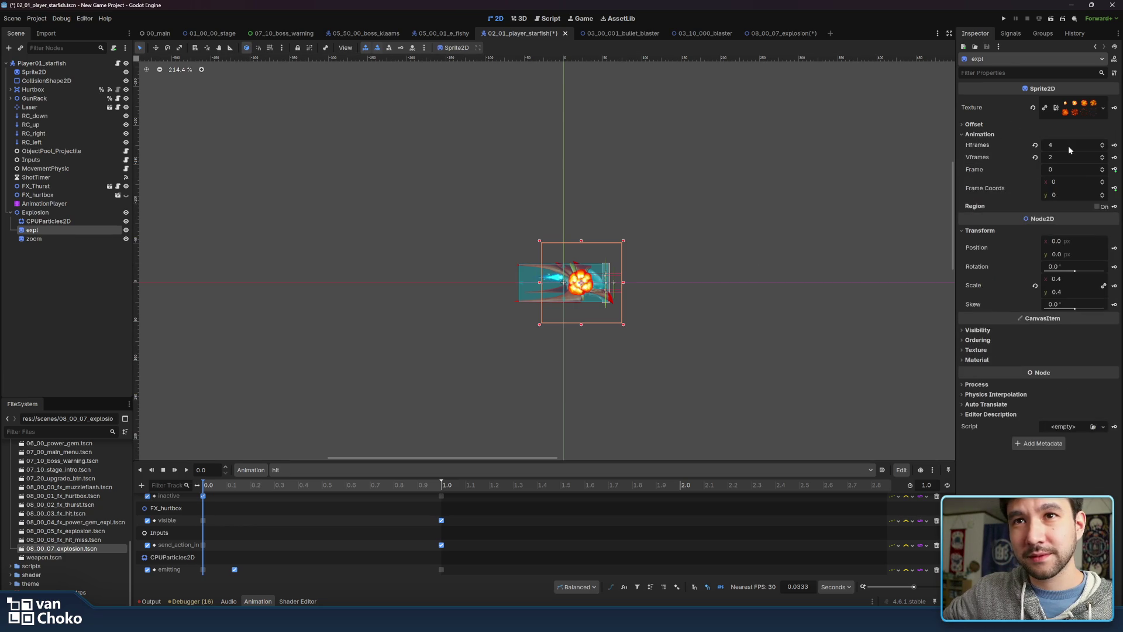
left_click(1115, 169)
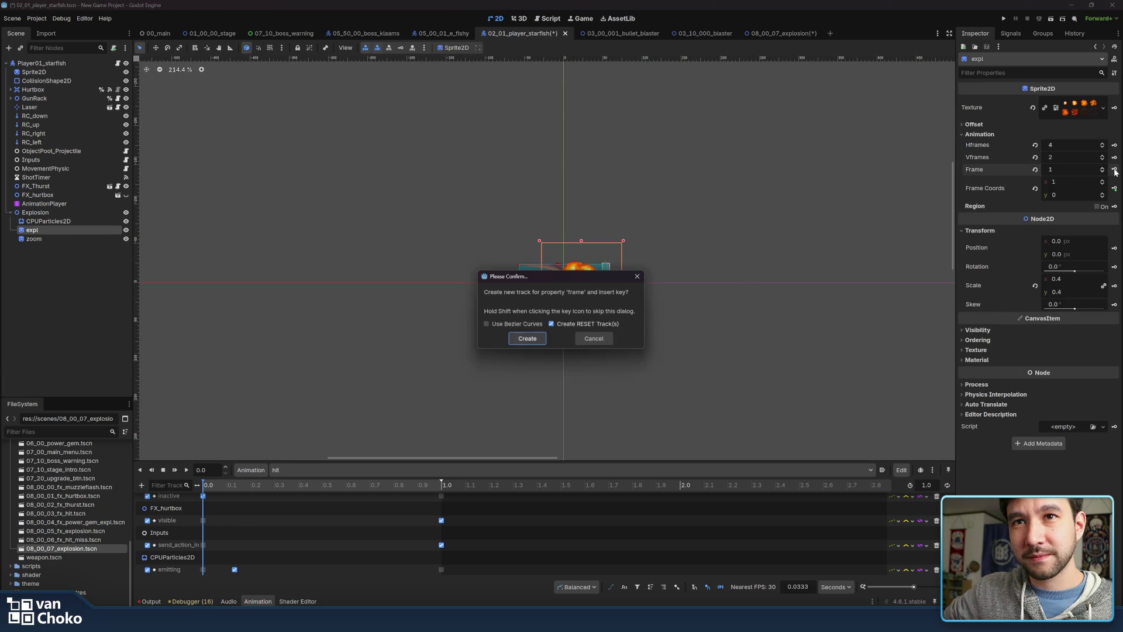
left_click(542, 341)
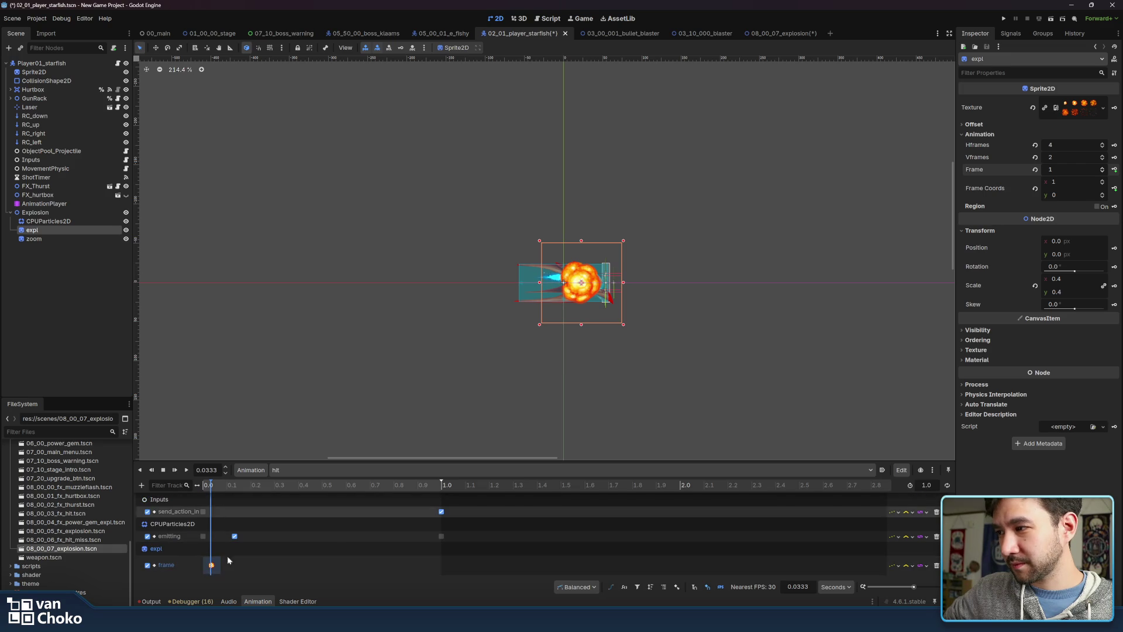
left_click_drag(211, 565, 203, 568)
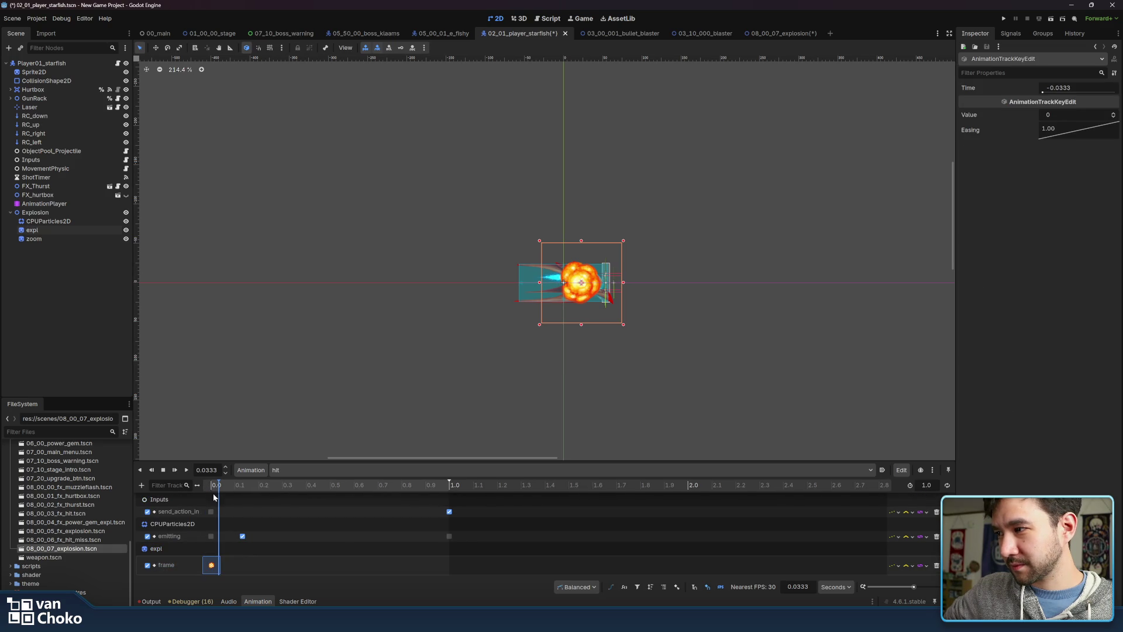
Key expl frame 7 at 0.4 seconds and preview the explosion frames
left_click(455, 486)
left_click_drag(354, 490, 306, 496)
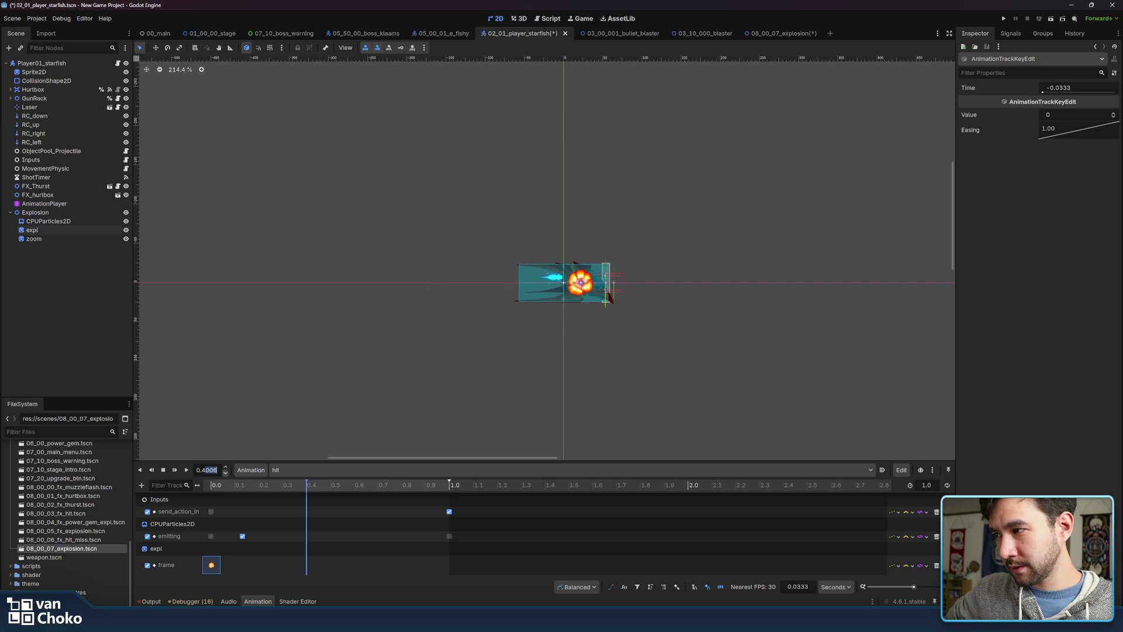
type("4")
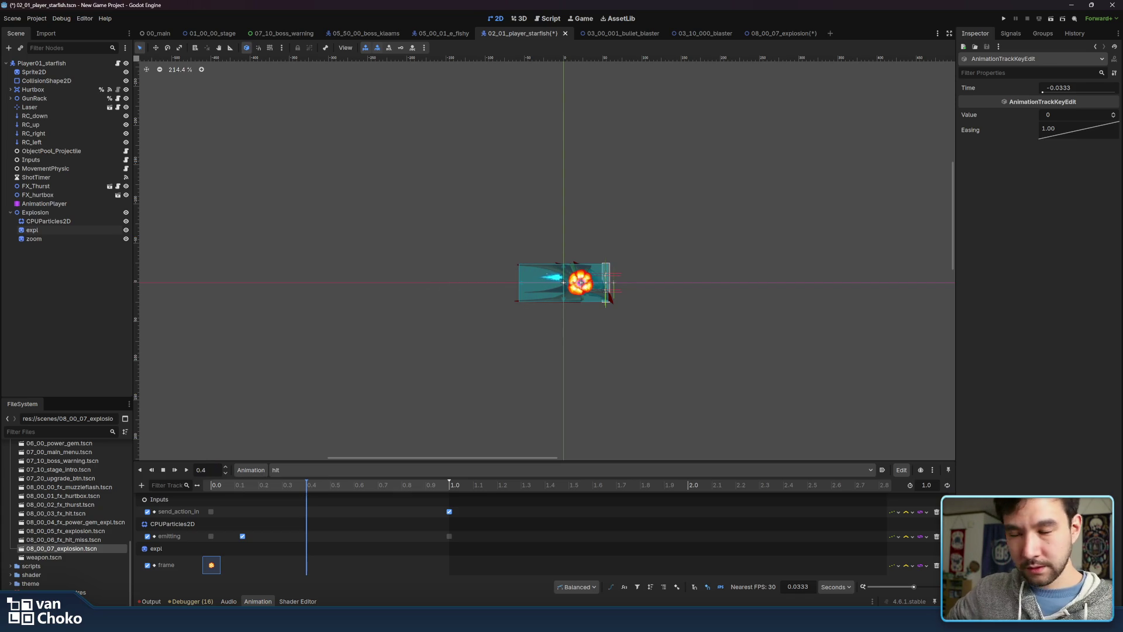
left_click(292, 569)
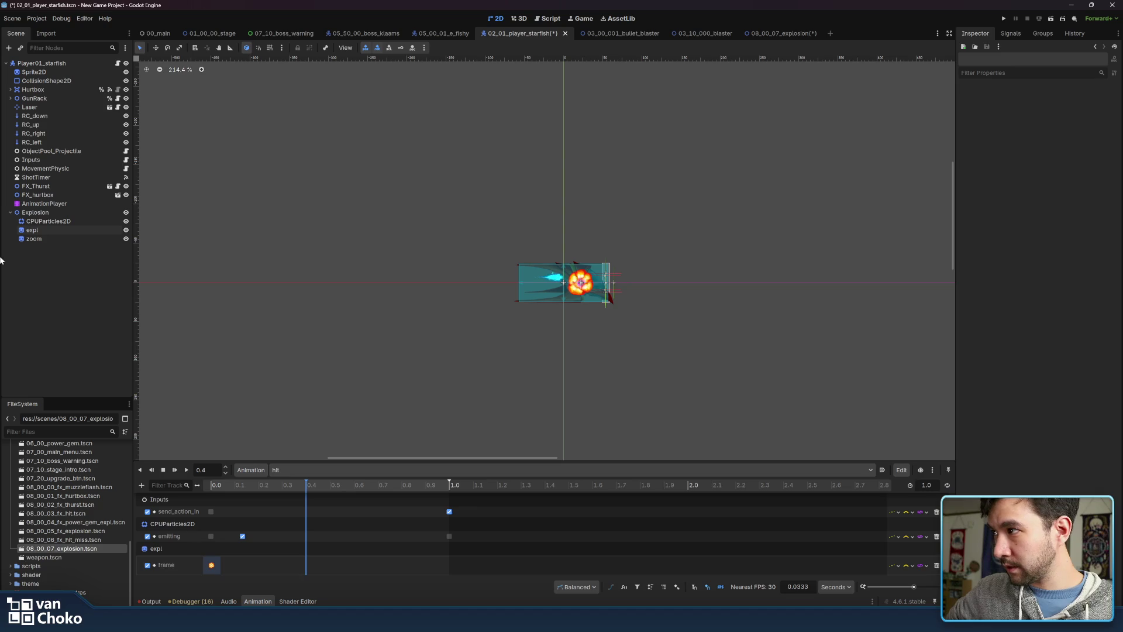
left_click(63, 232)
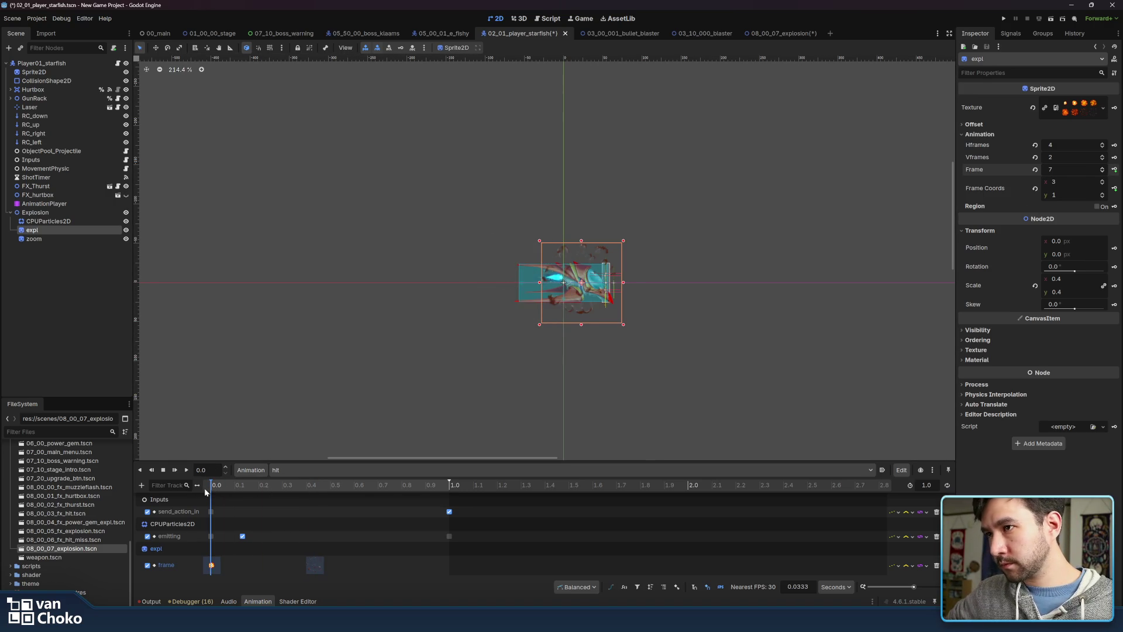
left_click(288, 485)
left_click(318, 567)
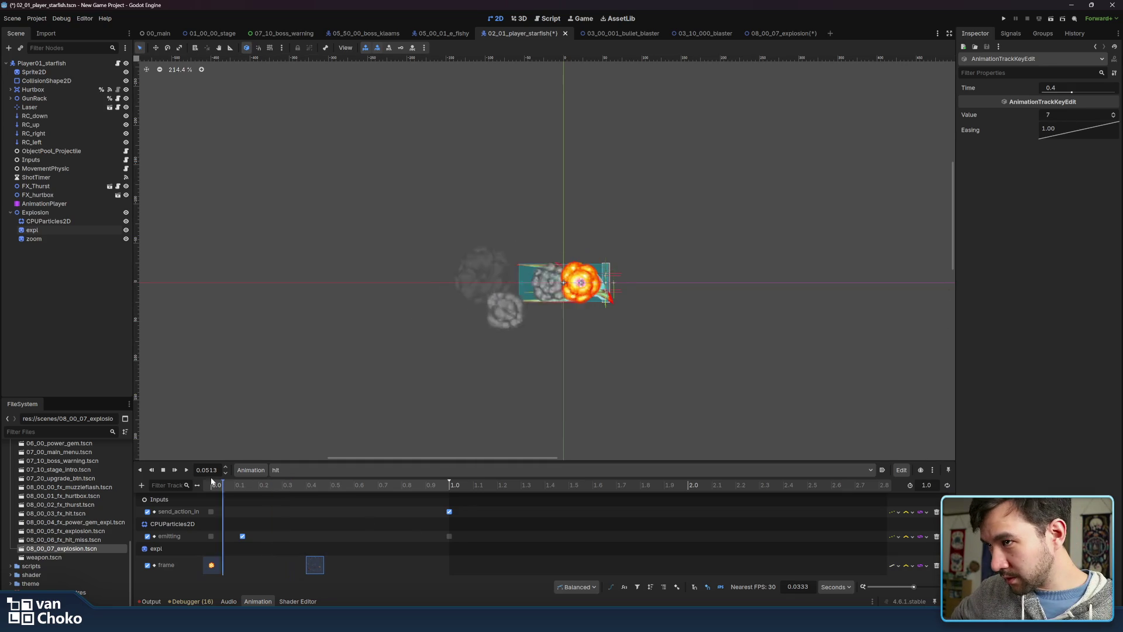
left_click(309, 483)
mouse_move(310, 483)
left_mouse_down()
mouse_move(339, 483)
mouse_move(313, 483)
left_mouse_up()
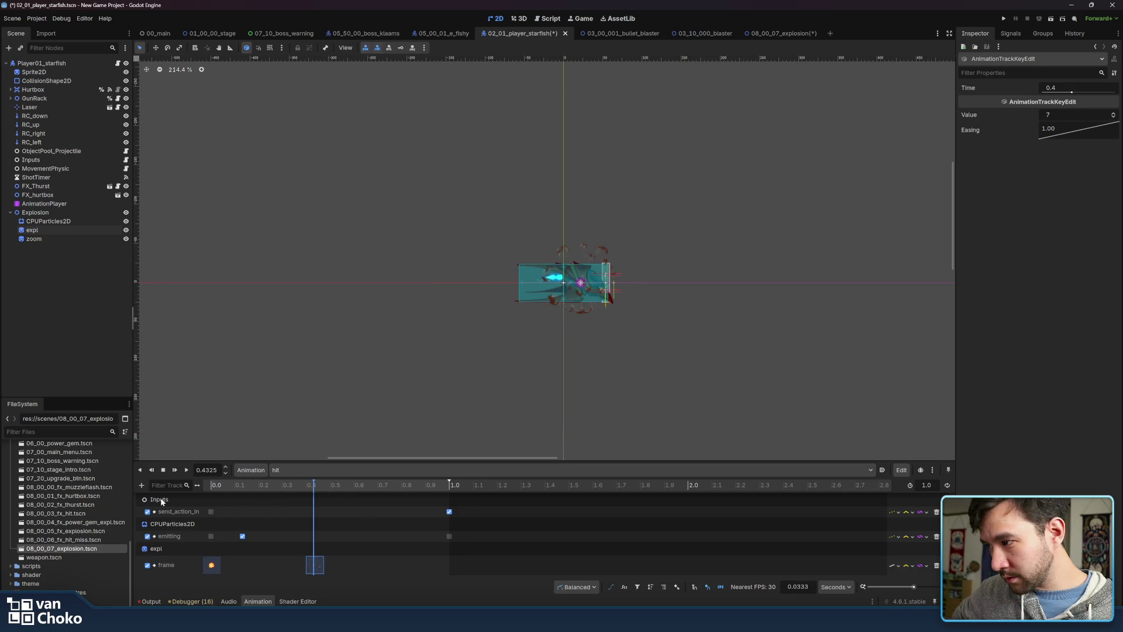
Edit the expl sprite's Visibility Modulate colour toward transparent
left_click(60, 229)
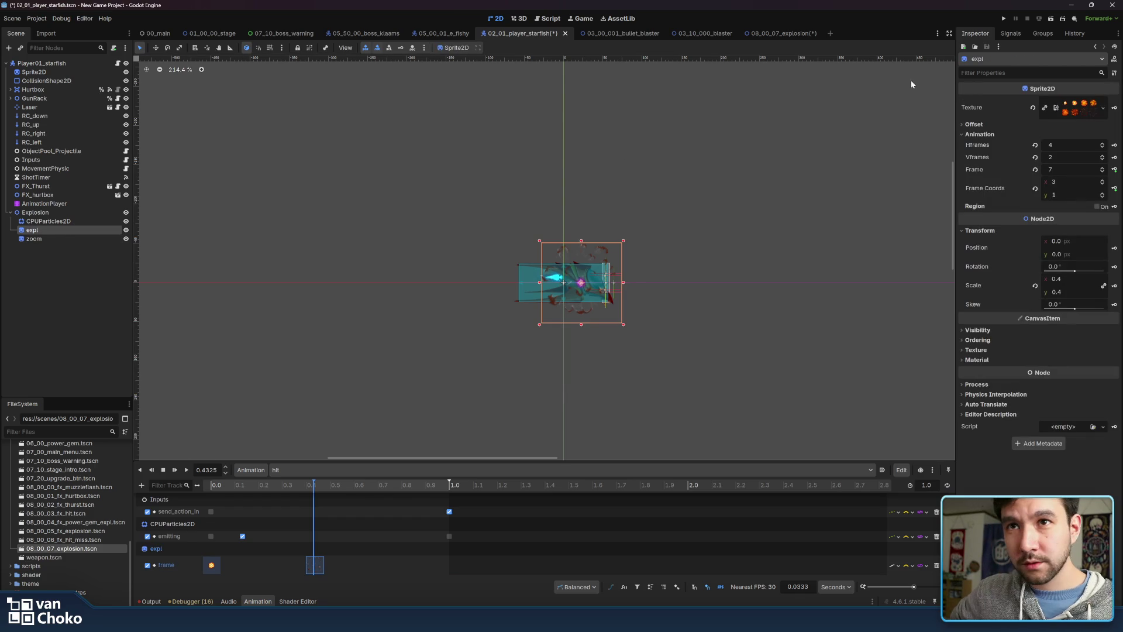
left_click(991, 330)
left_click(1071, 354)
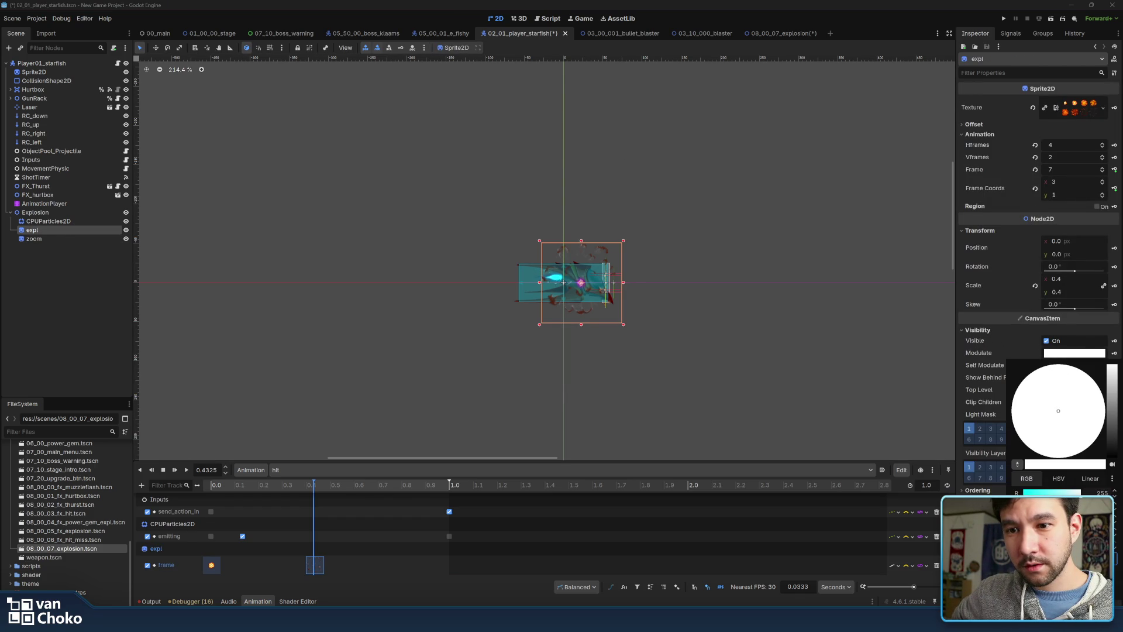
Key the expl sprite's modulate colour, creating its modulate track
left_click(999, 335)
left_click(1114, 354)
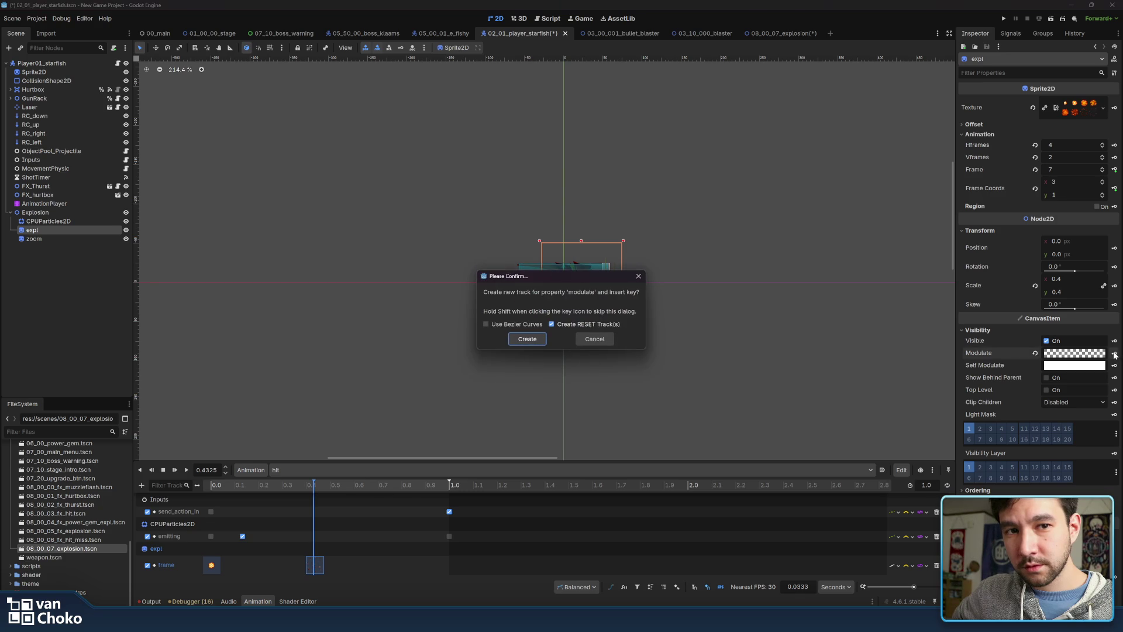
left_click(527, 338)
scroll(410, 532, "down", 1)
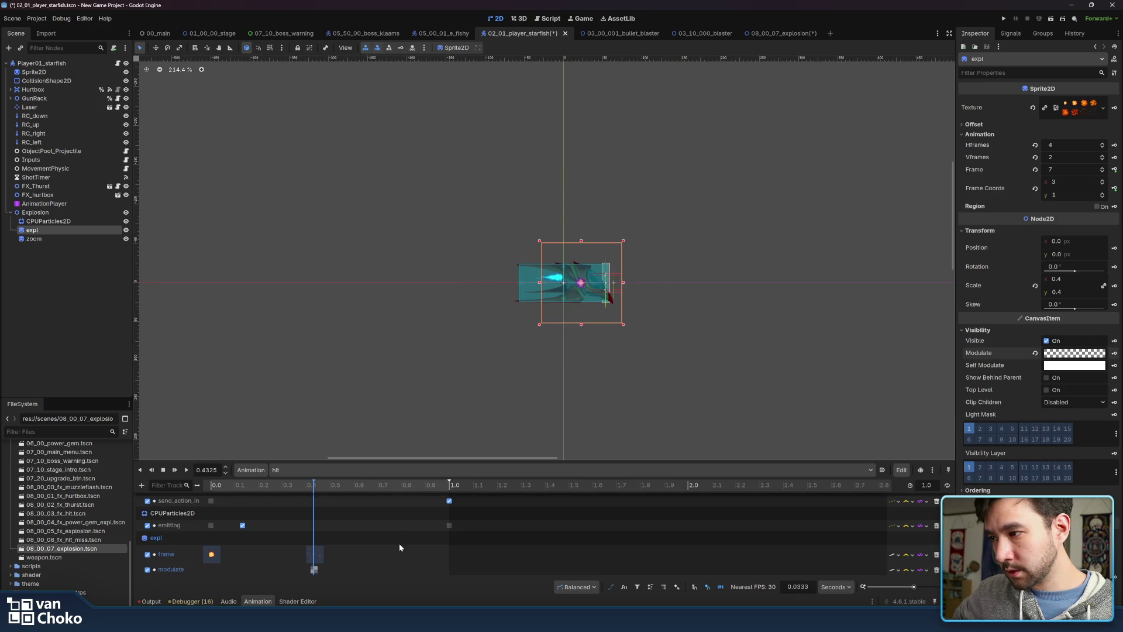
left_click_drag(314, 487, 295, 487)
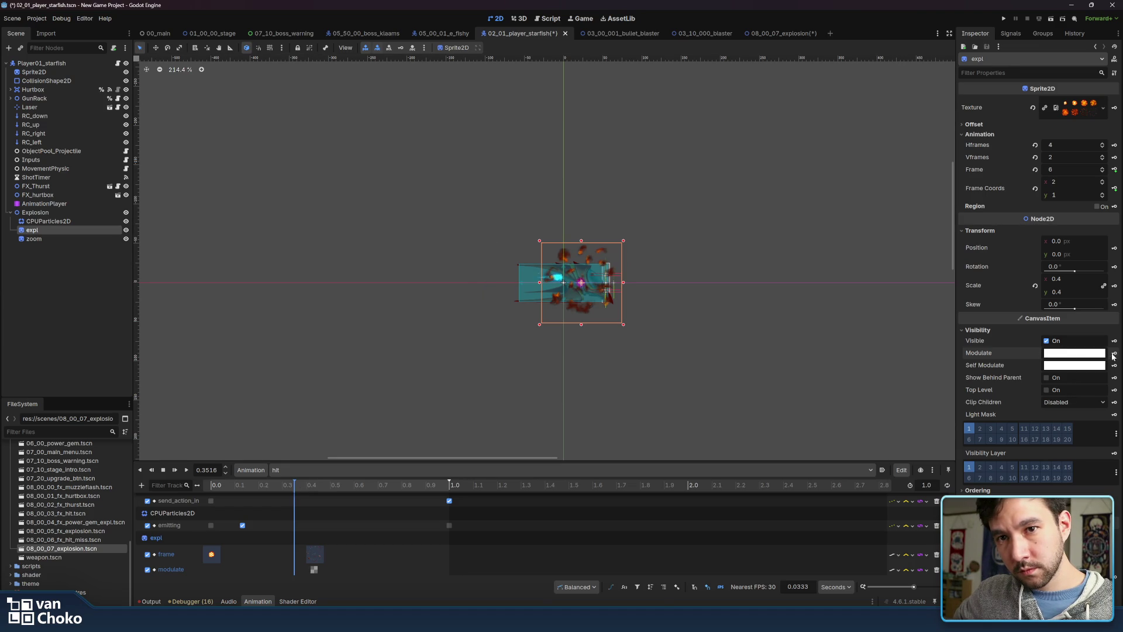
Delay the first expl frame key to about 0.1 s and preview the explosion
key("shift+d")
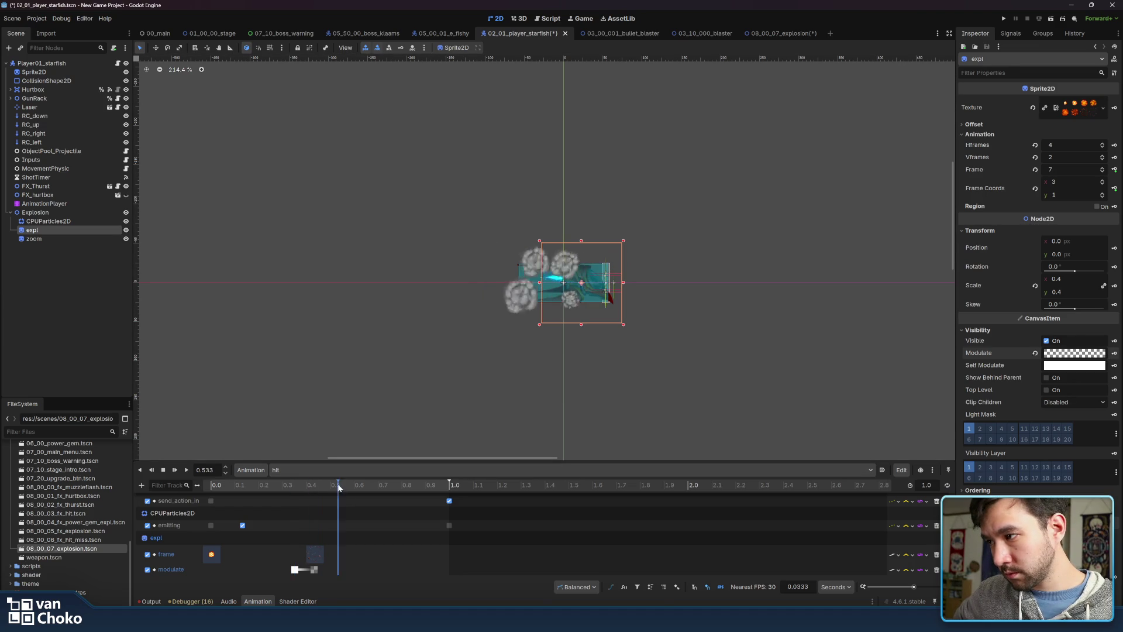
left_click(186, 471)
left_click(187, 472)
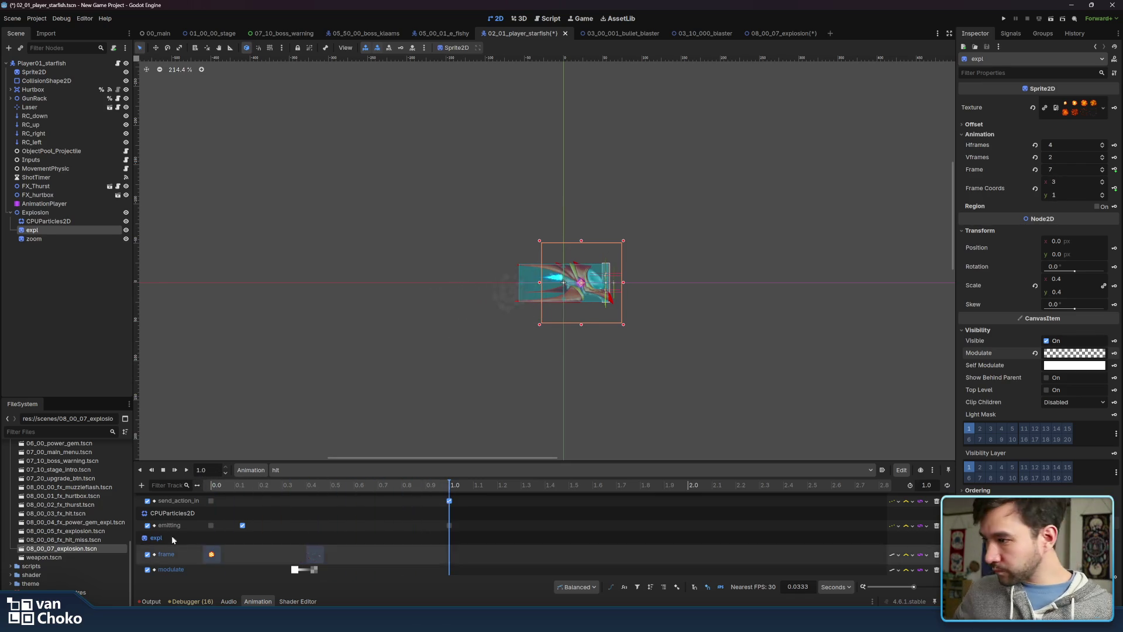
left_click(220, 485)
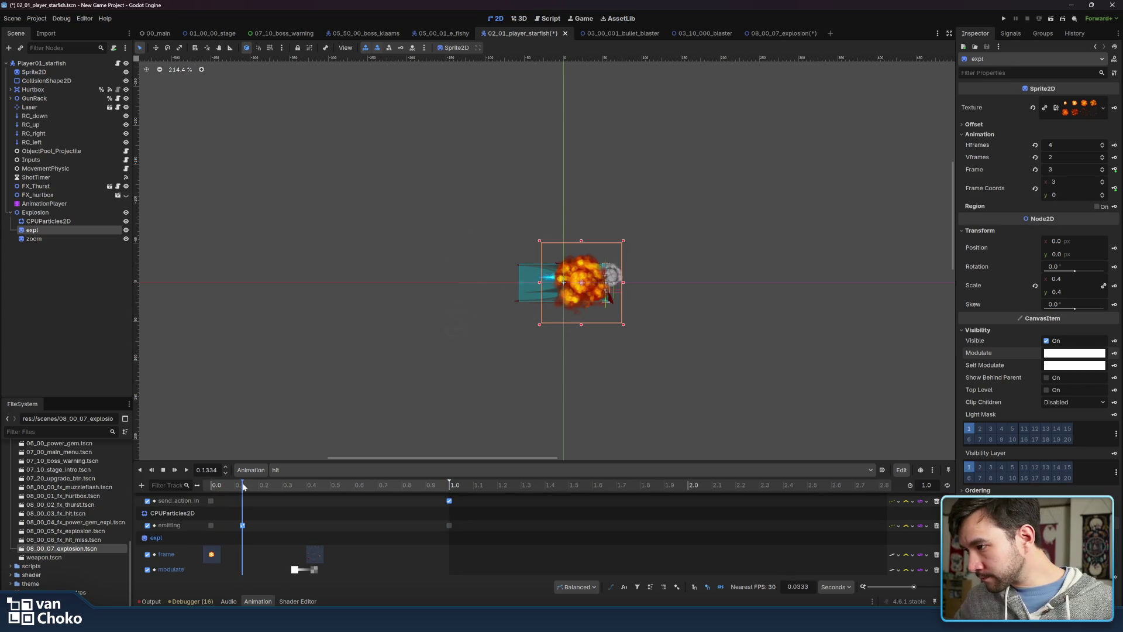
left_click_drag(211, 554, 241, 554)
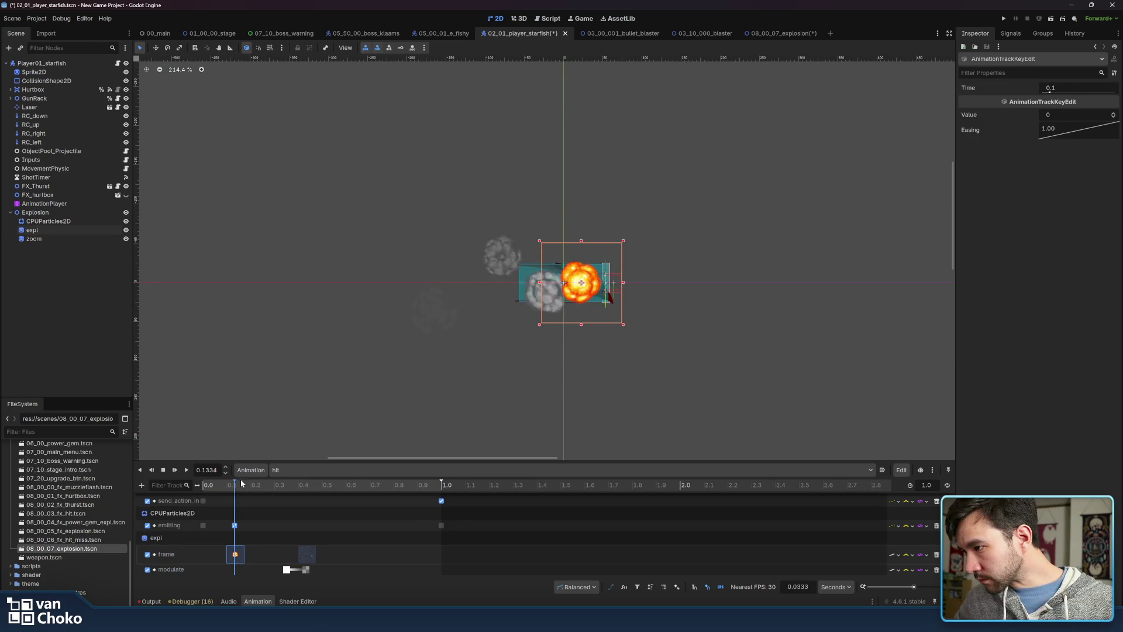
left_click(215, 488)
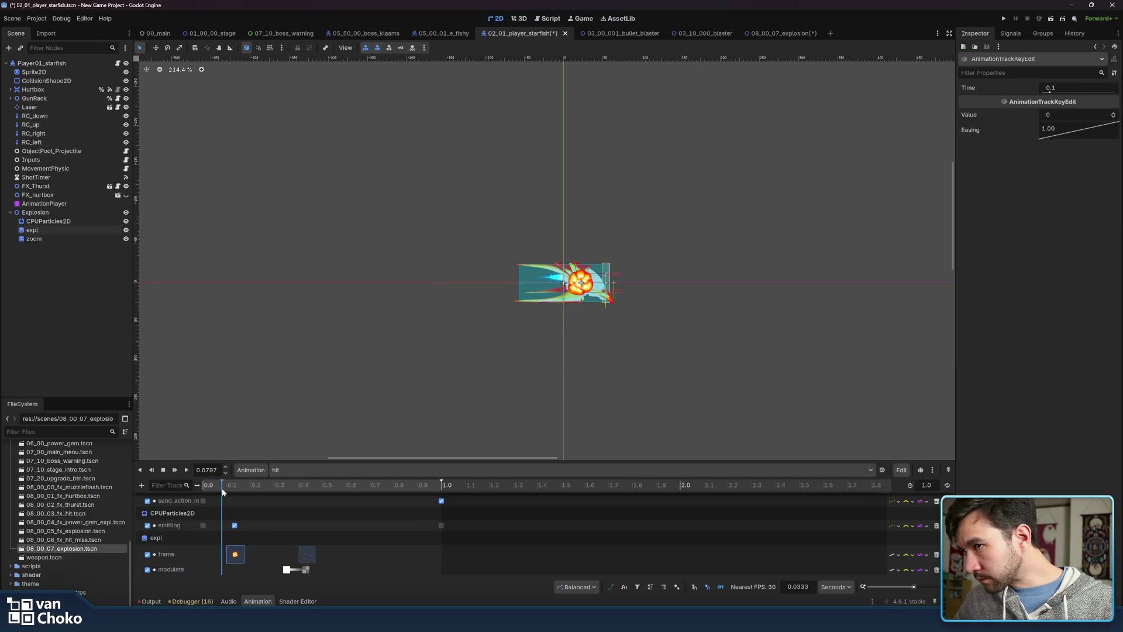
left_click_drag(236, 492, 235, 493)
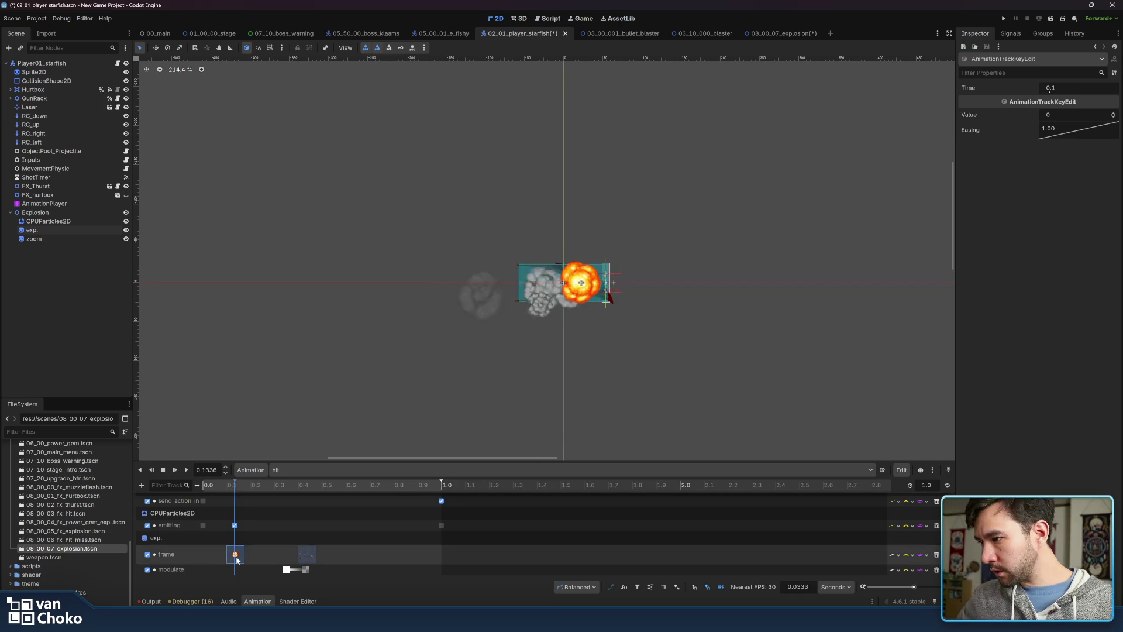
left_click(228, 487)
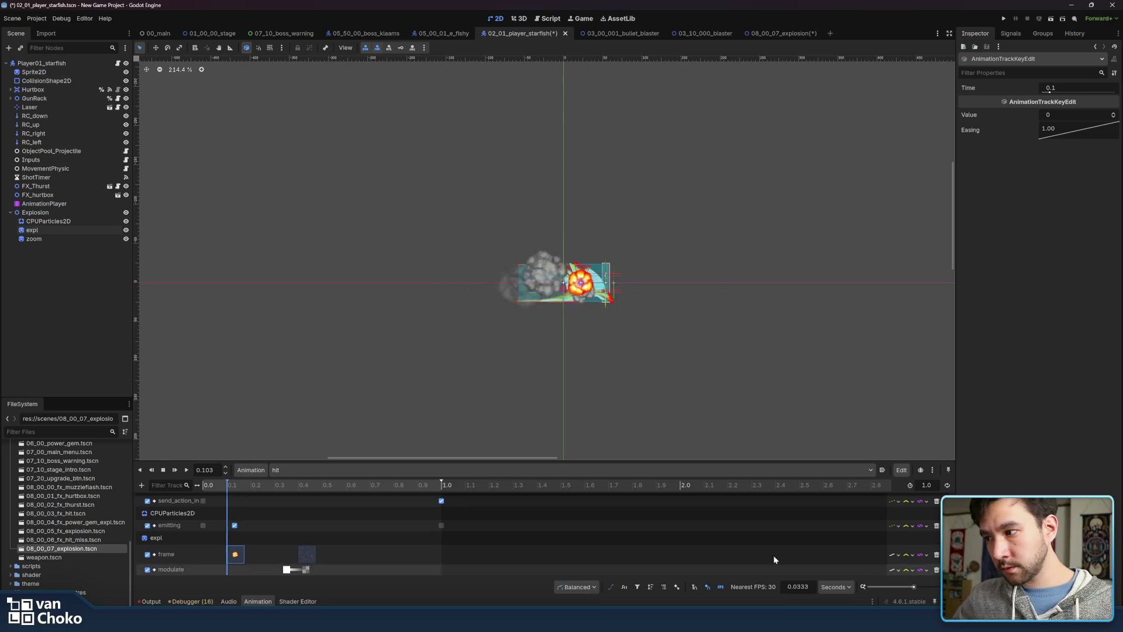
Add a fully transparent expl modulate key at 0.0
right_click(227, 571)
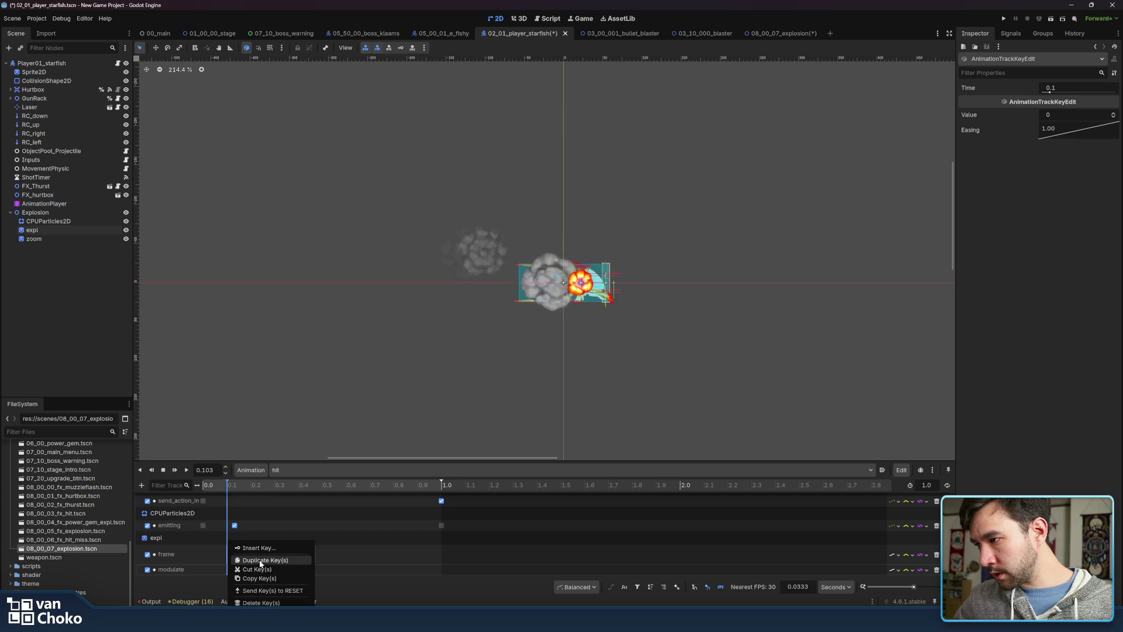
left_click(261, 563)
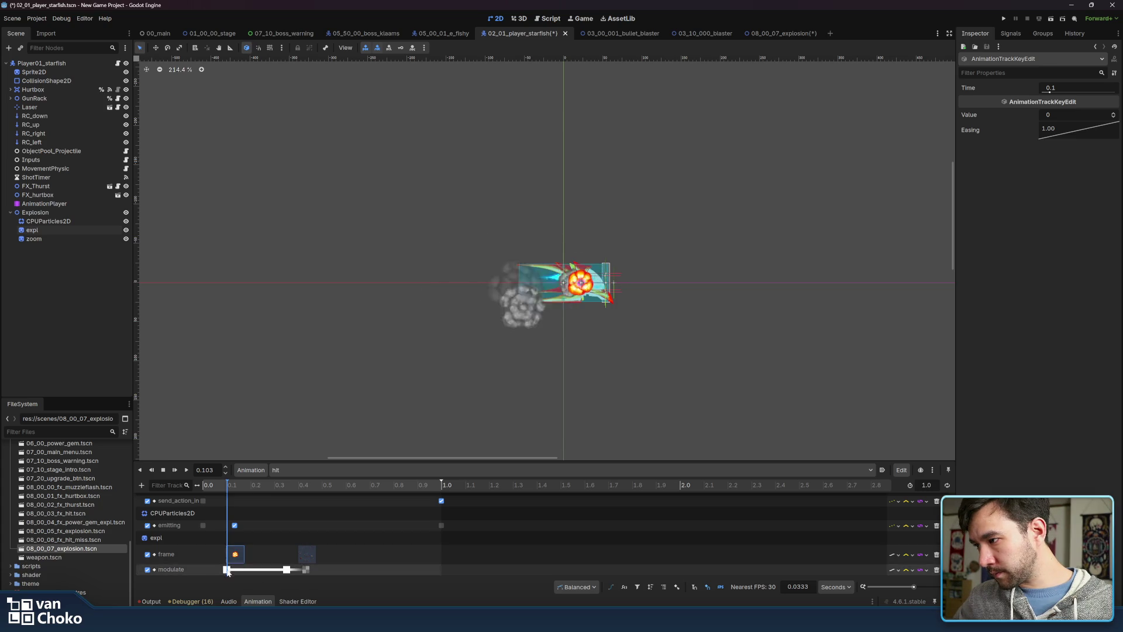
left_click(216, 485)
right_click(206, 569)
left_click(237, 548)
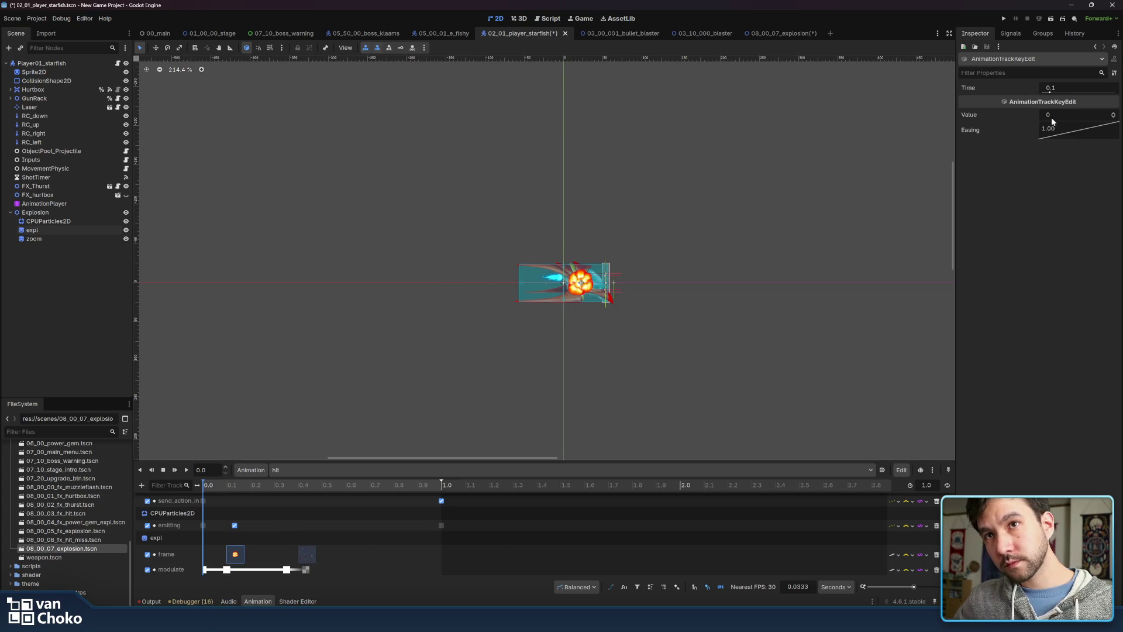
left_click(205, 570)
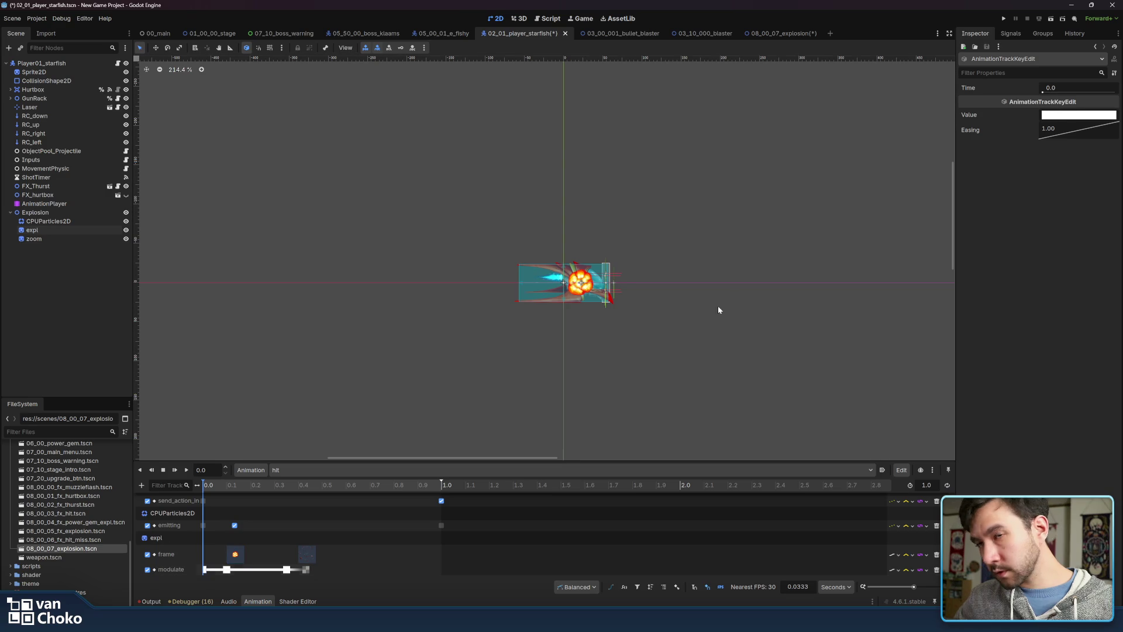
left_click(1061, 116)
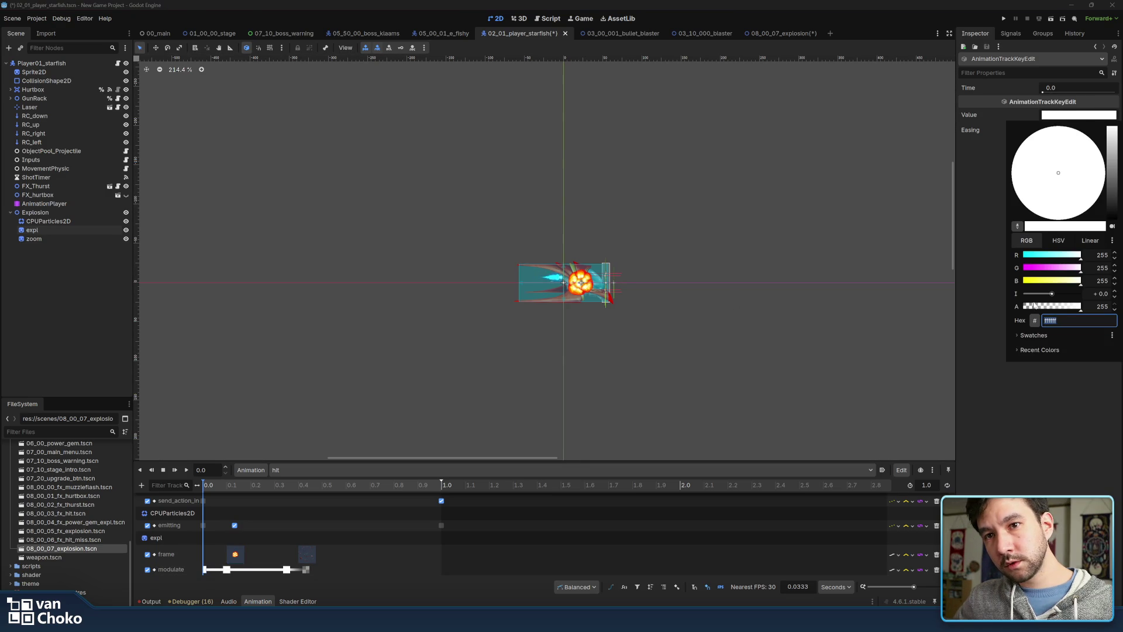
left_click(1002, 413)
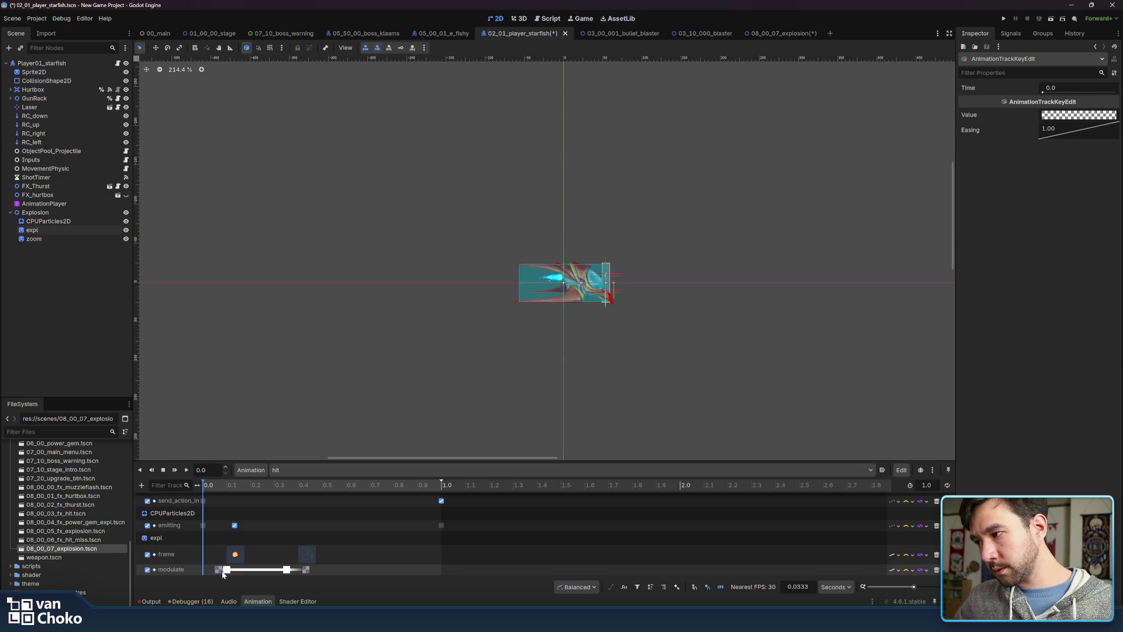
Replay the hit animation to check the explosion's fade-in
left_click(187, 472)
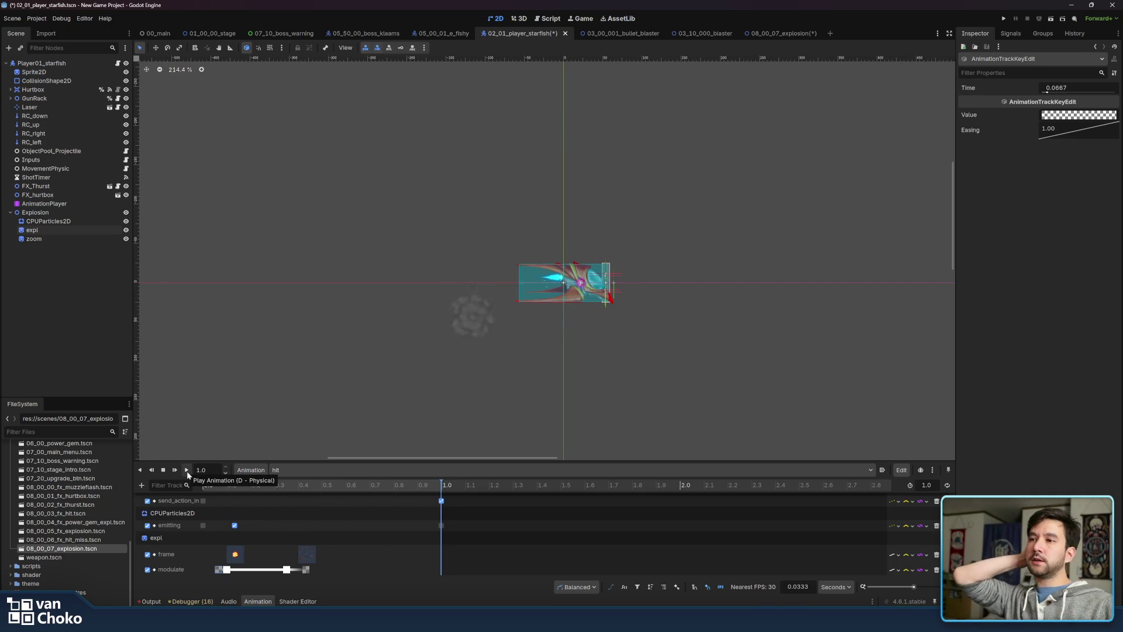
left_click(187, 471)
left_click(48, 237)
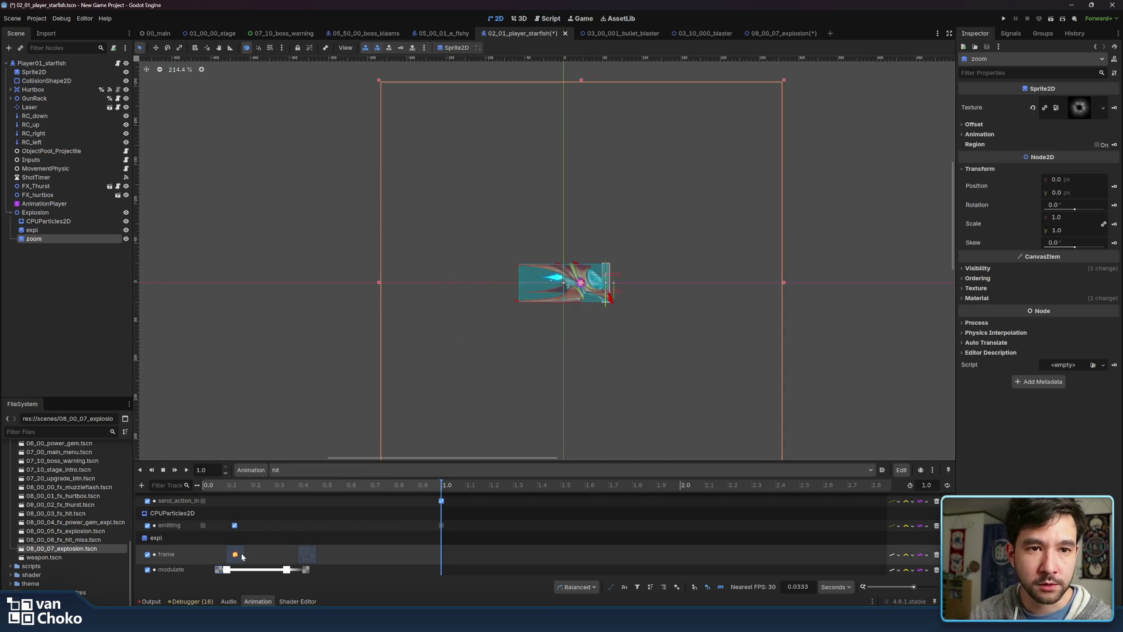
Expand the zoom sprite's Visibility properties and move the playhead to 0.2 s
left_click(204, 485)
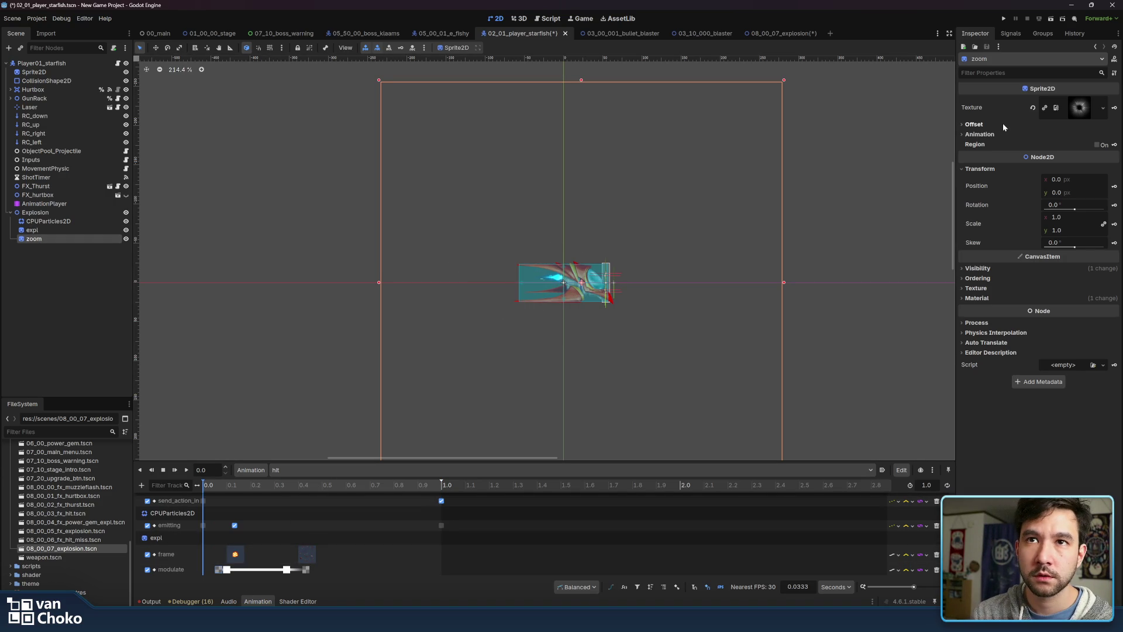
left_click(1000, 269)
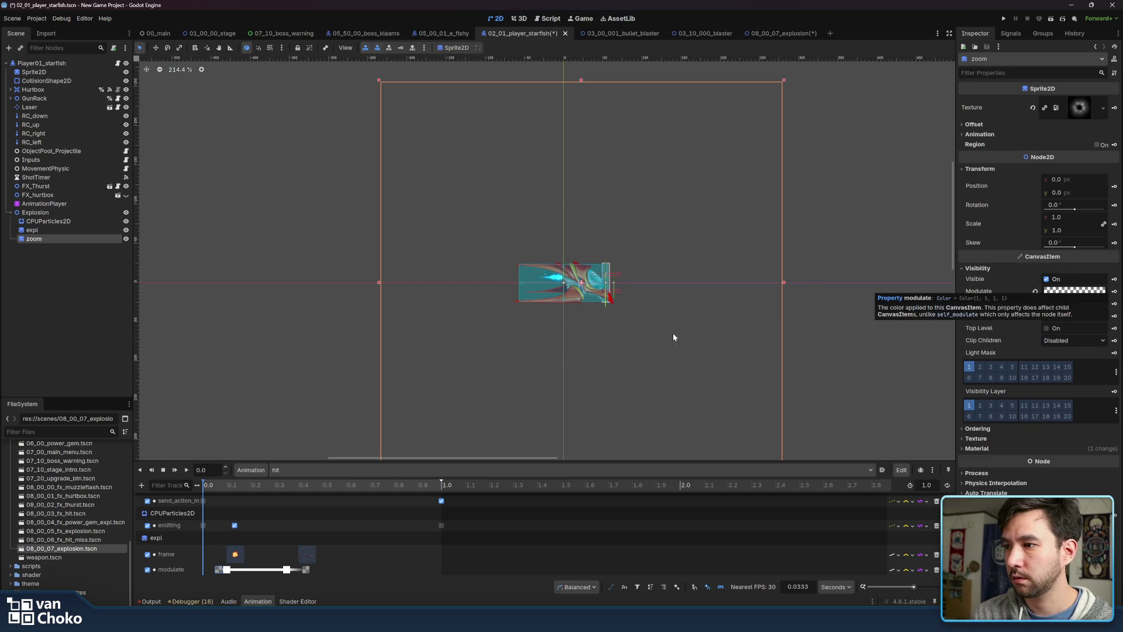
mouse_move(302, 486)
left_mouse_down()
mouse_move(251, 490)
mouse_move(259, 495)
left_mouse_up()
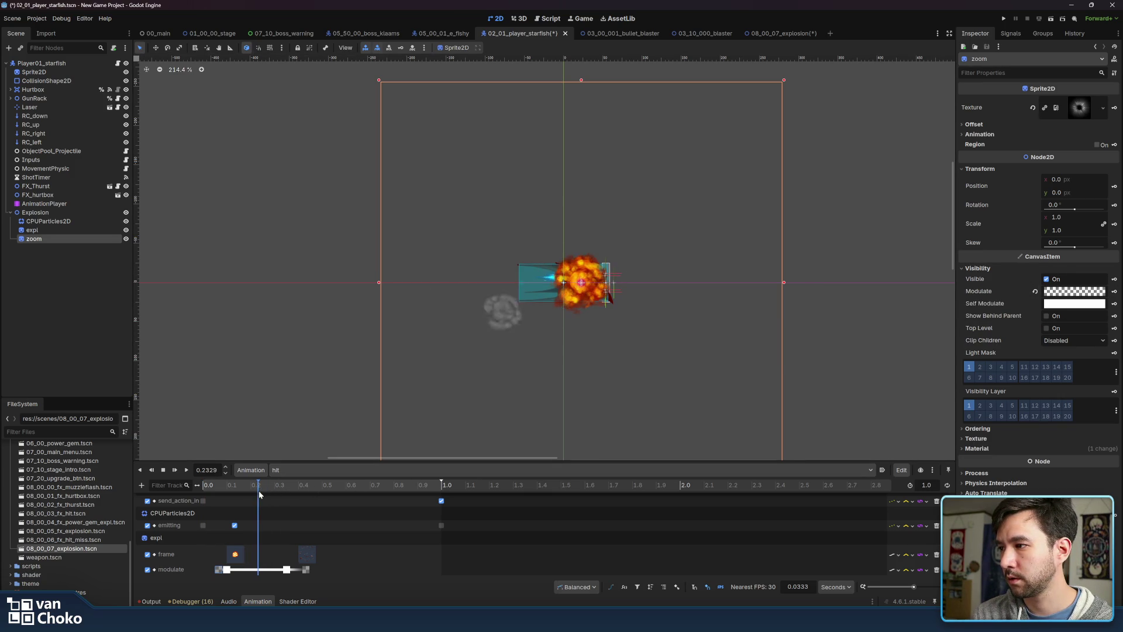
mouse_move(916, 584)
left_mouse_down()
mouse_move(929, 589)
mouse_move(918, 591)
left_mouse_up()
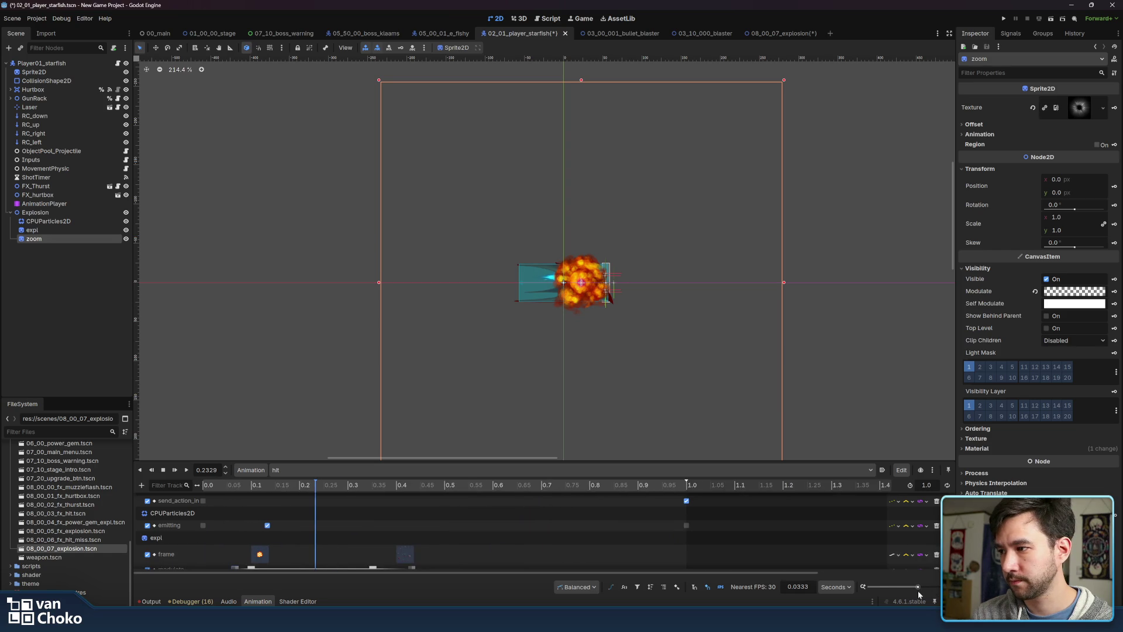
left_click(284, 488)
left_click(285, 488)
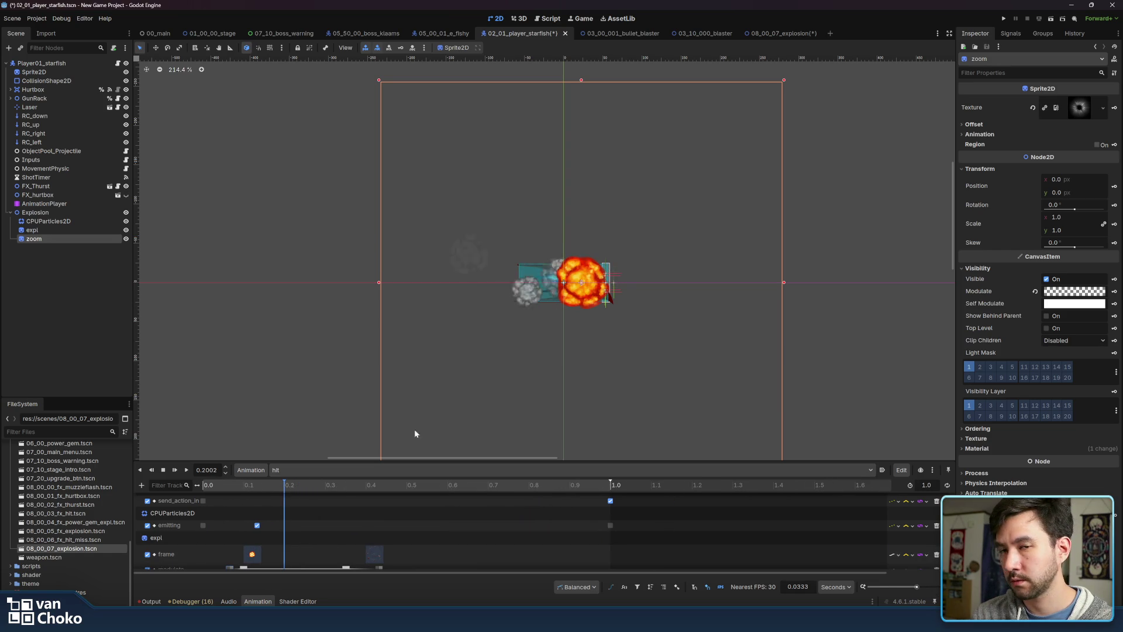
left_click(1115, 293)
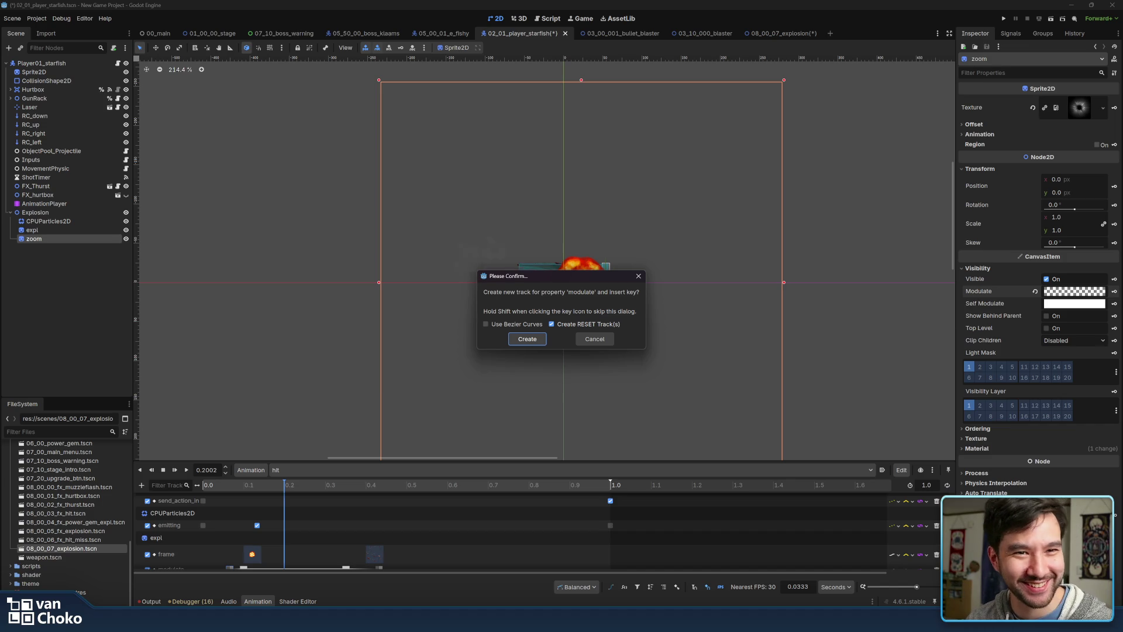
left_click(588, 340)
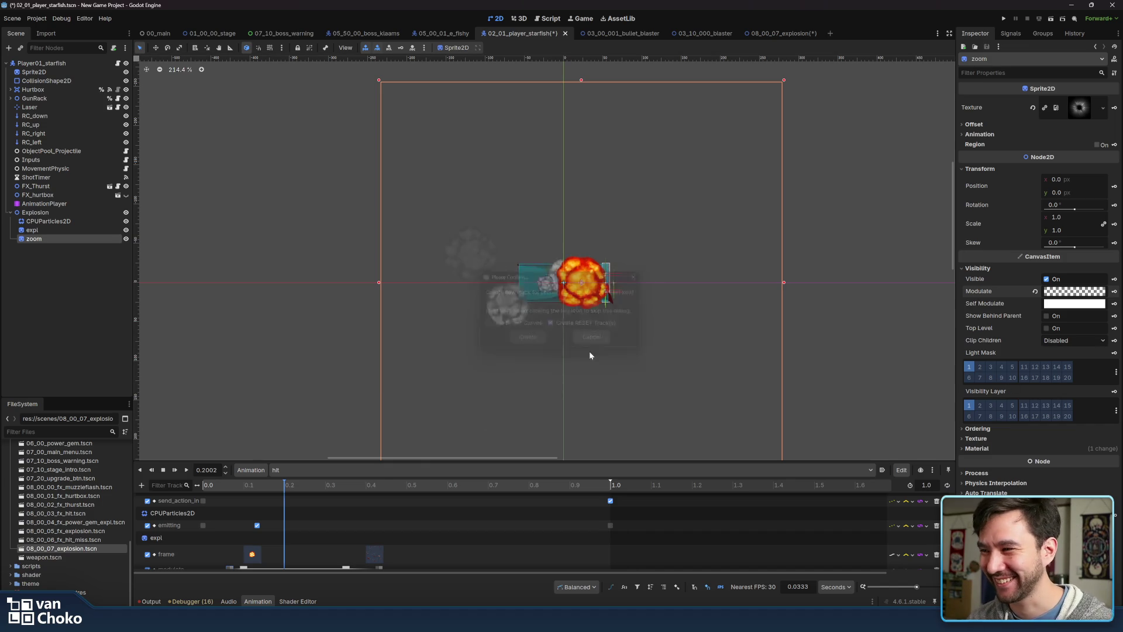
Key the zoom sprite's Modulate at 0.2 s, creating its modulate track
scroll(358, 530, "down", 1)
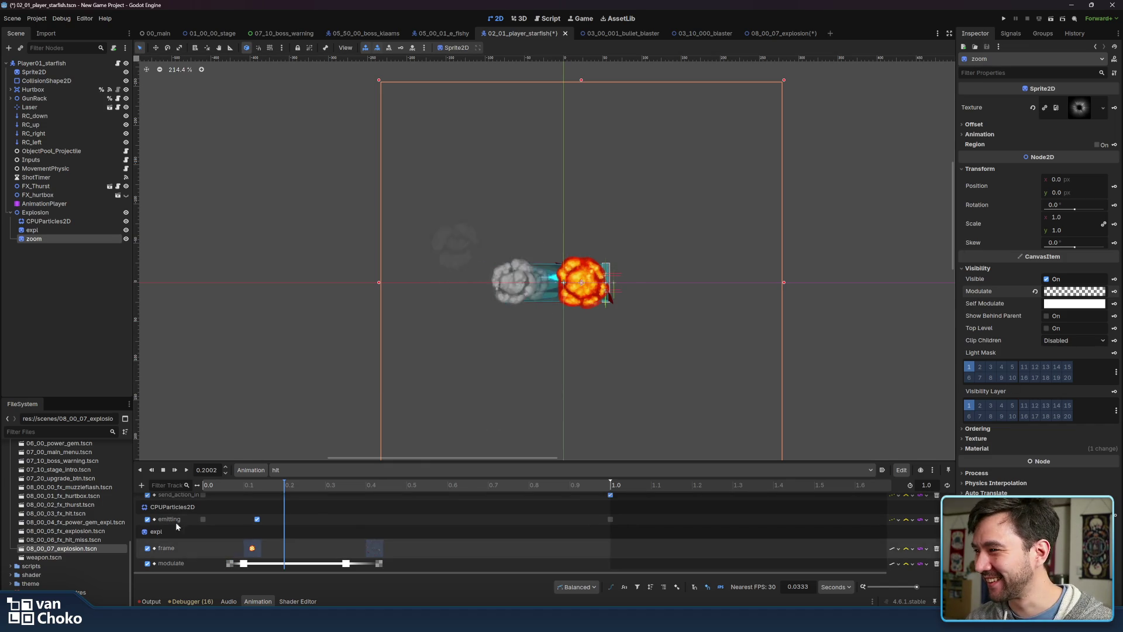
scroll(188, 527, "down", 2)
scroll(167, 527, "up", 2)
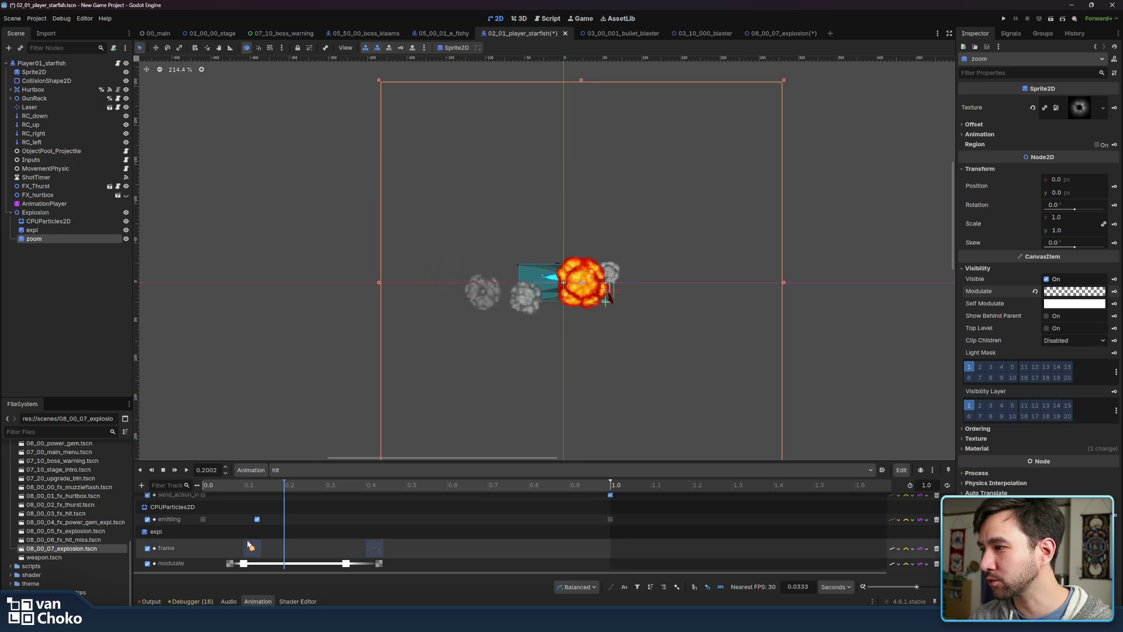
scroll(184, 519, "down", 3)
scroll(184, 518, "up", 4)
scroll(180, 523, "down", 1)
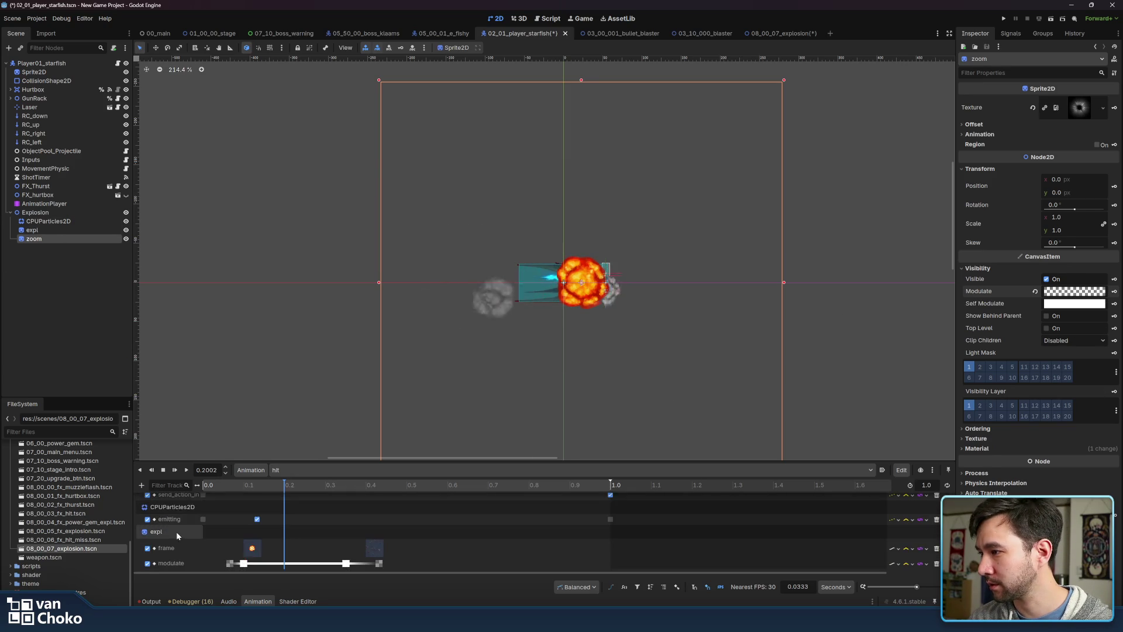
left_click(177, 533)
left_click(35, 238)
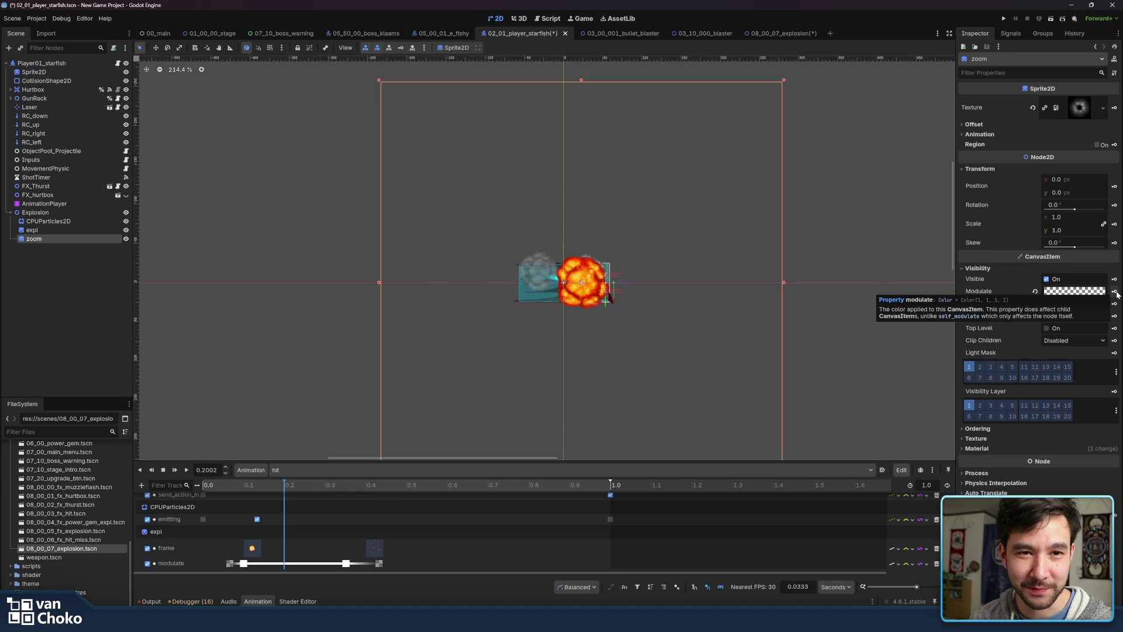
left_click(1116, 292)
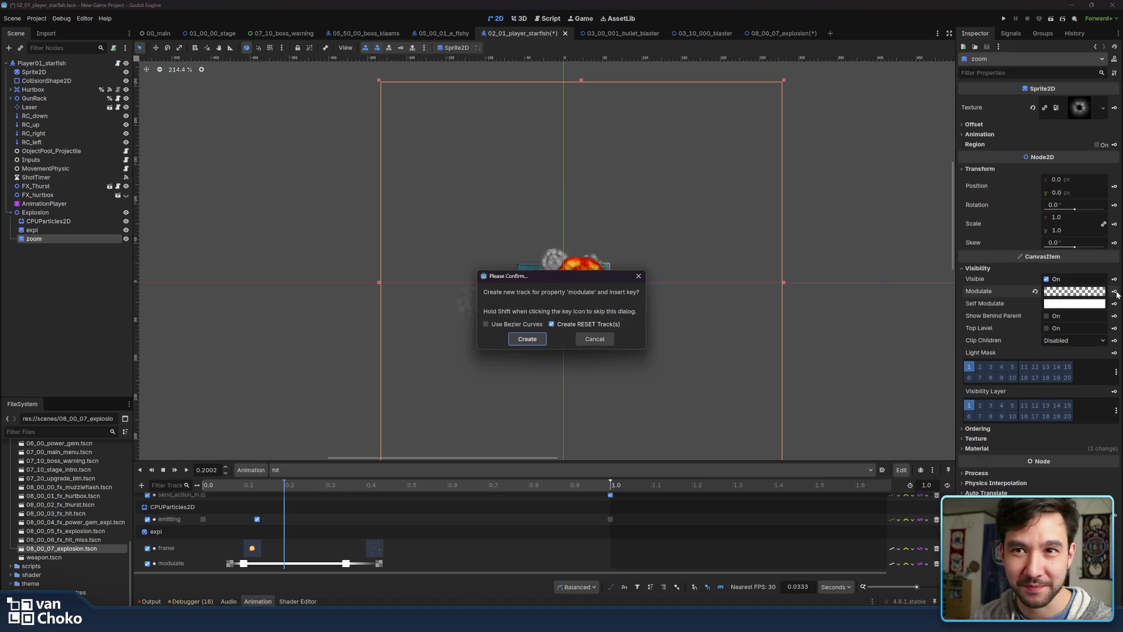
left_click(541, 344)
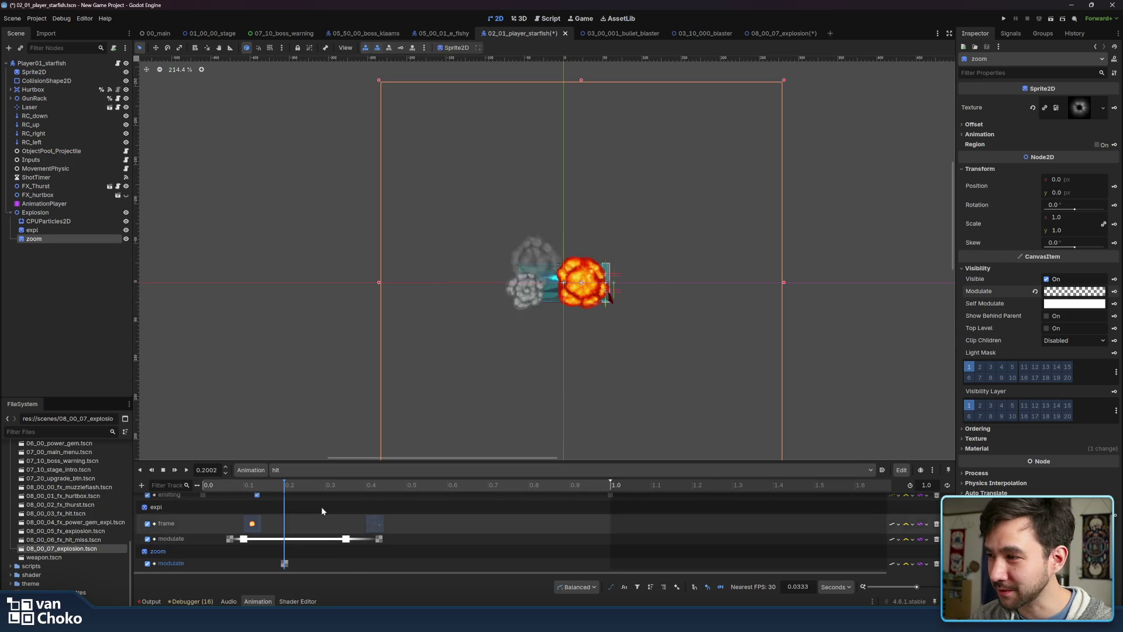
left_click(234, 485)
Make the zoom modulate key fully opaque and move it to 0.1 s
left_click_drag(213, 486, 192, 486)
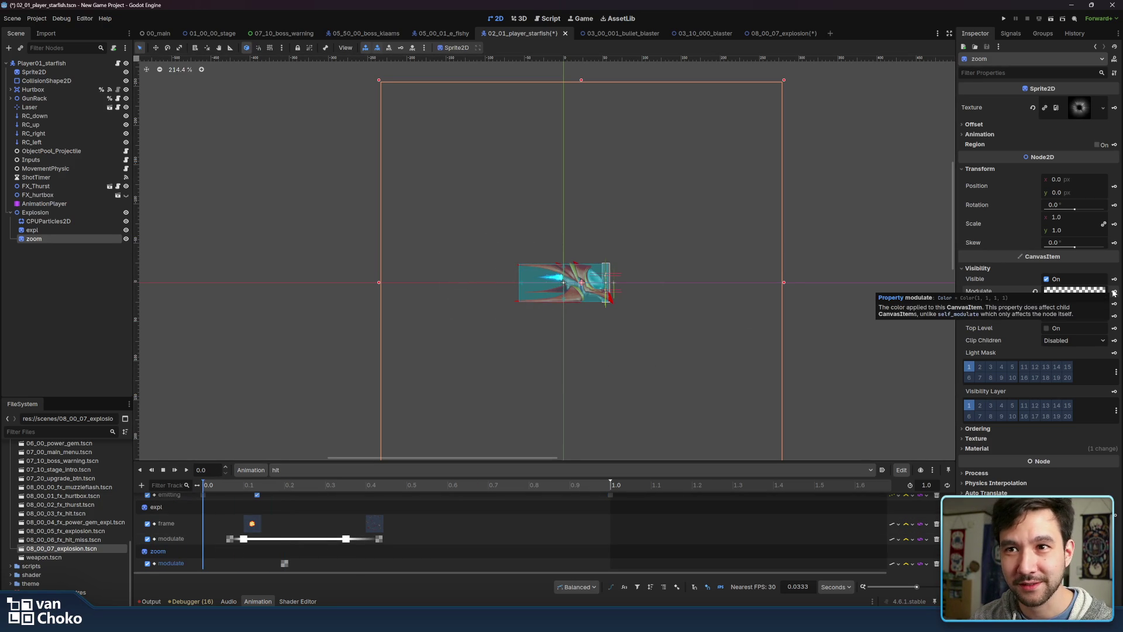
left_click(1087, 291)
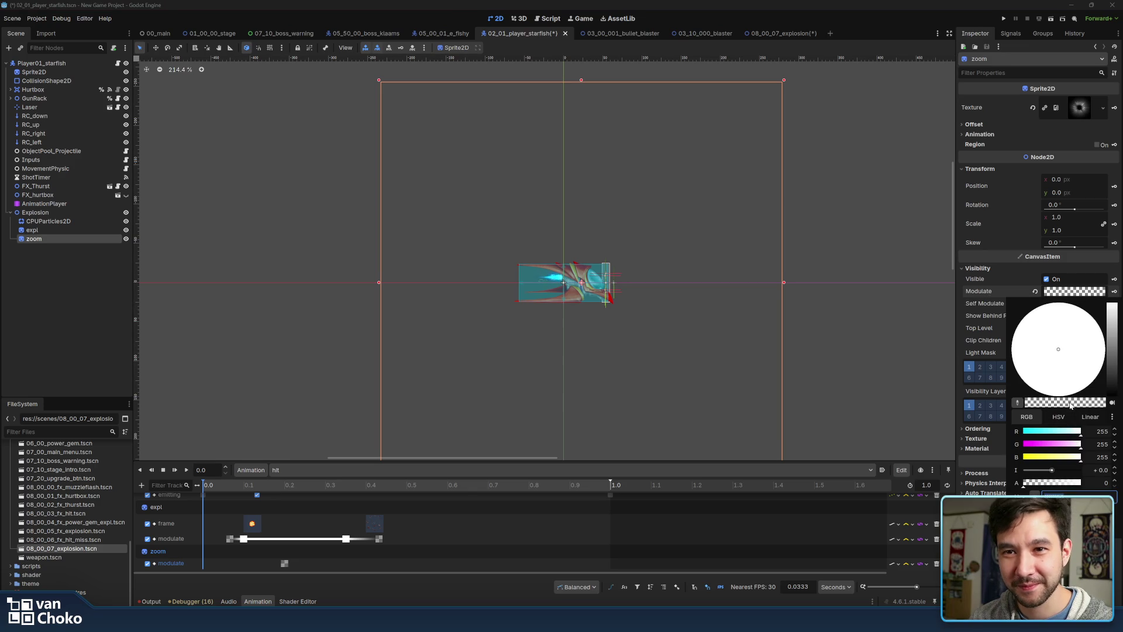
left_click_drag(1071, 486, 1083, 486)
key("Escape")
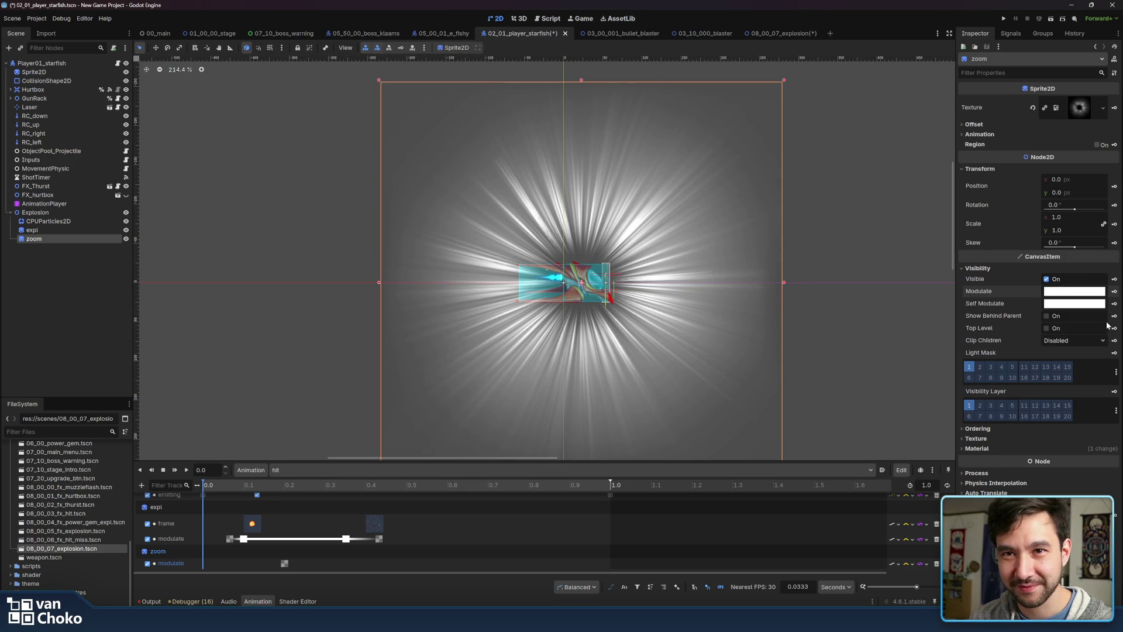
left_click_drag(205, 563, 245, 564)
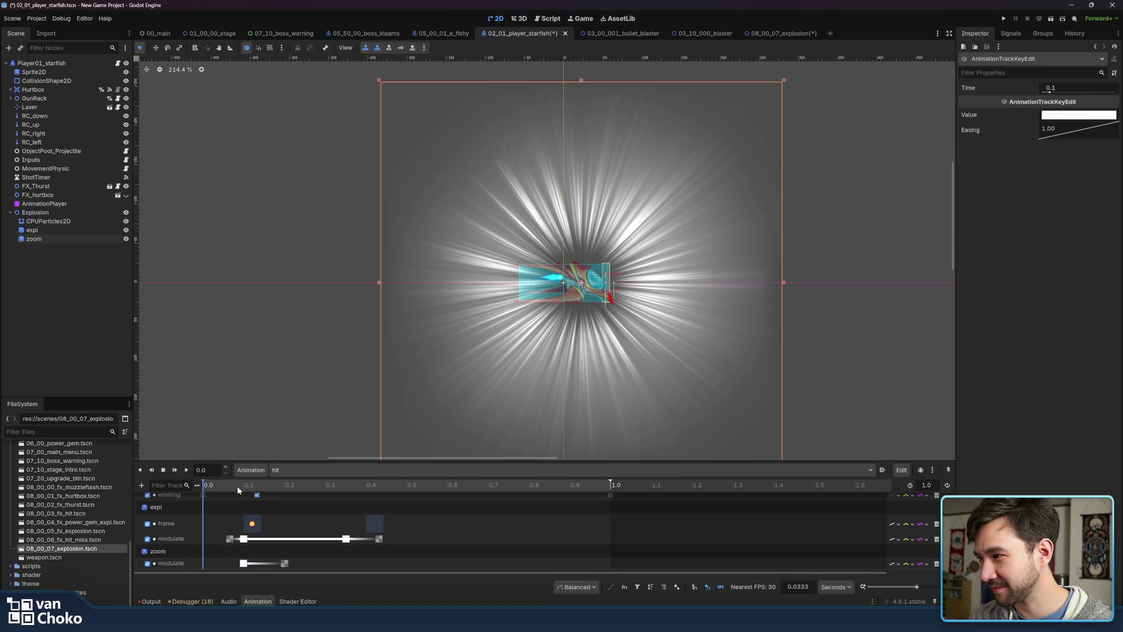
Insert a modulate key at about 0.0667 s with opacity lowered to 54
left_click_drag(237, 486, 230, 483)
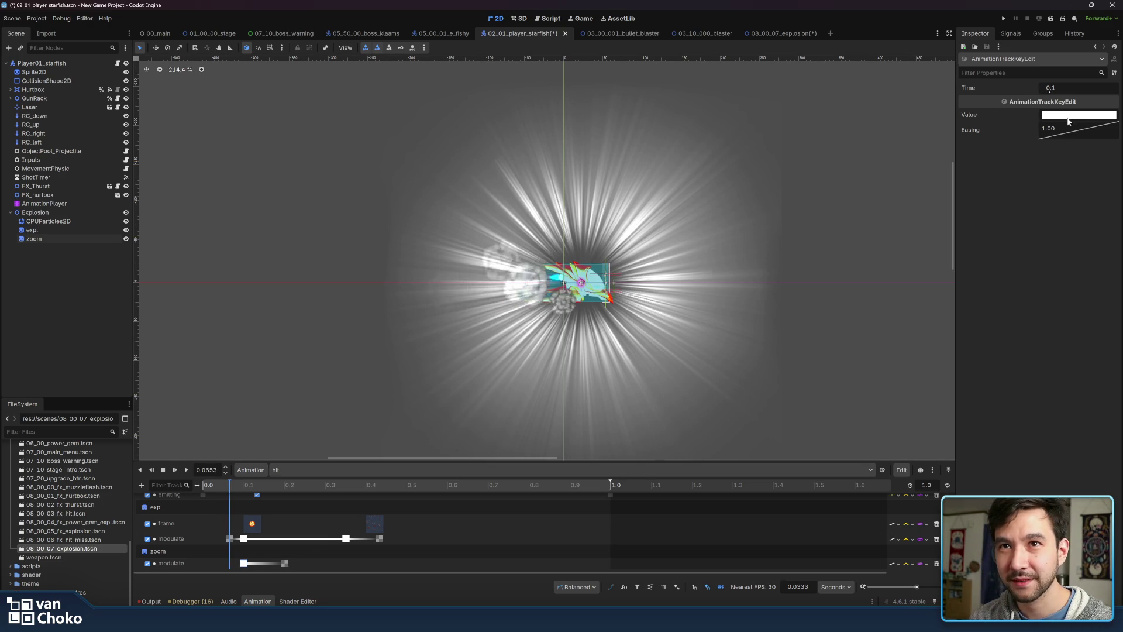
right_click(229, 539)
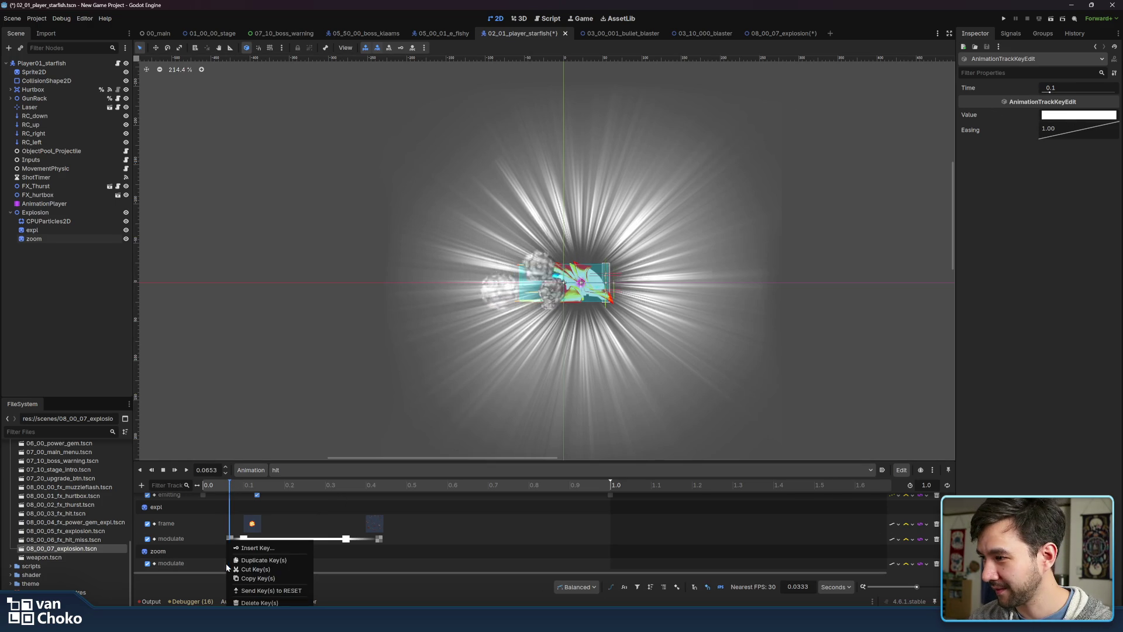
left_click(266, 547)
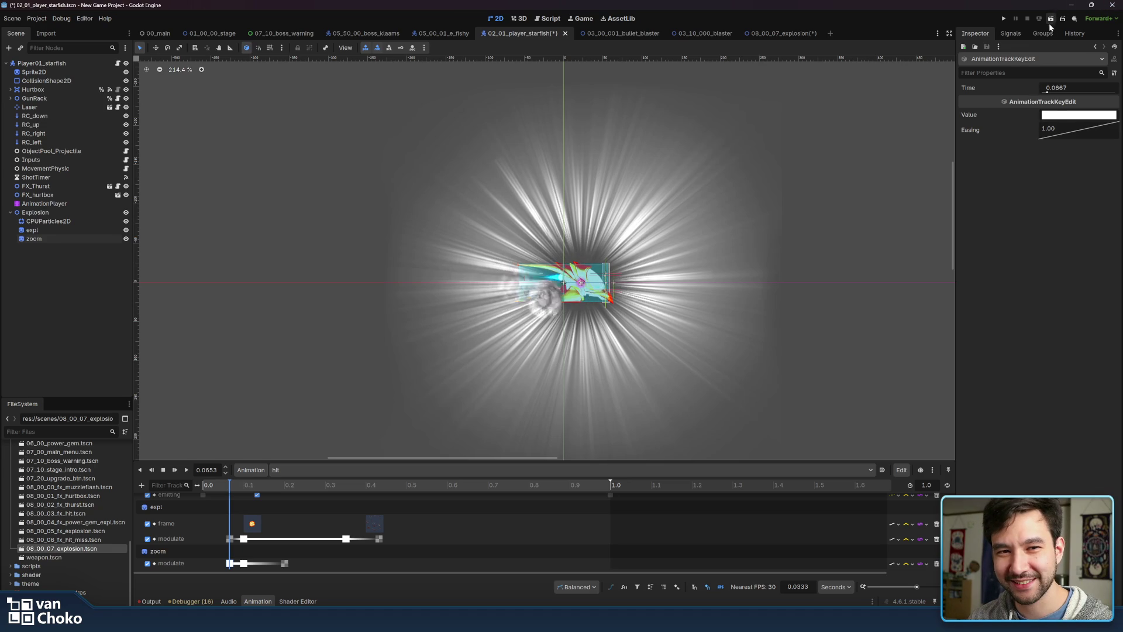
left_click(1079, 115)
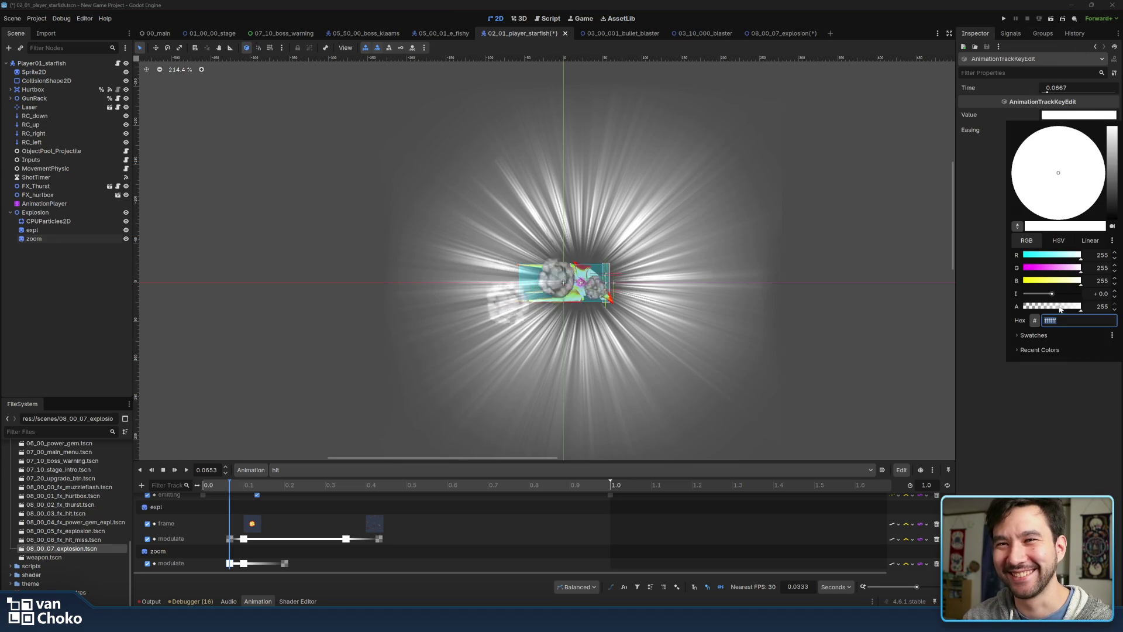
left_click(1035, 306)
left_click(1026, 412)
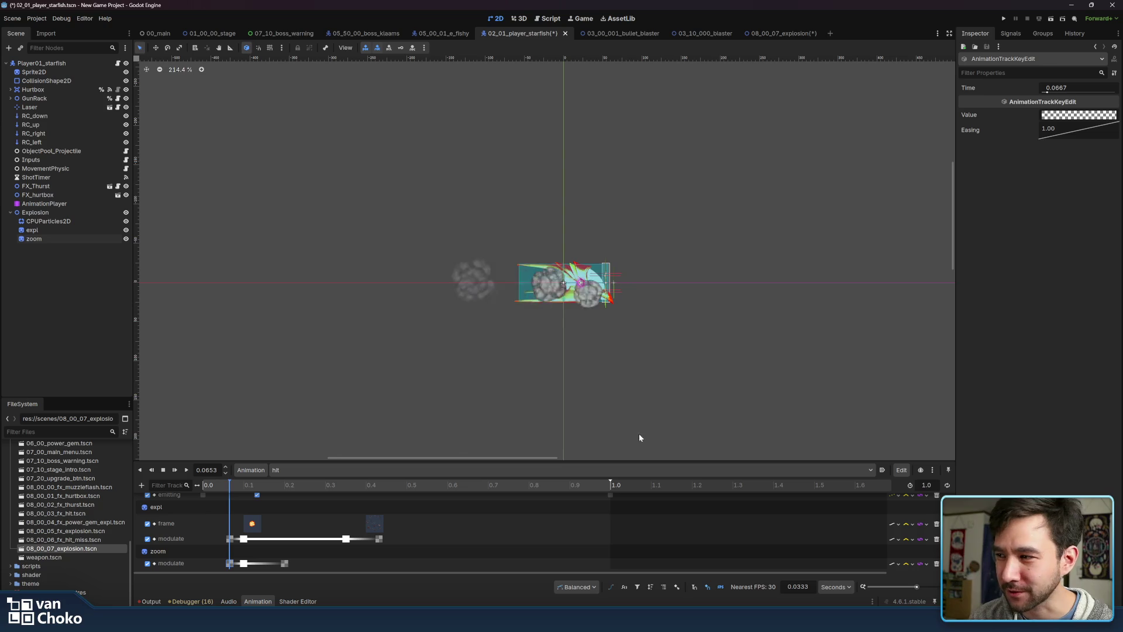
Set the zoom sprite's Scale to 0.2 at the flash's starting time
mouse_move(232, 487)
left_mouse_down()
mouse_move(241, 486)
mouse_move(209, 487)
mouse_move(281, 485)
mouse_move(230, 486)
left_mouse_up()
left_click(171, 562)
left_click(1056, 217)
type("0.2")
key("Return")
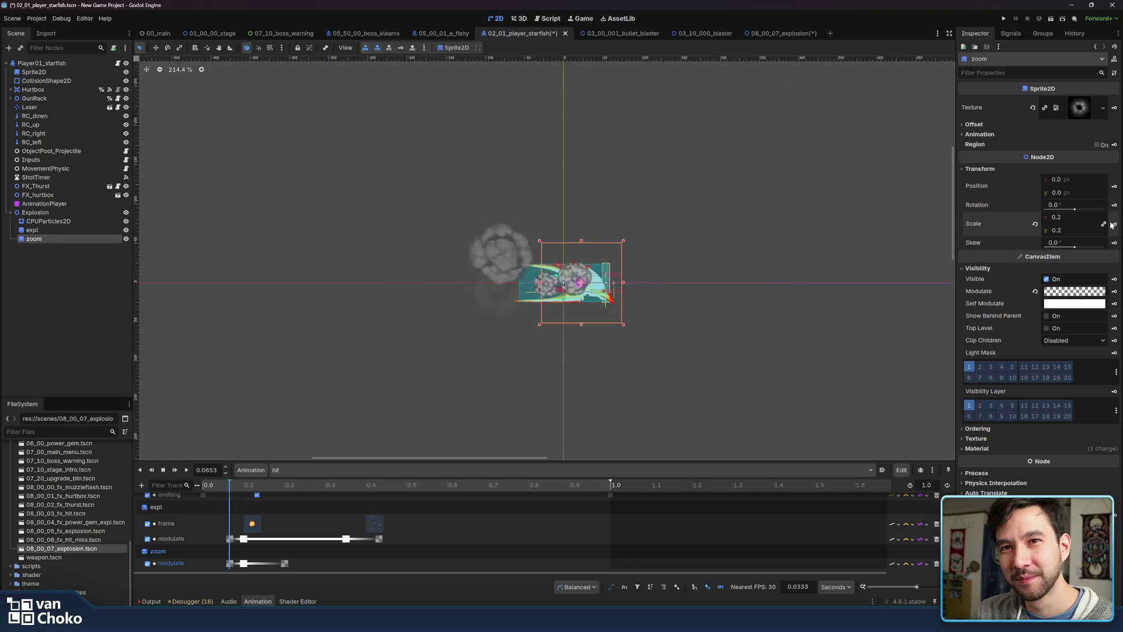
Key the 0.2 zoom scale in a new scale track, then enter 0.4 near 0.2 s
left_click(1114, 224)
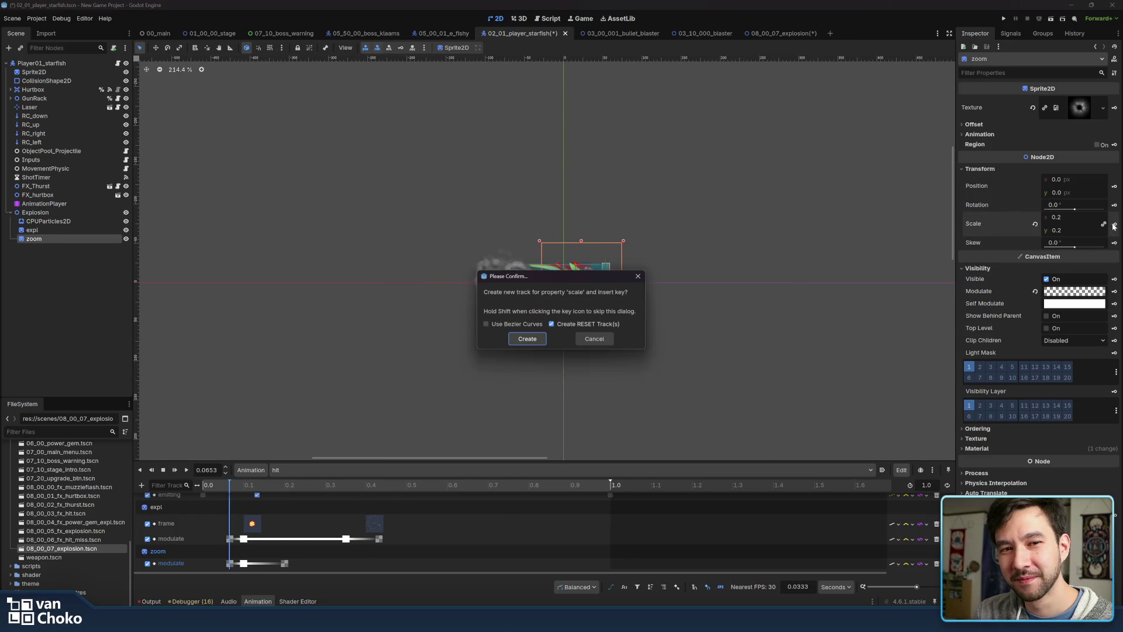
left_click(527, 338)
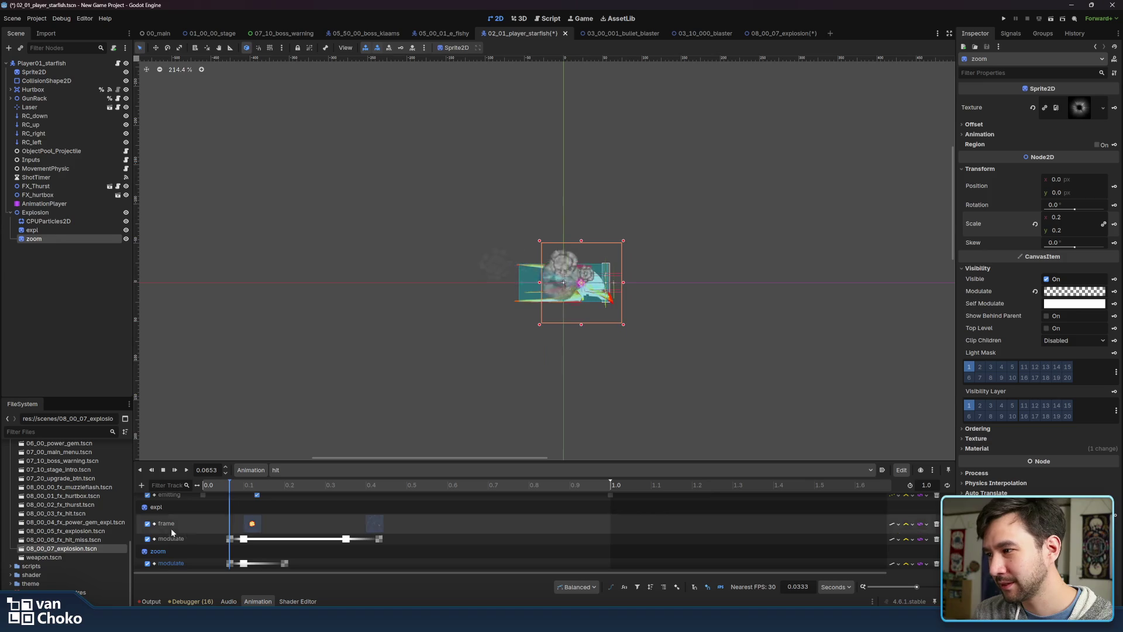
mouse_move(229, 487)
left_mouse_down()
mouse_move(380, 486)
mouse_move(288, 501)
left_mouse_up()
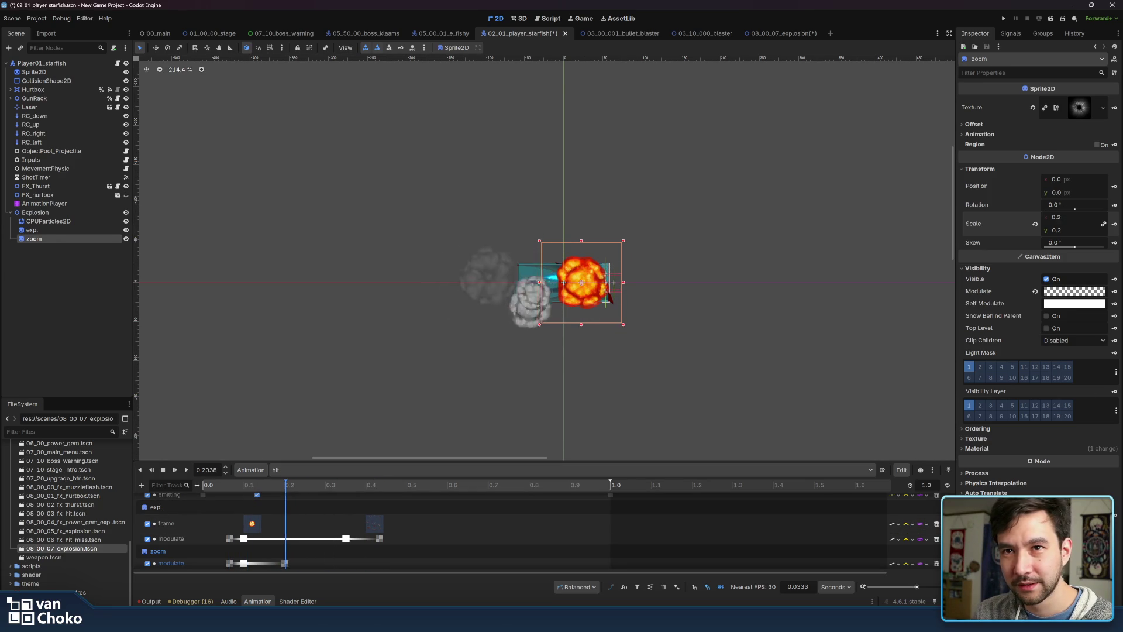
left_click(1064, 218)
type("0.4")
key("Return")
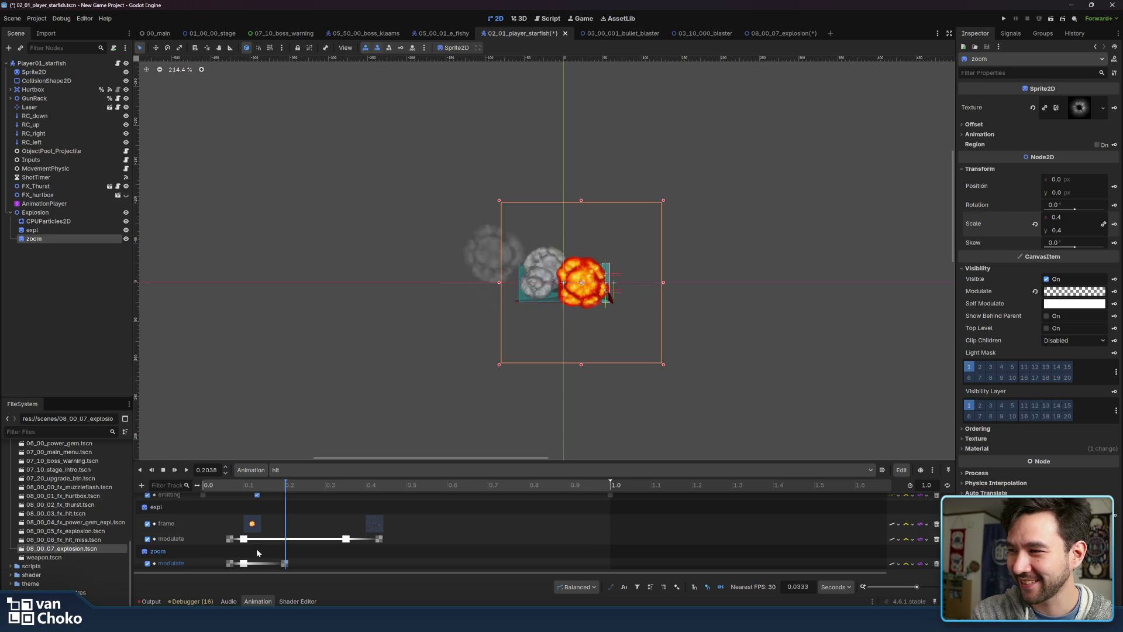
Set the zoom scale key near 0.2 s to 0.5
mouse_move(285, 485)
left_mouse_down()
mouse_move(227, 485)
mouse_move(280, 485)
left_mouse_up()
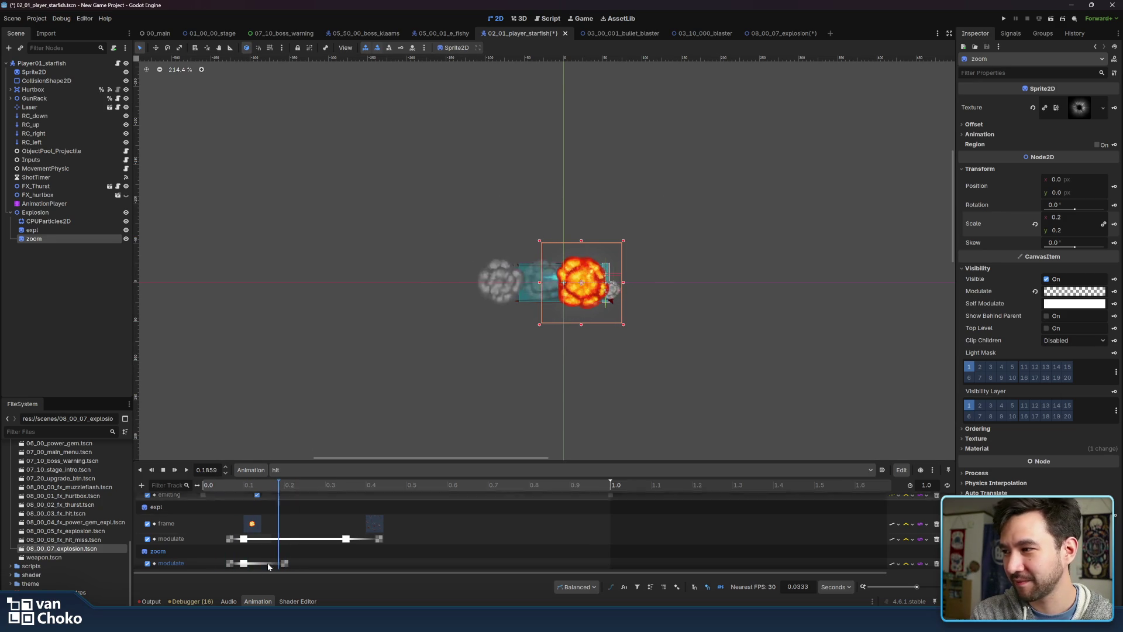
scroll(280, 552, "right", 3)
scroll(292, 561, "up", 1)
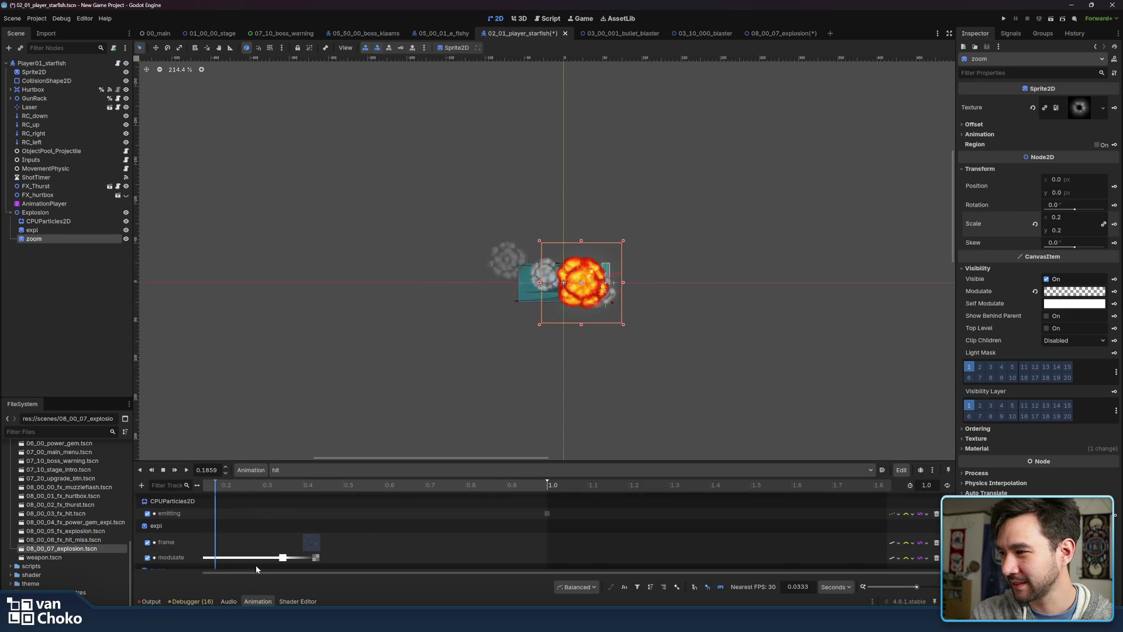
scroll(257, 565, "down", 2)
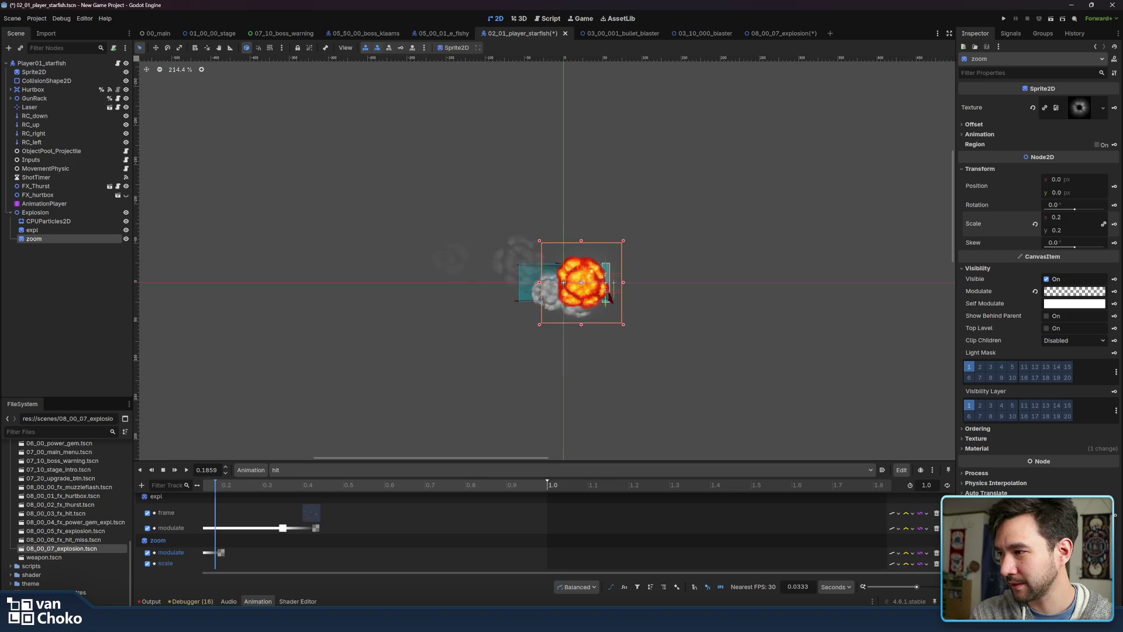
left_click(261, 485)
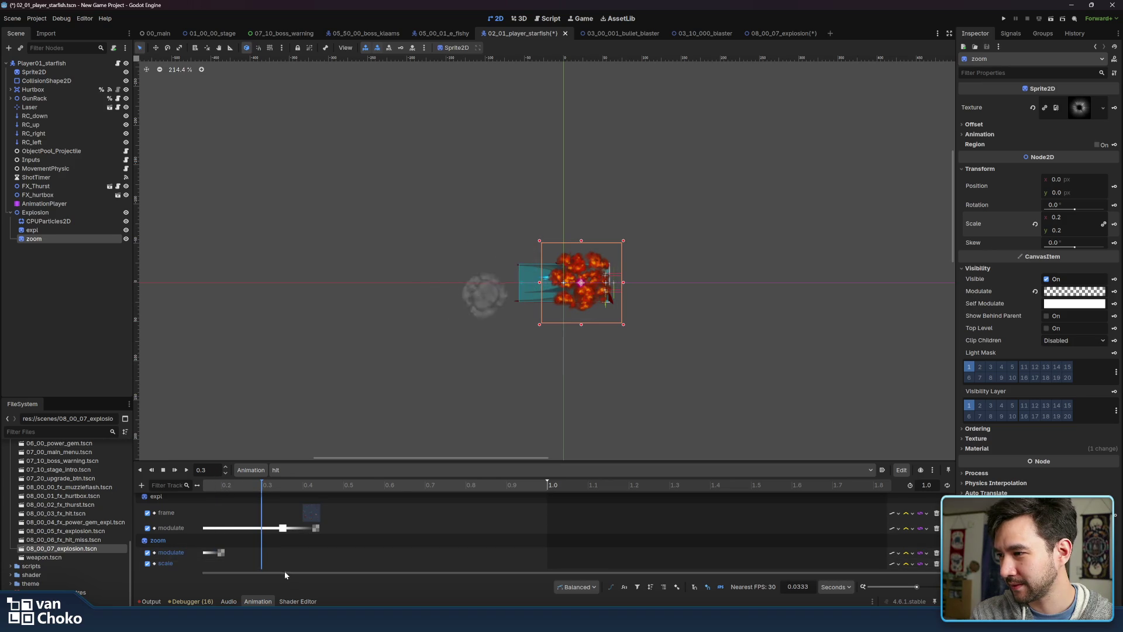
left_click_drag(237, 577, 192, 579)
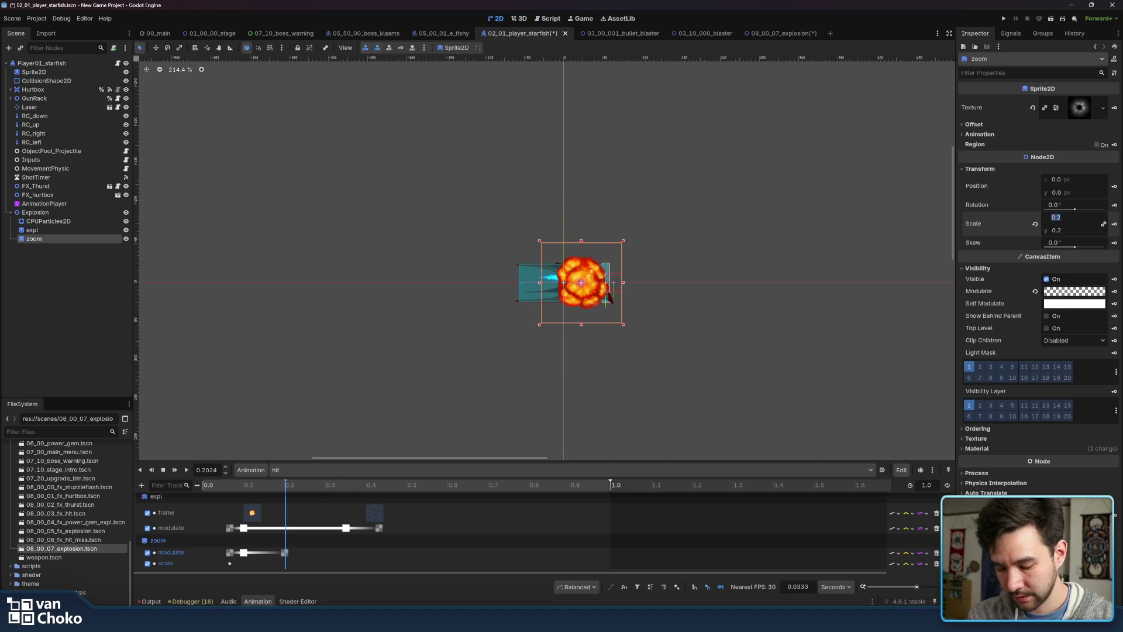
type("0.5")
key("Return")
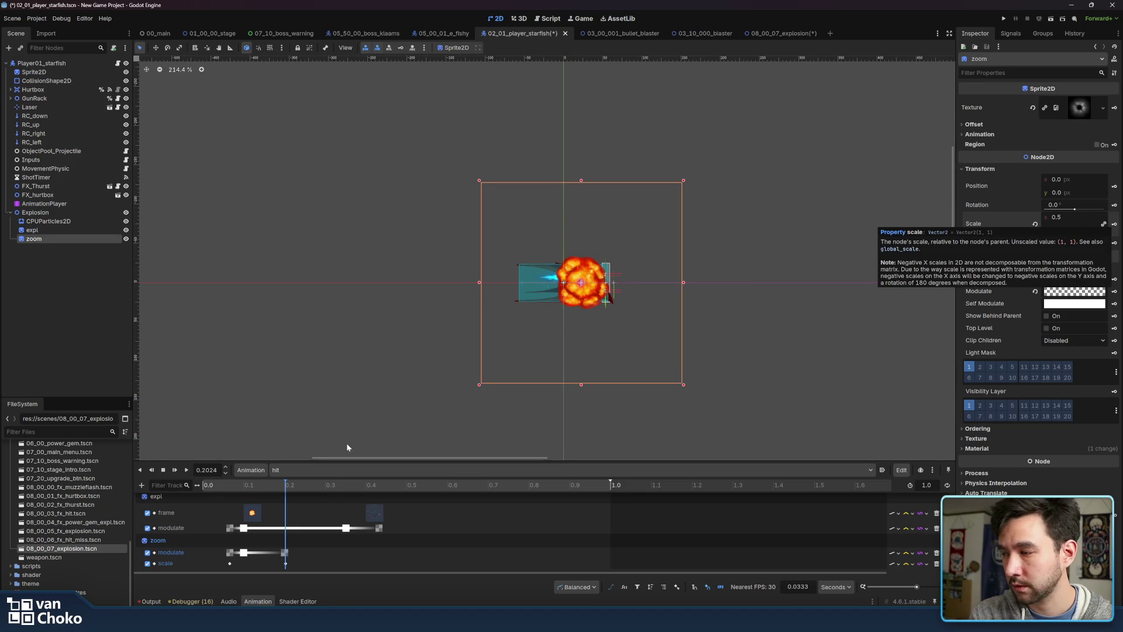
Play the hit animation to preview the growing zoom flash
left_click(184, 471)
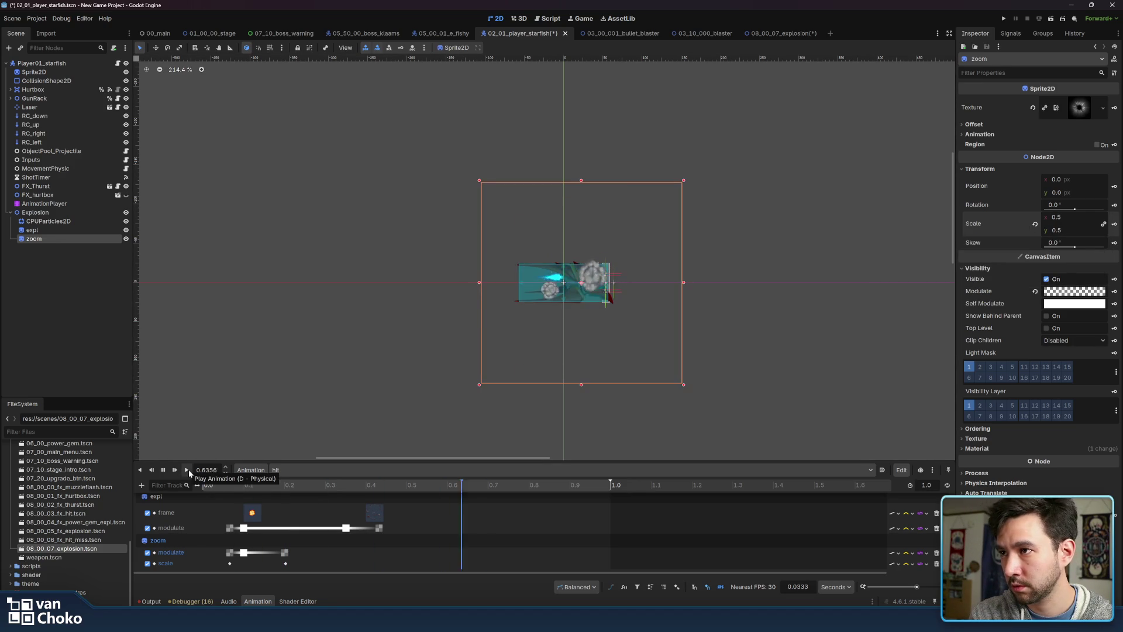
left_click(188, 470)
left_click(188, 470)
left_click(230, 564)
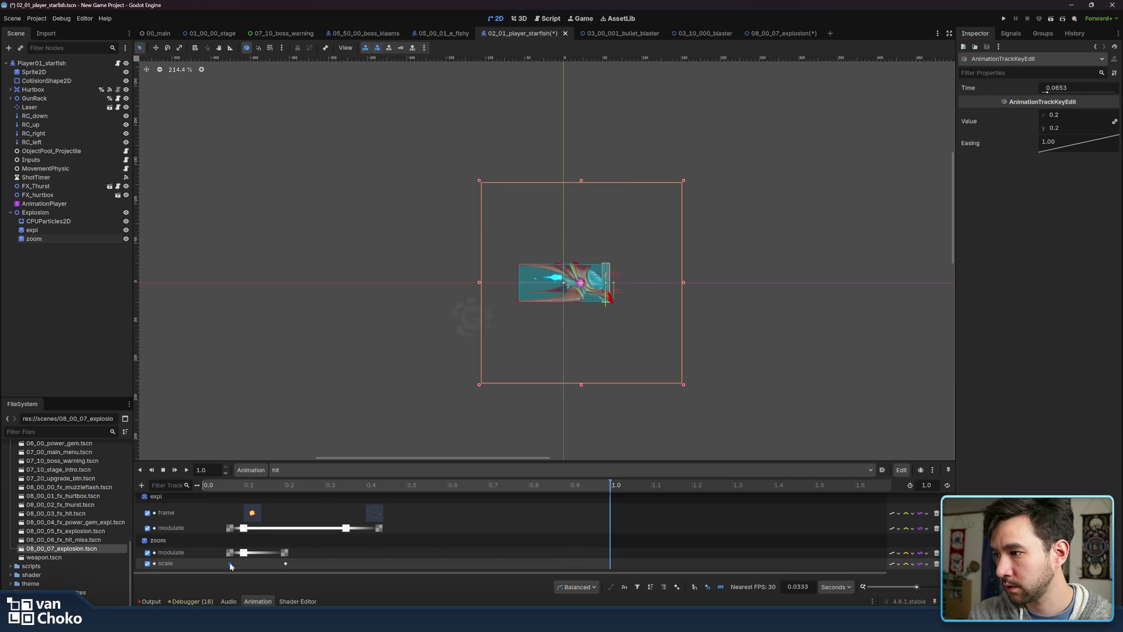
Apply an Ease In curve to the zoom flash's fade keyframe
left_click(244, 553)
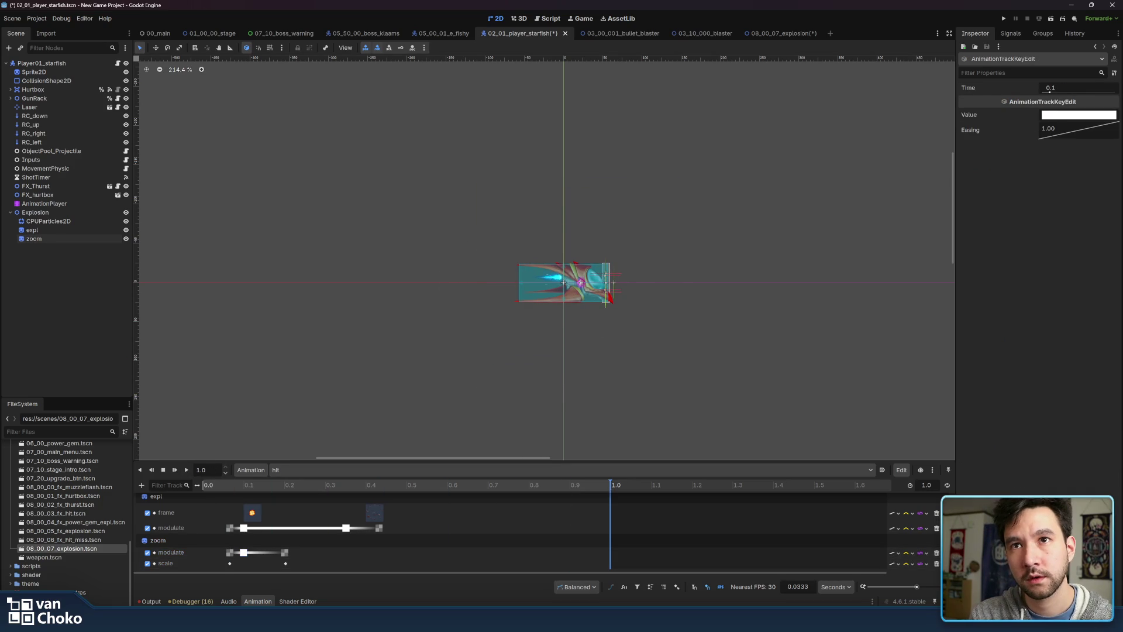
right_click(1058, 123)
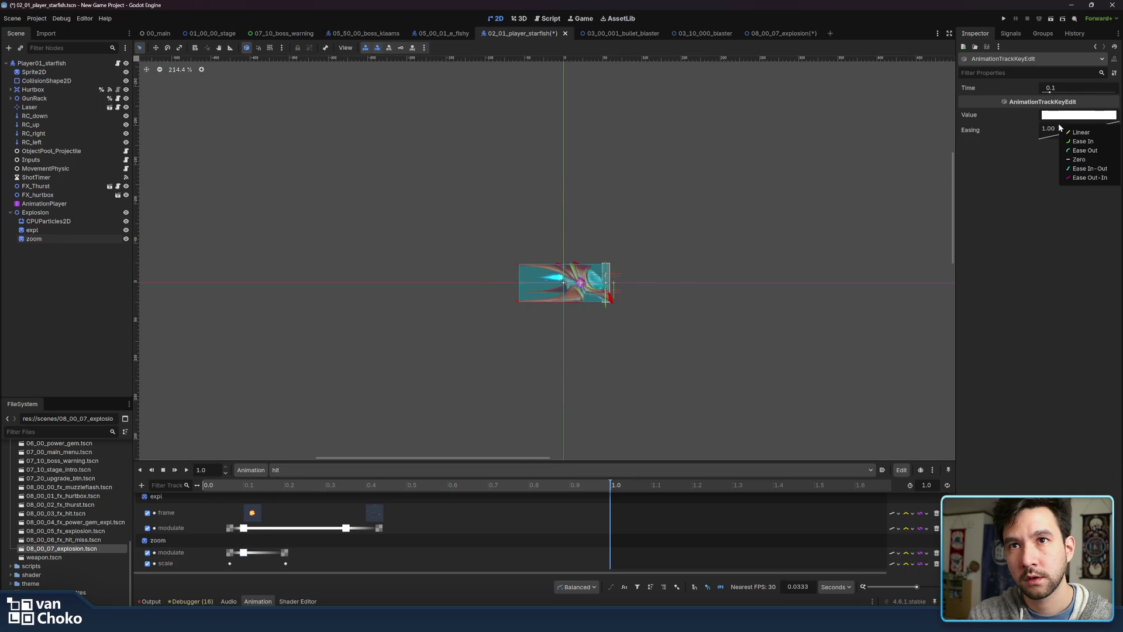
left_click(283, 554)
right_click(1062, 132)
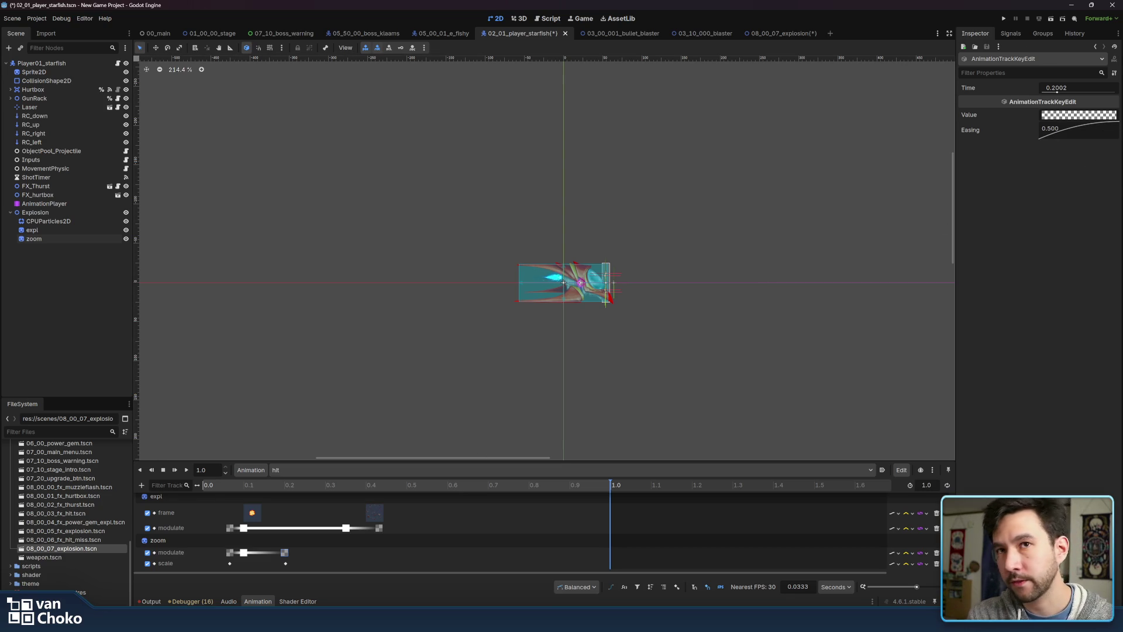
right_click(1054, 130)
left_click(1080, 150)
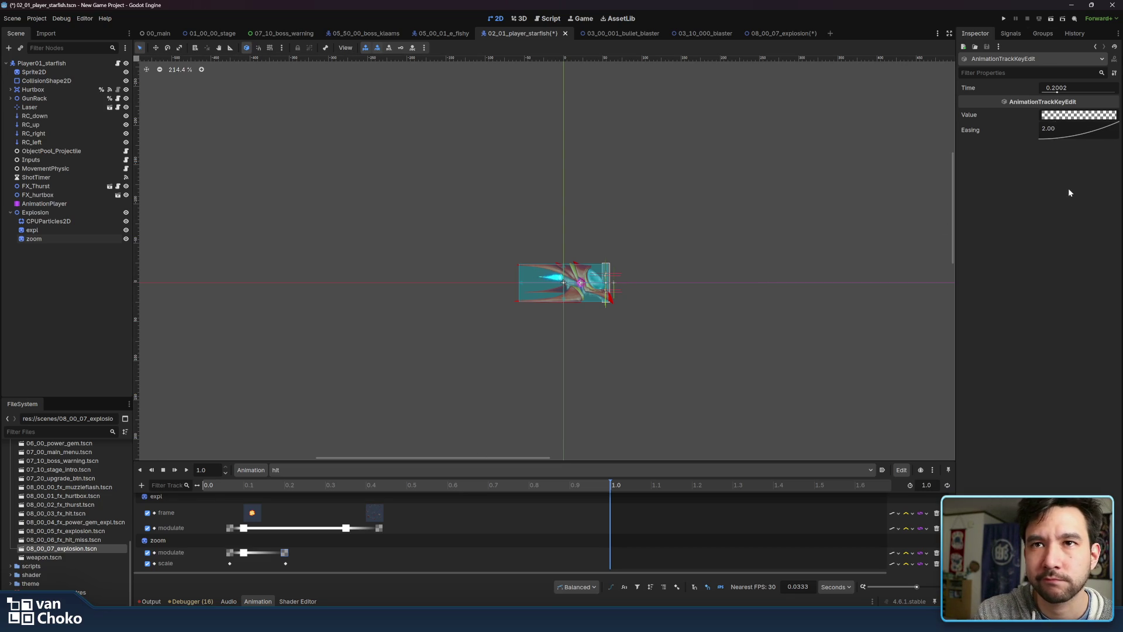
mouse_move(225, 486)
left_mouse_down()
mouse_move(285, 487)
mouse_move(236, 486)
left_mouse_up()
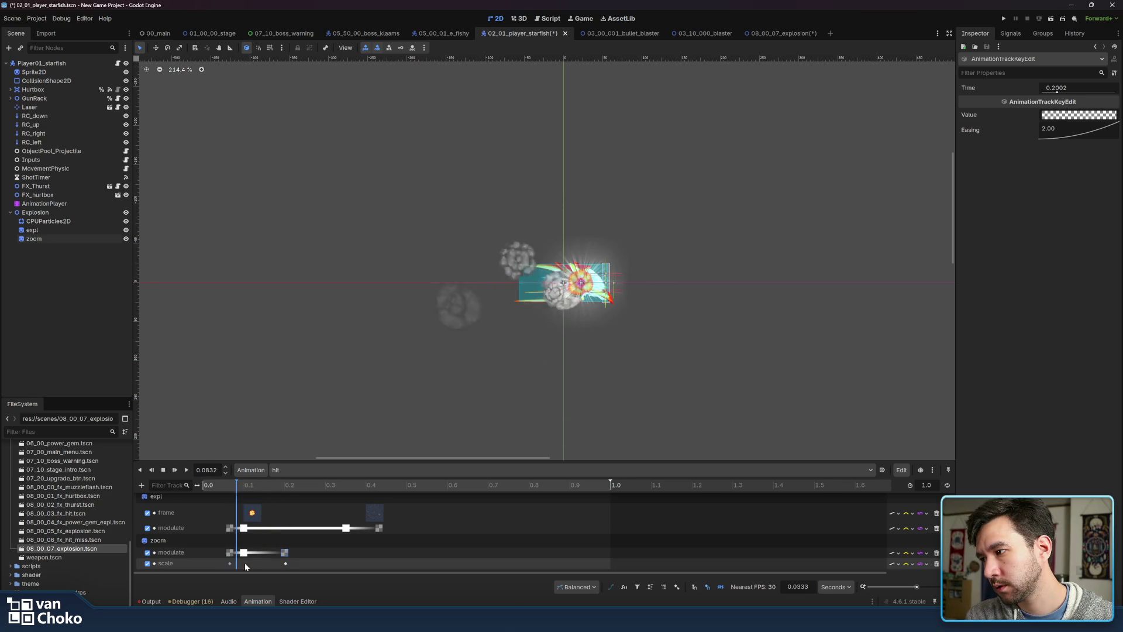
Apply Ease In to the first 0.2 scale keyframe and replay the animation
left_click(286, 564)
right_click(1055, 143)
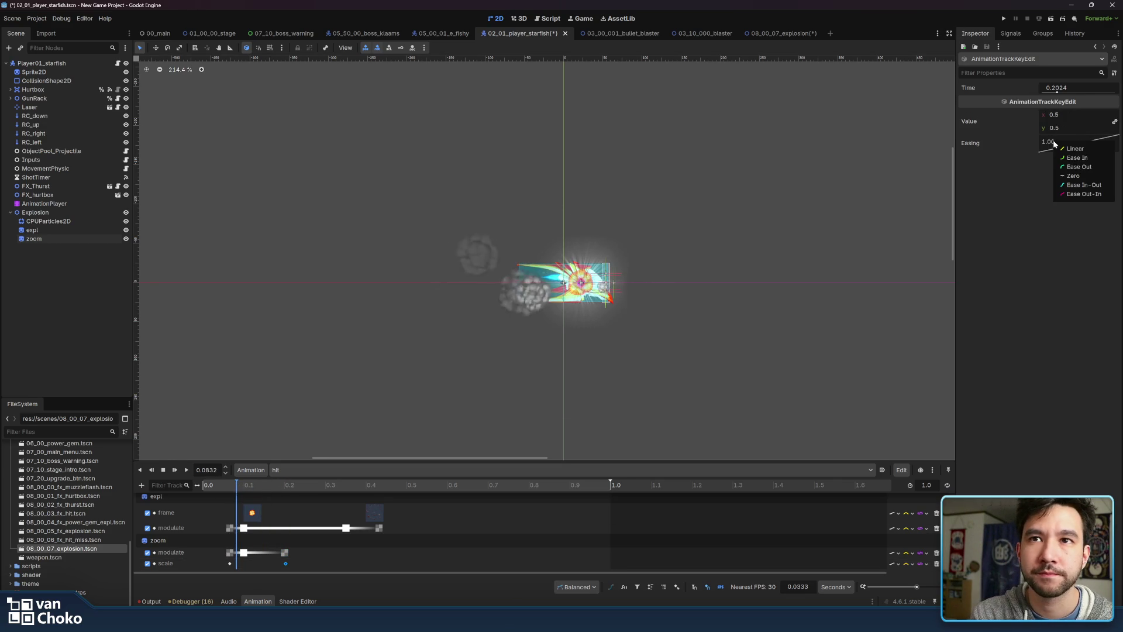
left_click(1078, 158)
left_click(230, 564)
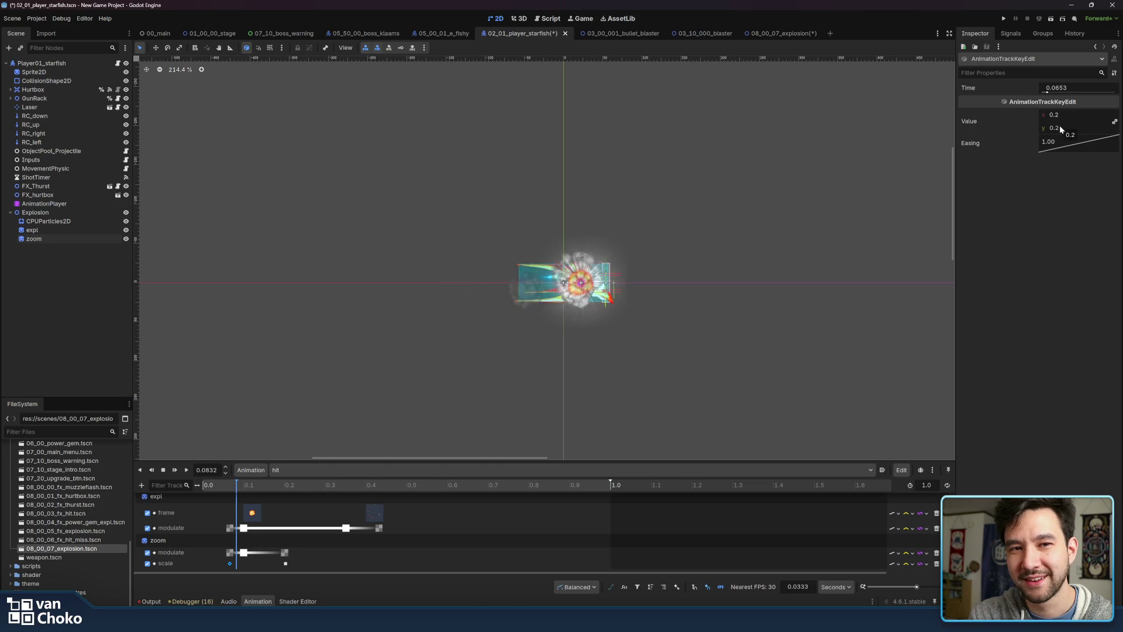
right_click(1060, 145)
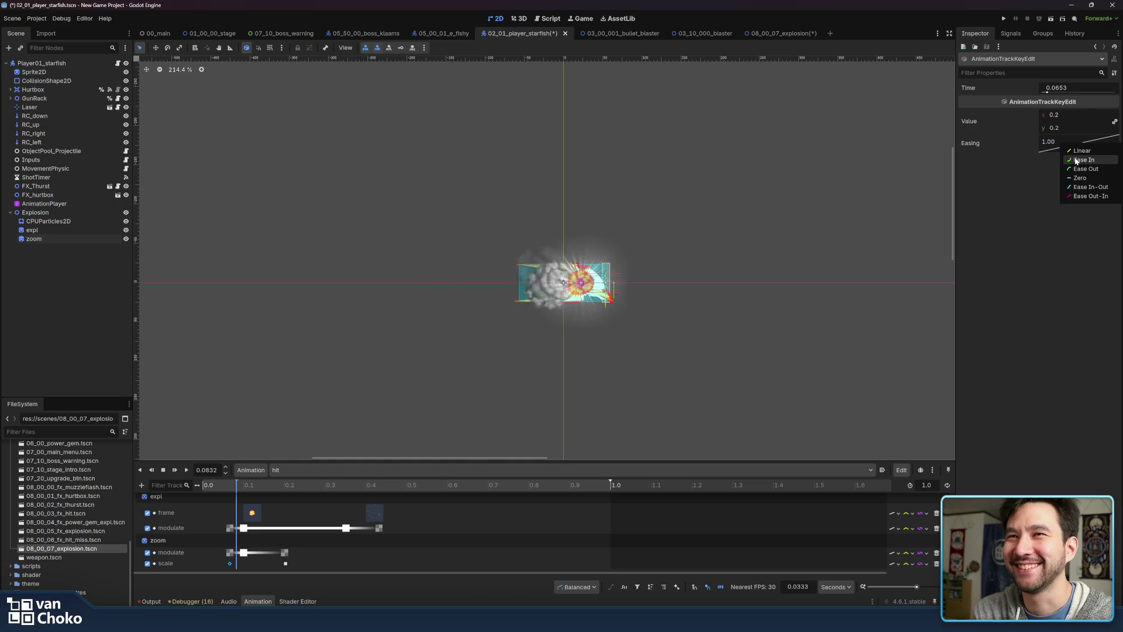
left_click(1075, 160)
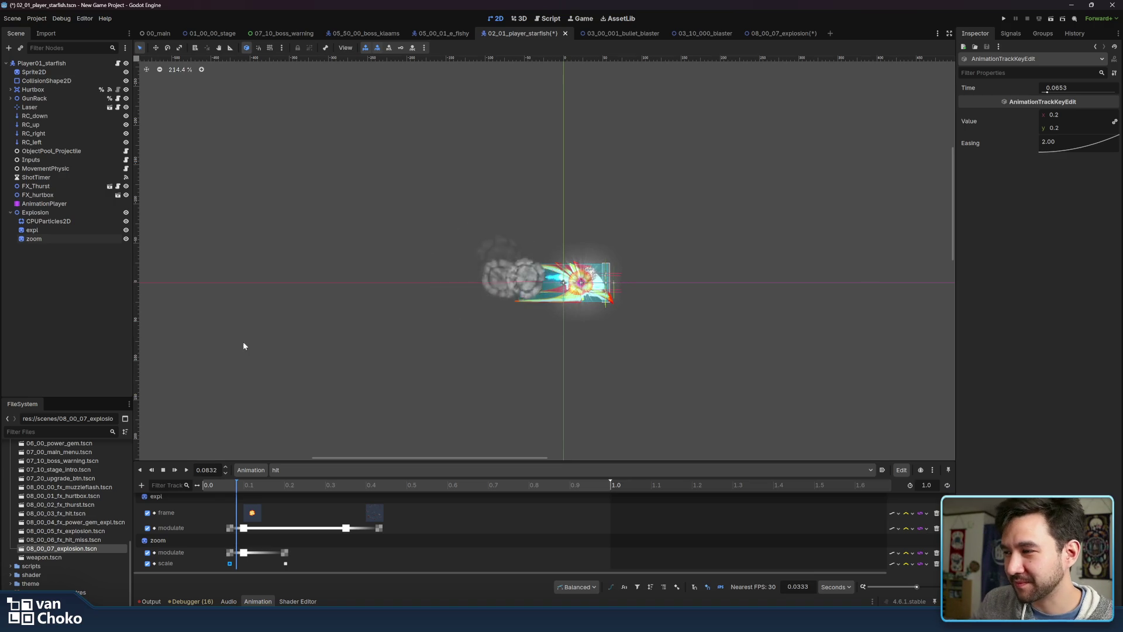
left_click(189, 472)
left_click(188, 471)
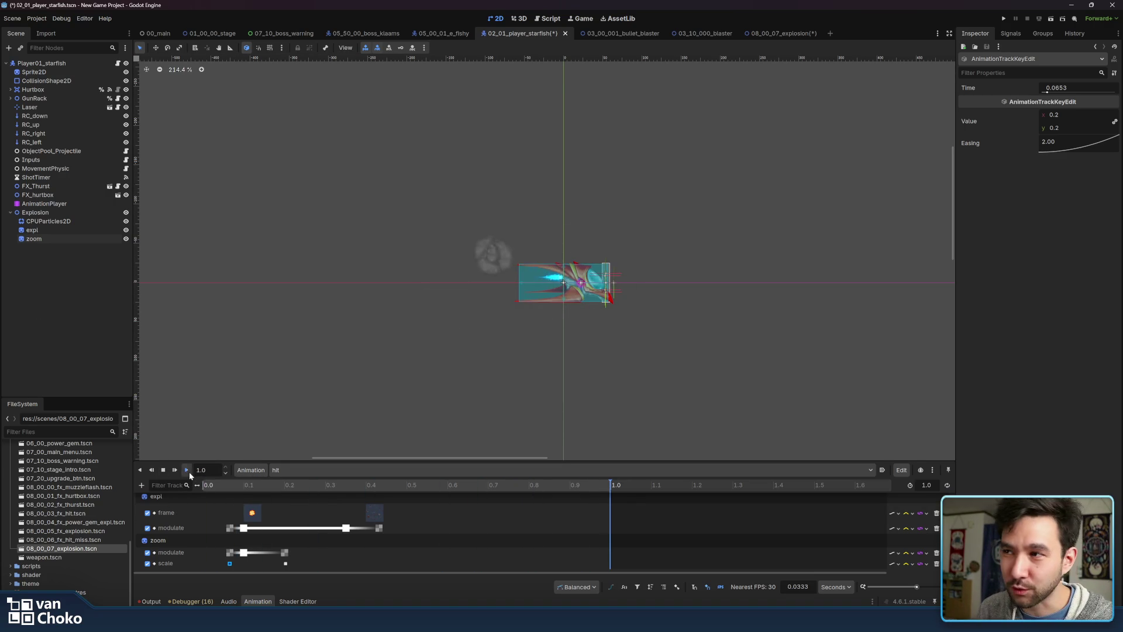
Replay the hit animation several times, then scrub back to about 0.12 s
left_click(189, 471)
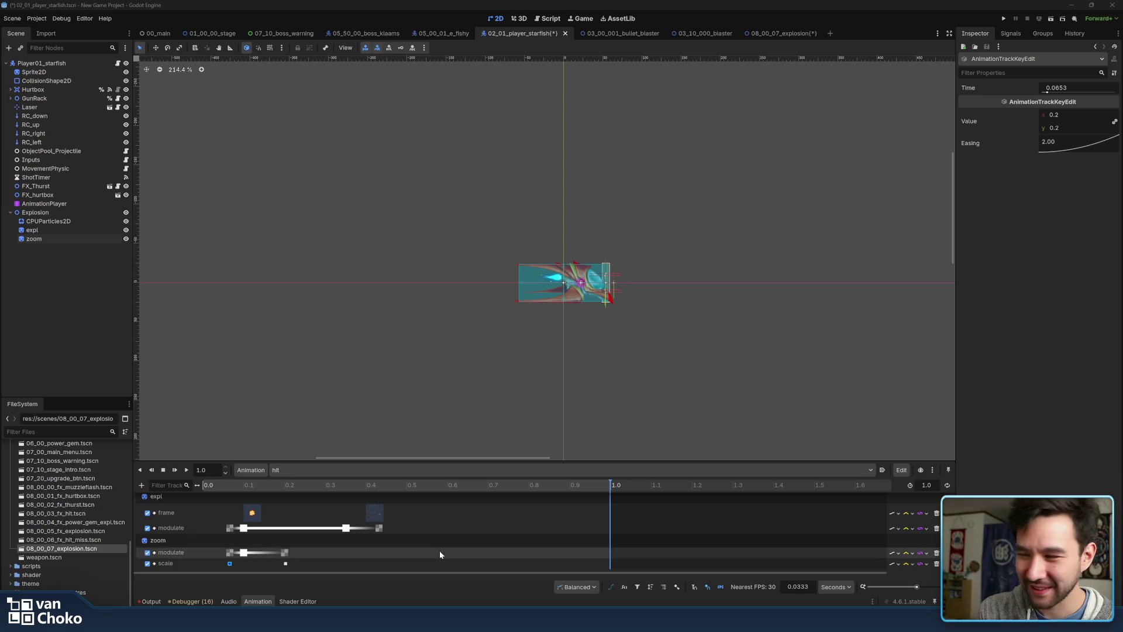
left_click(202, 485)
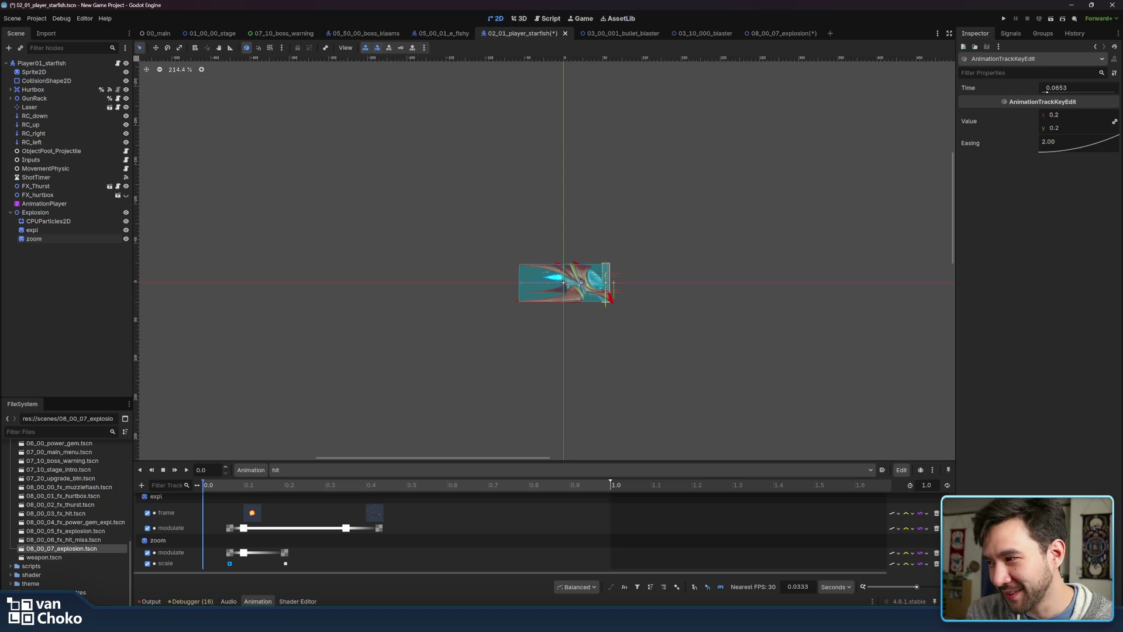
left_click(186, 471)
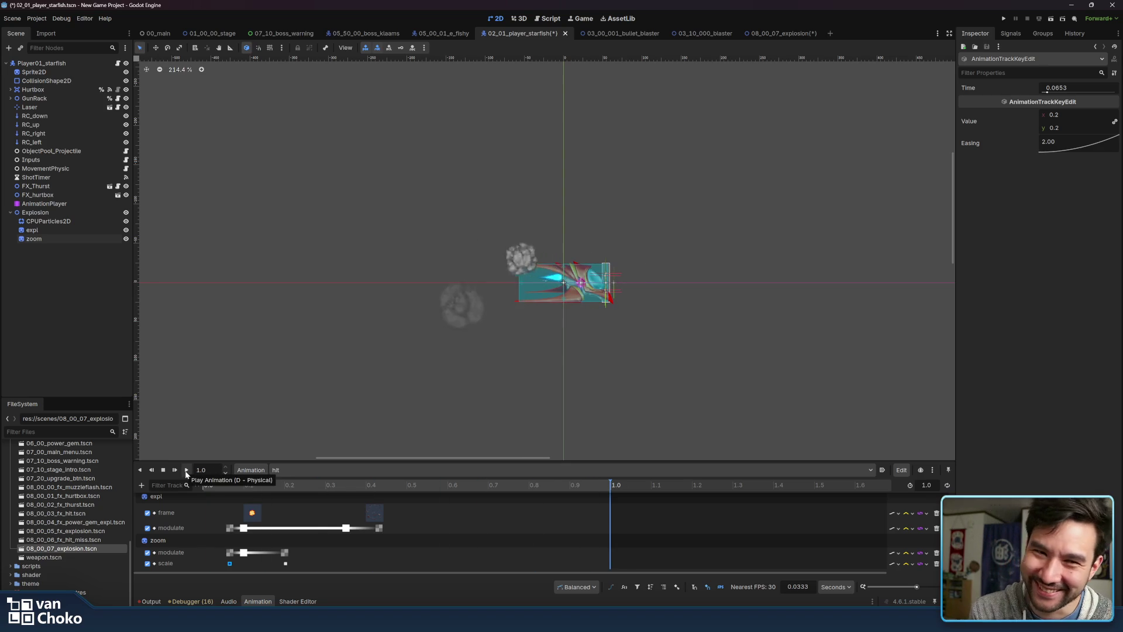
left_click(186, 471)
left_click(186, 471)
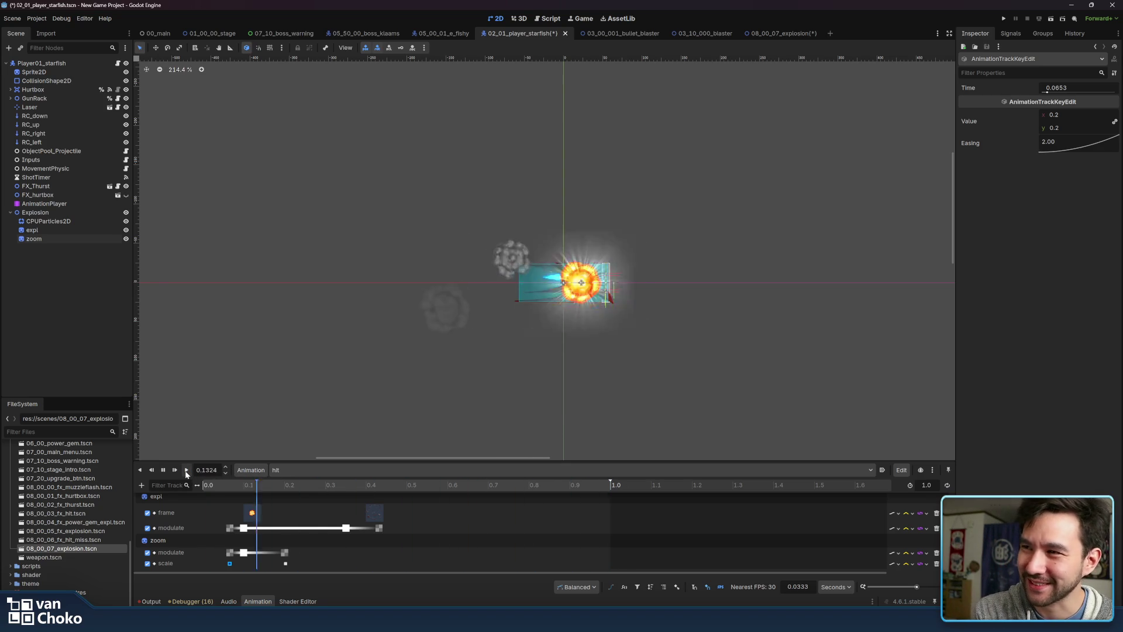
left_click(186, 471)
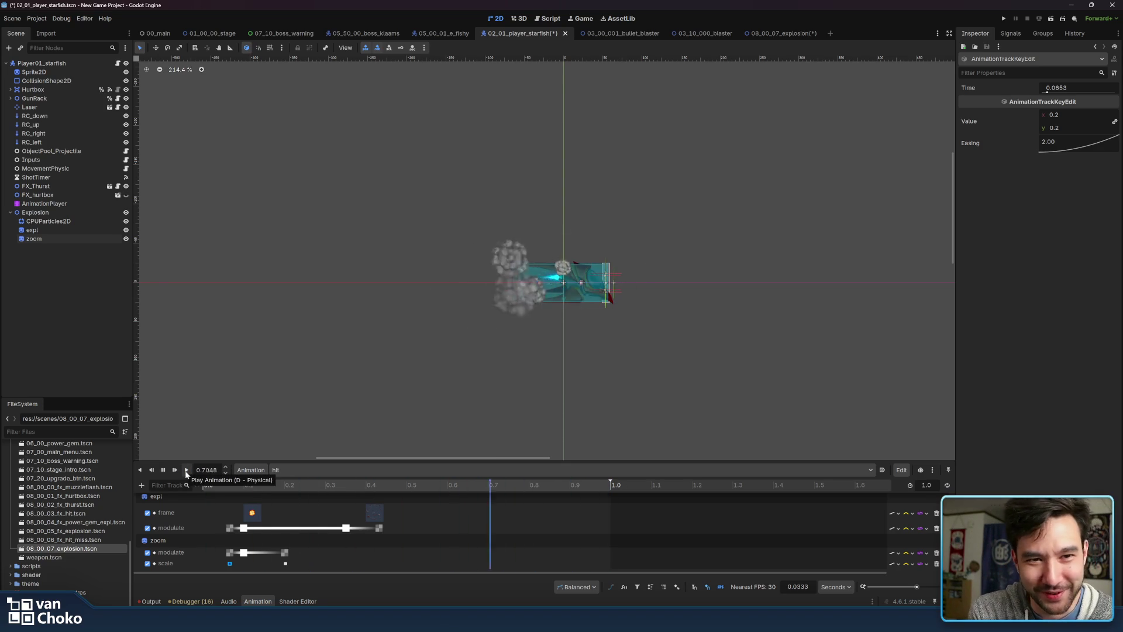
left_click(186, 471)
left_click(186, 471)
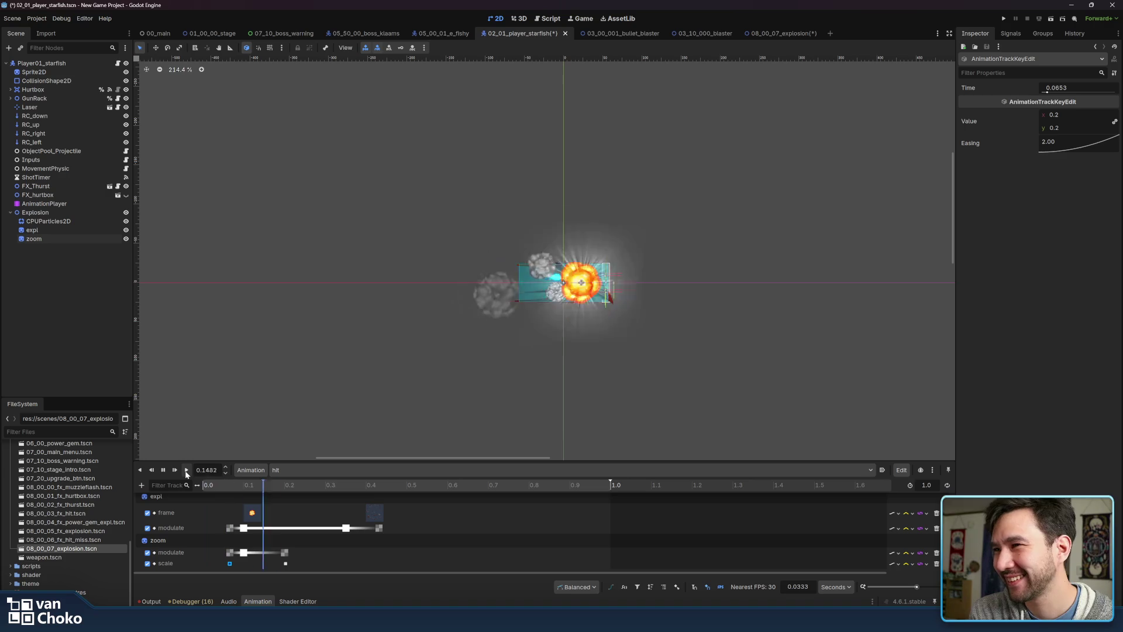
left_click(186, 470)
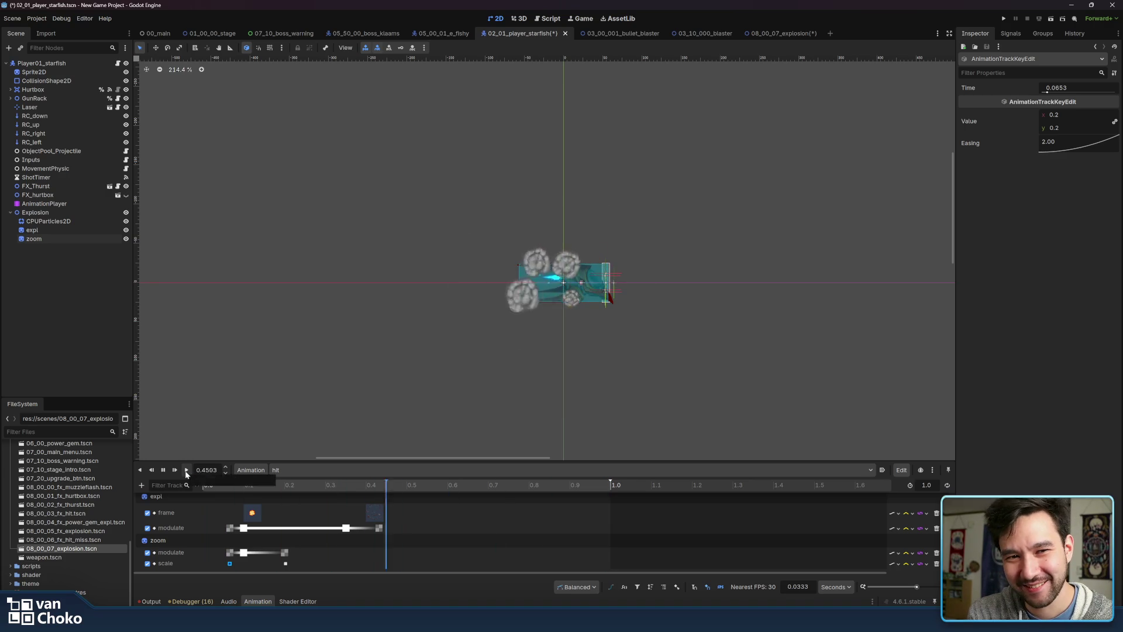
left_click_drag(257, 485, 253, 485)
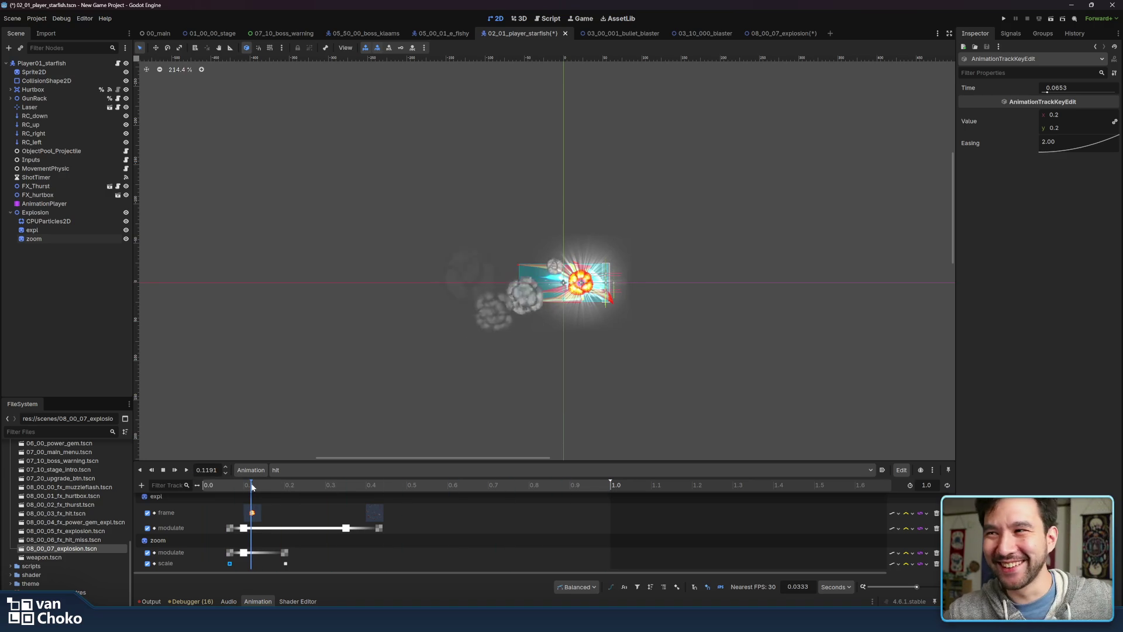
Tint the explosion's modulate key at 0.1 s orange and scrub to preview it
left_click(243, 528)
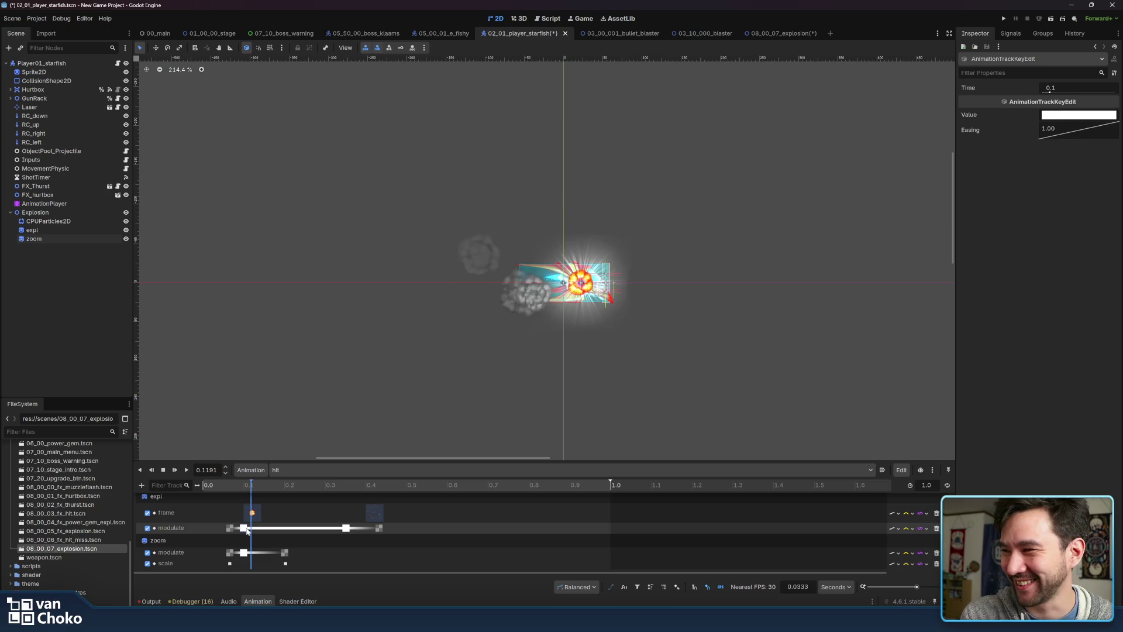
left_click(1068, 115)
left_click_drag(1062, 270, 1053, 270)
left_click_drag(1076, 211, 1083, 232)
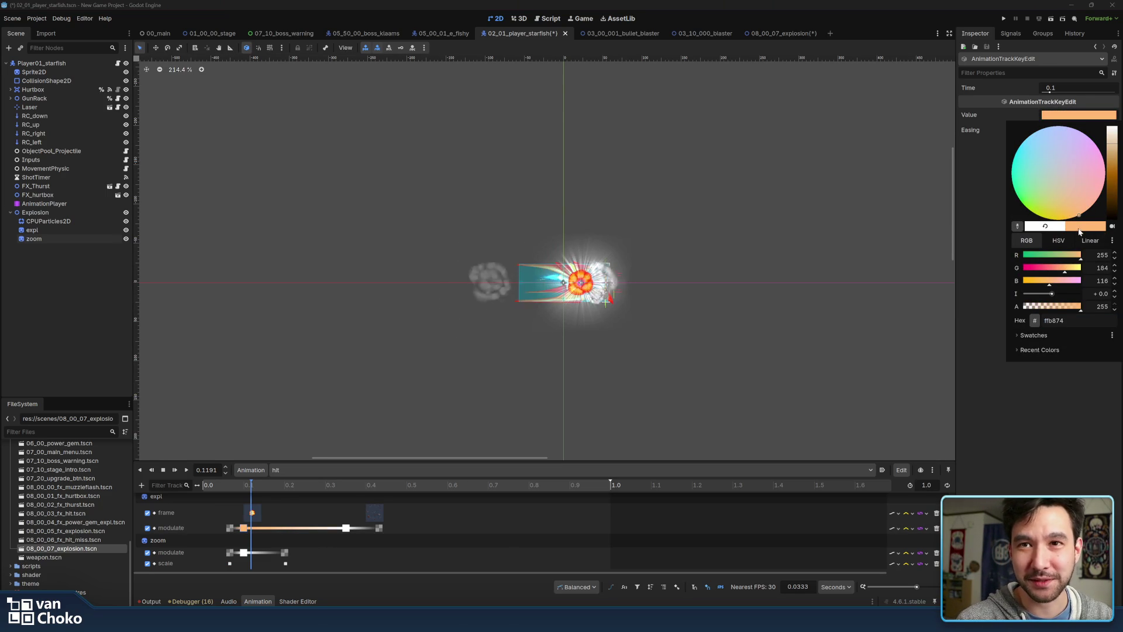
mouse_move(1059, 283)
left_mouse_down()
mouse_move(1082, 285)
mouse_move(1089, 268)
mouse_move(1003, 281)
left_mouse_up()
left_click(1065, 269)
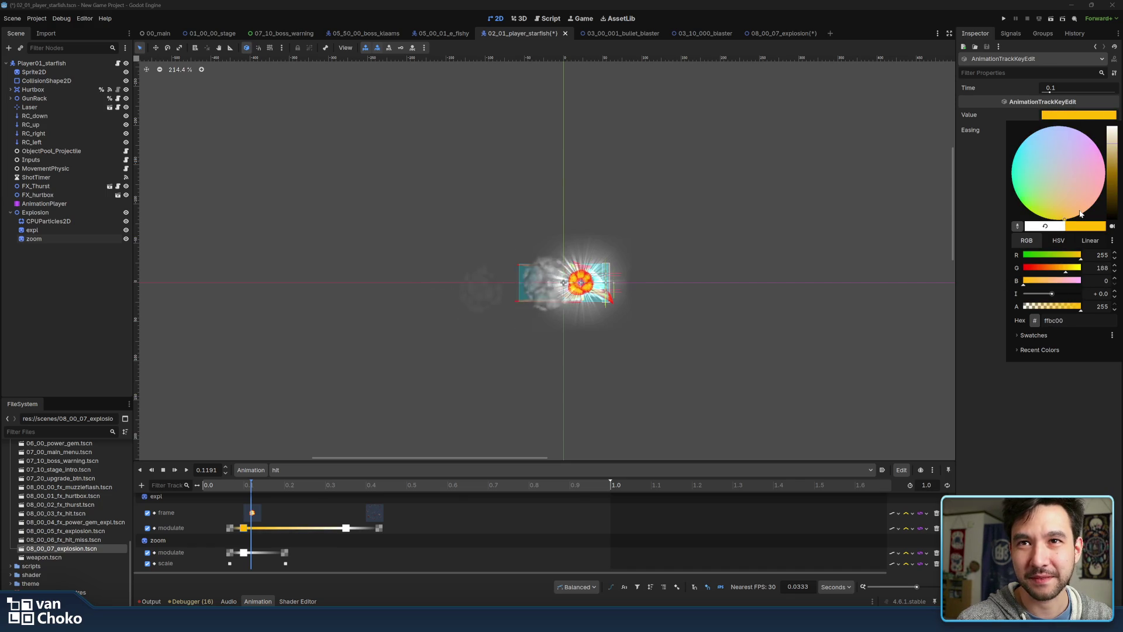
left_click_drag(1060, 271, 1065, 272)
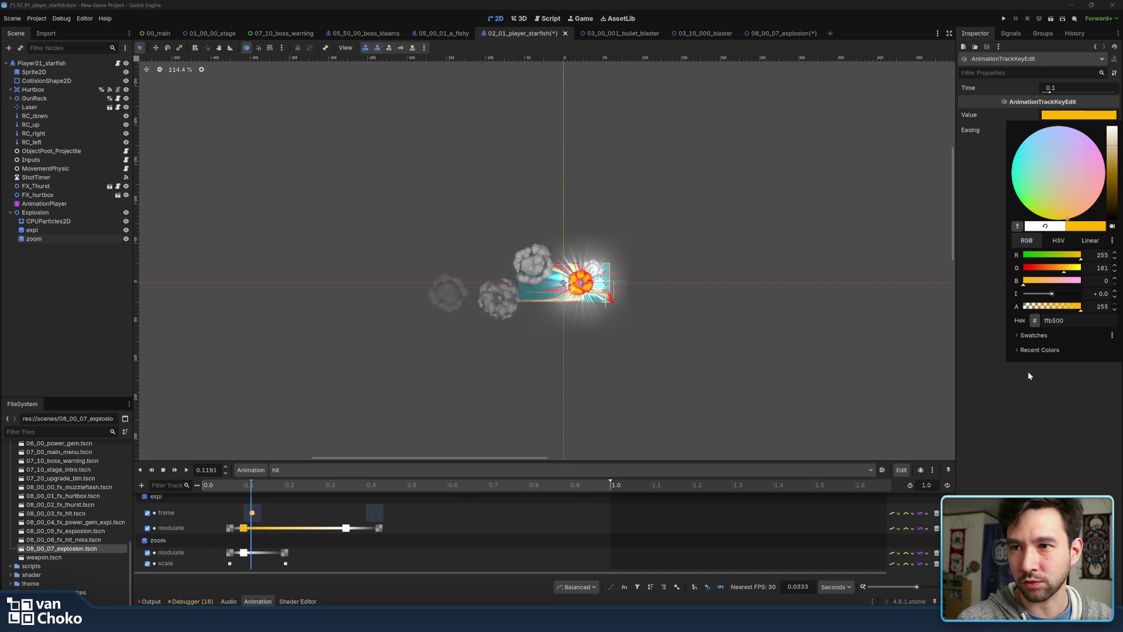
left_click(1032, 455)
left_click_drag(284, 486, 244, 489)
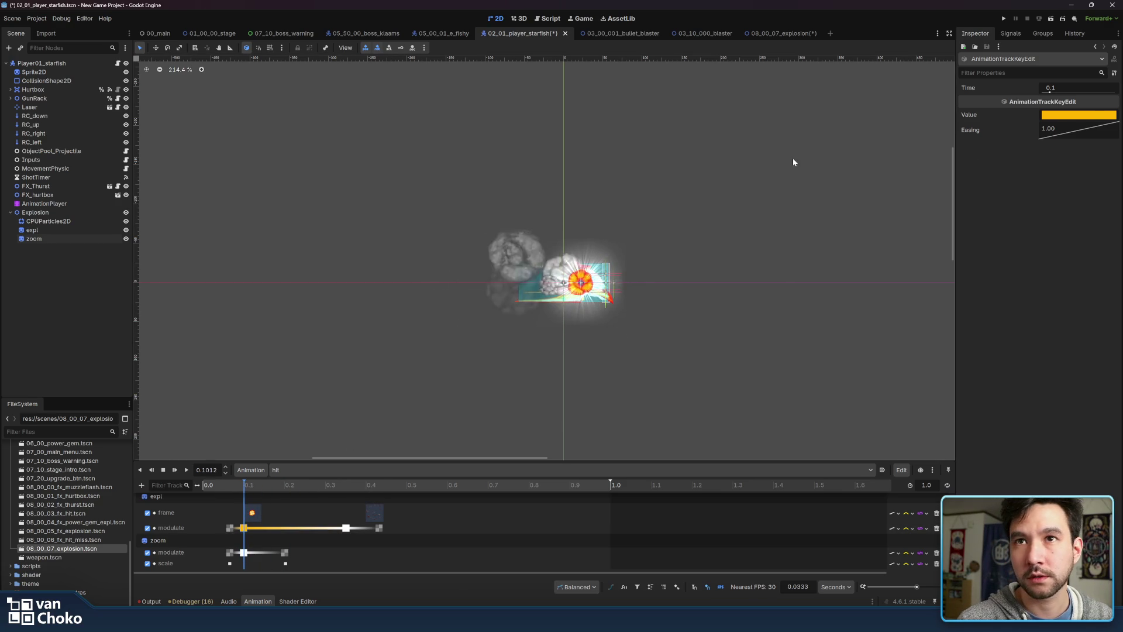
Try hex ffb5ff, then reset the key colour to white ffffff
left_click(1093, 115)
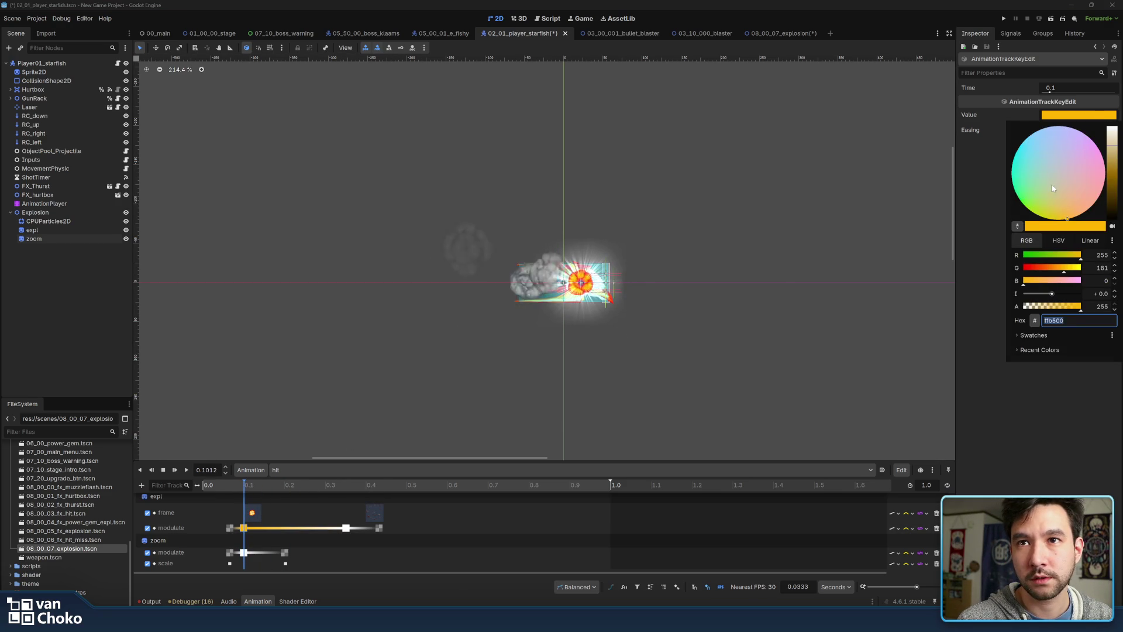
type("ffb5ff")
key("Return")
type("ffffff")
key("Return")
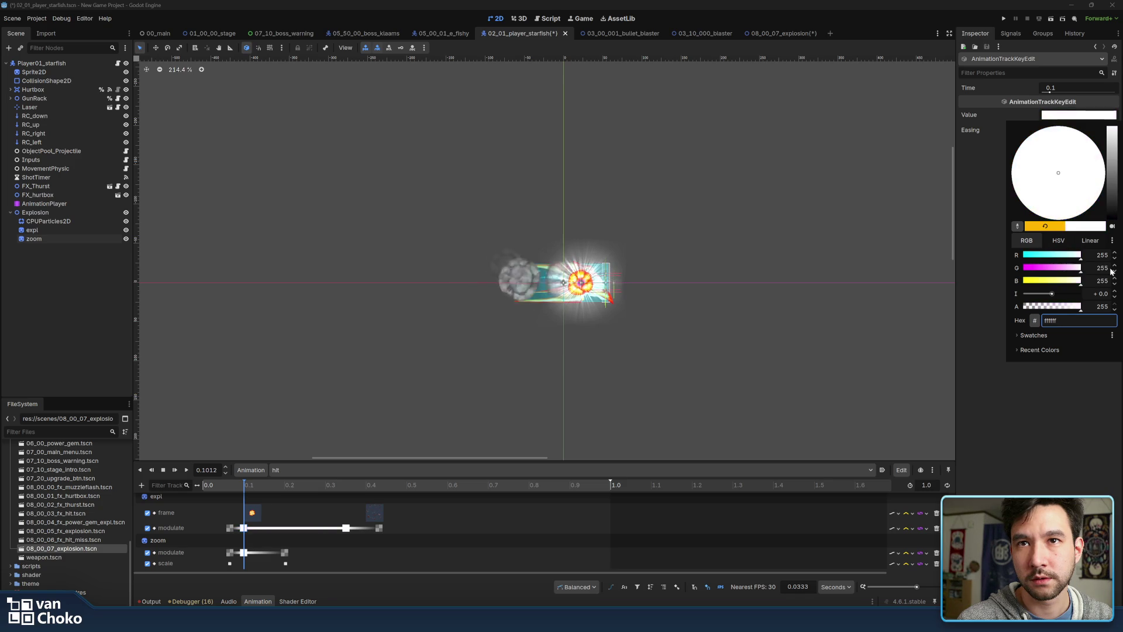
left_click(1045, 392)
Set the zoom flash's modulate key at 0.1 s to a saturated orange
left_click(244, 553)
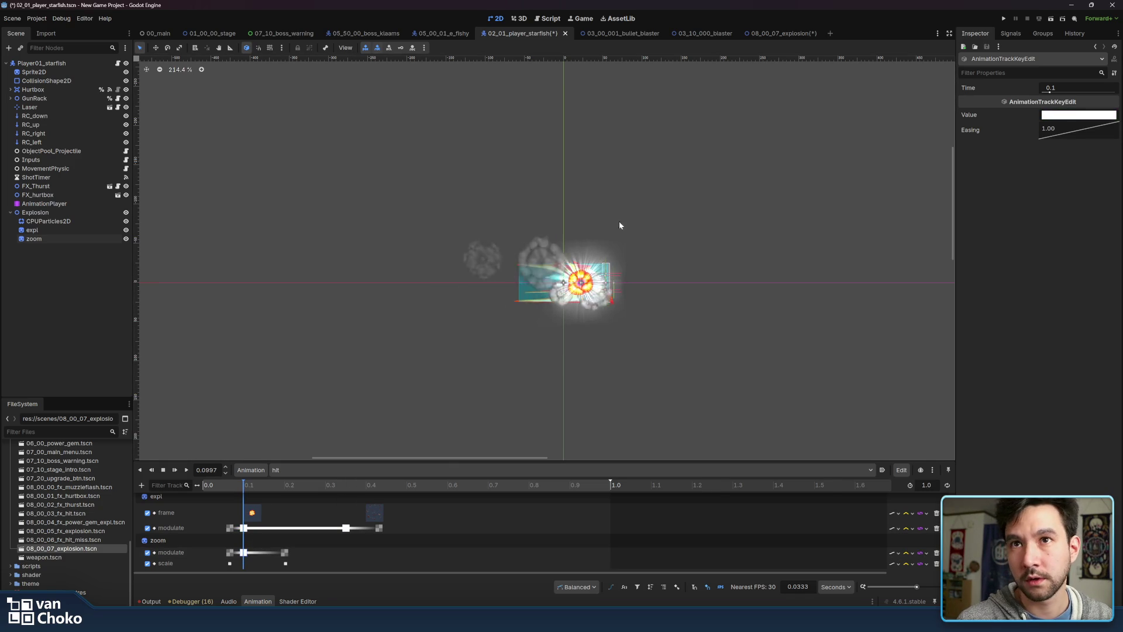
left_click(1087, 117)
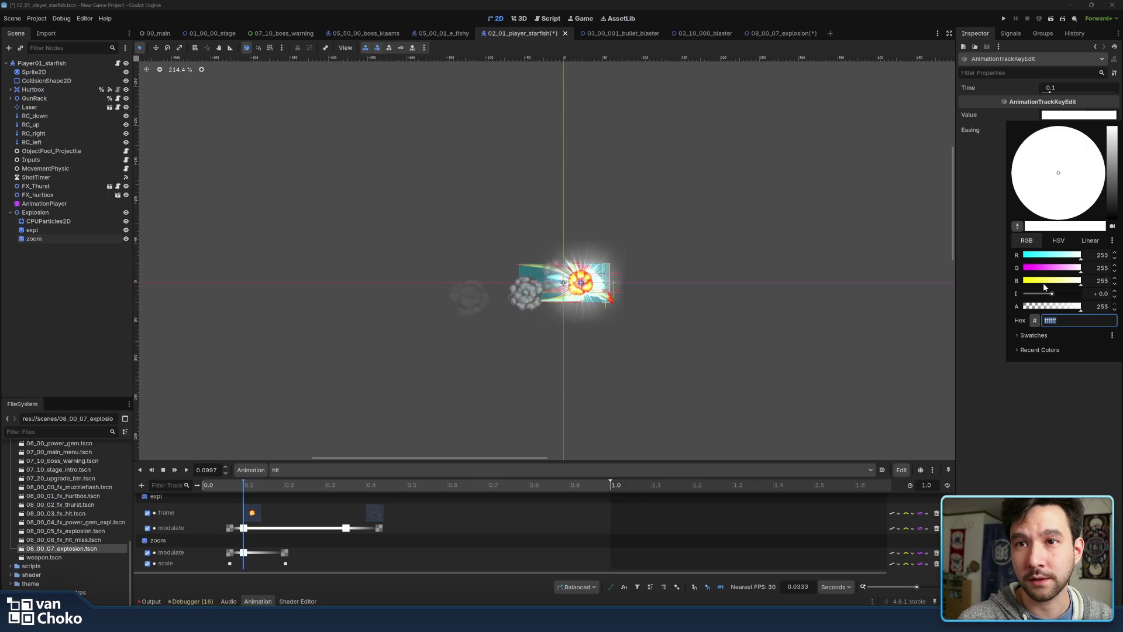
left_click(1059, 283)
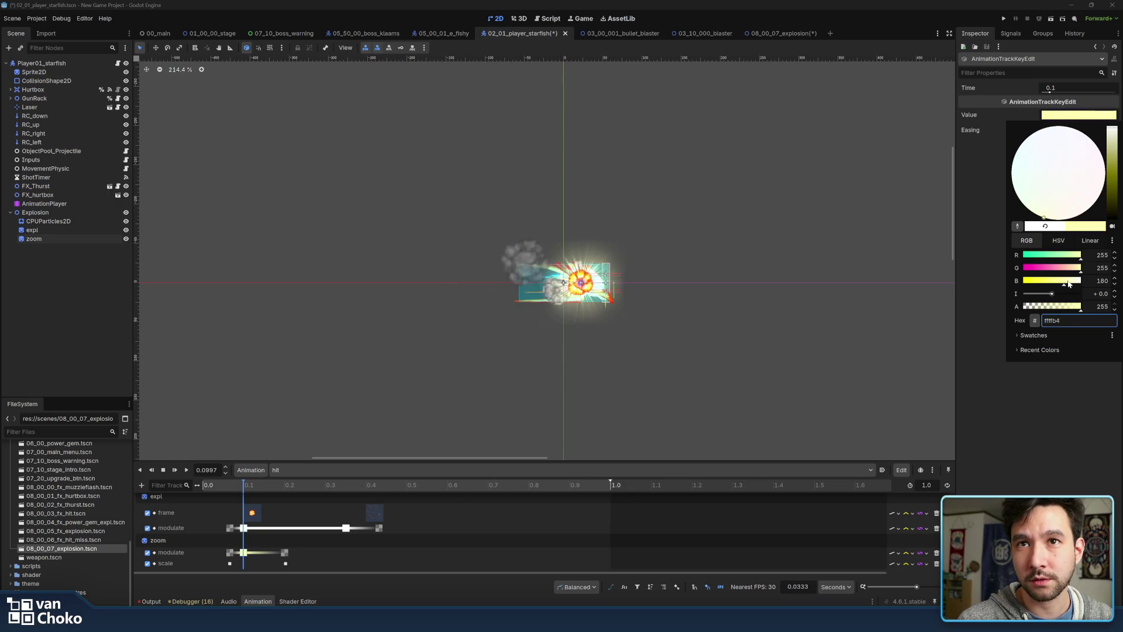
left_click_drag(1075, 272, 1068, 273)
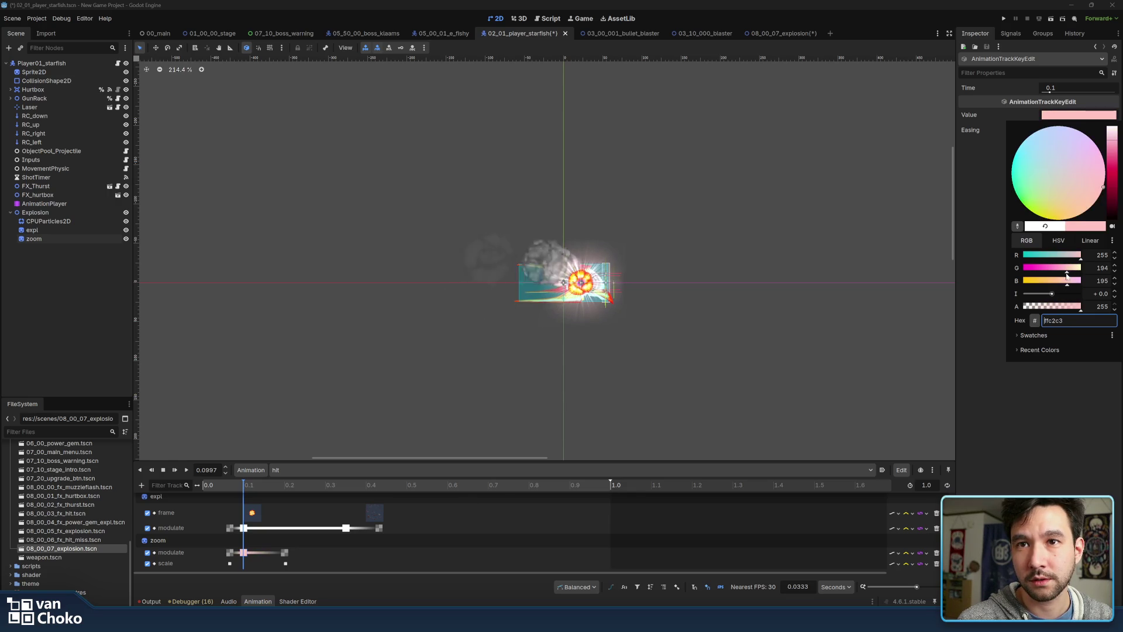
left_click_drag(1115, 168, 1113, 158)
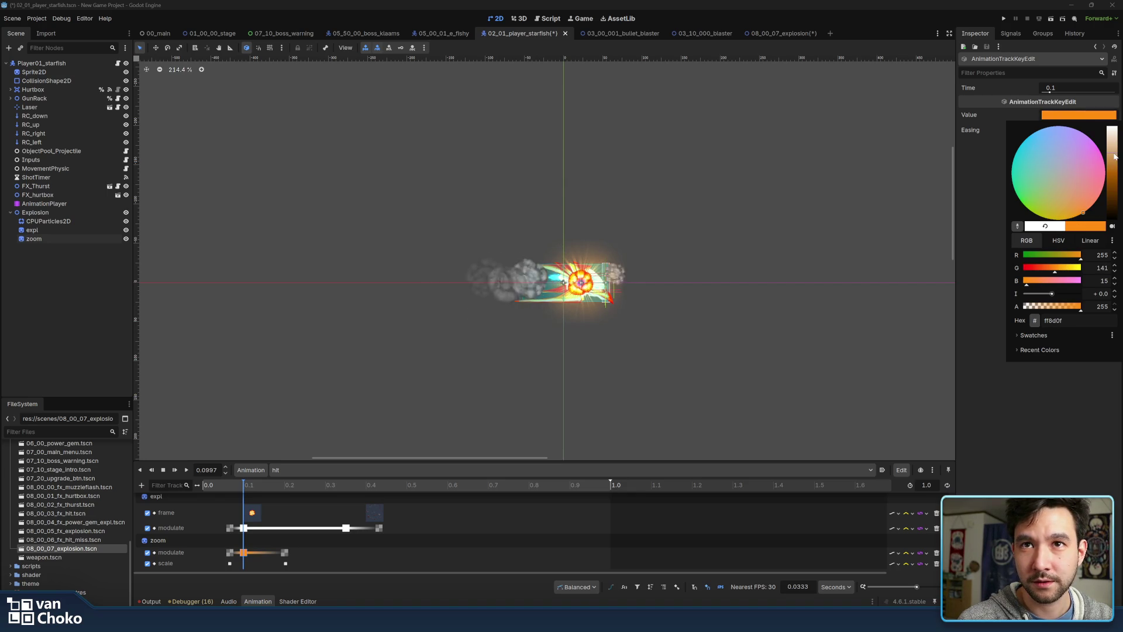
left_click(1076, 400)
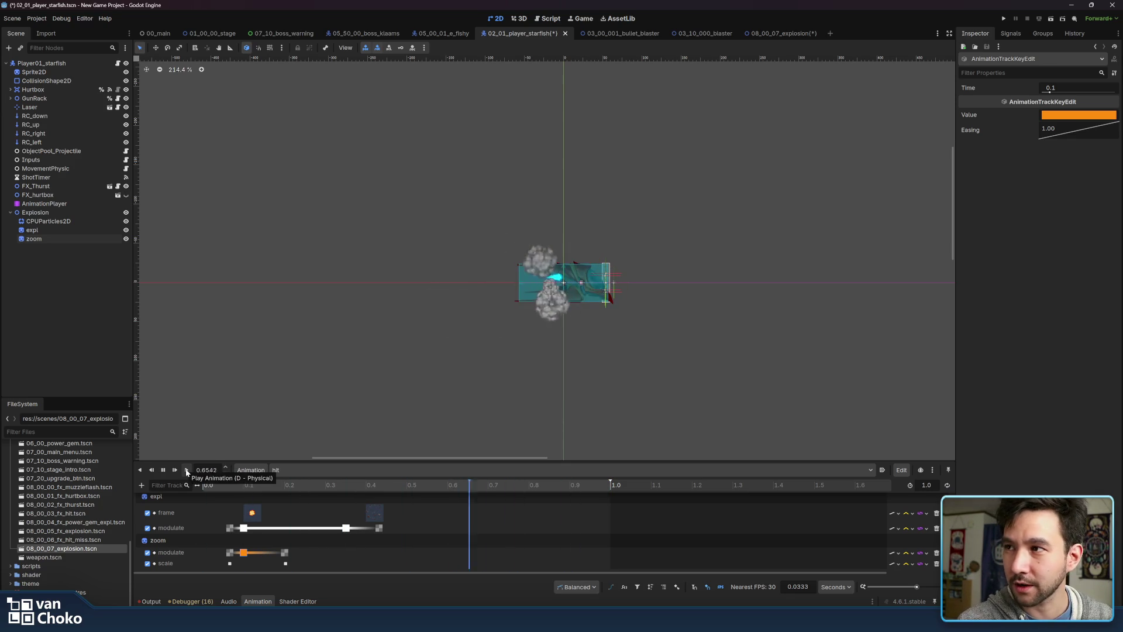
Replay the hit animation repeatedly to check the orange flash
left_click(187, 470)
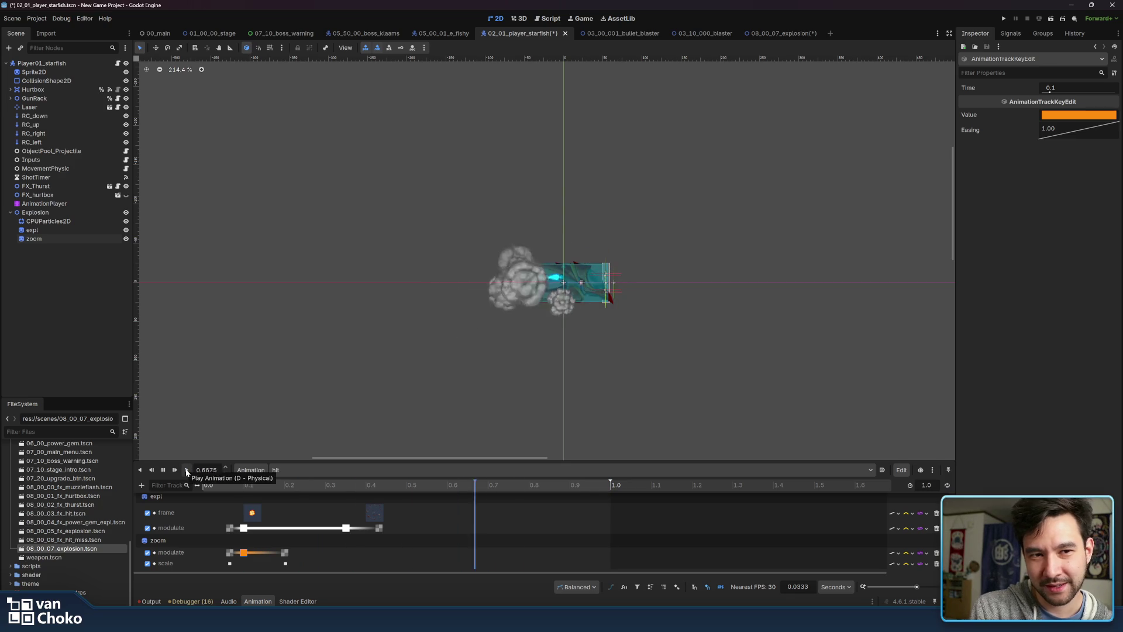
left_click(188, 472)
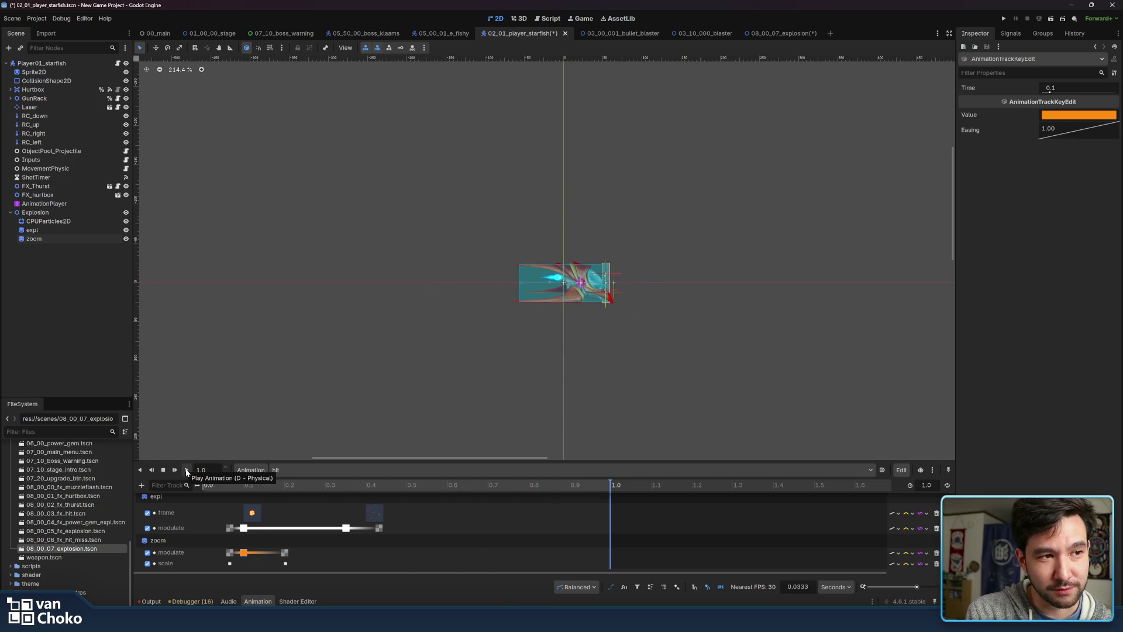
left_click(188, 472)
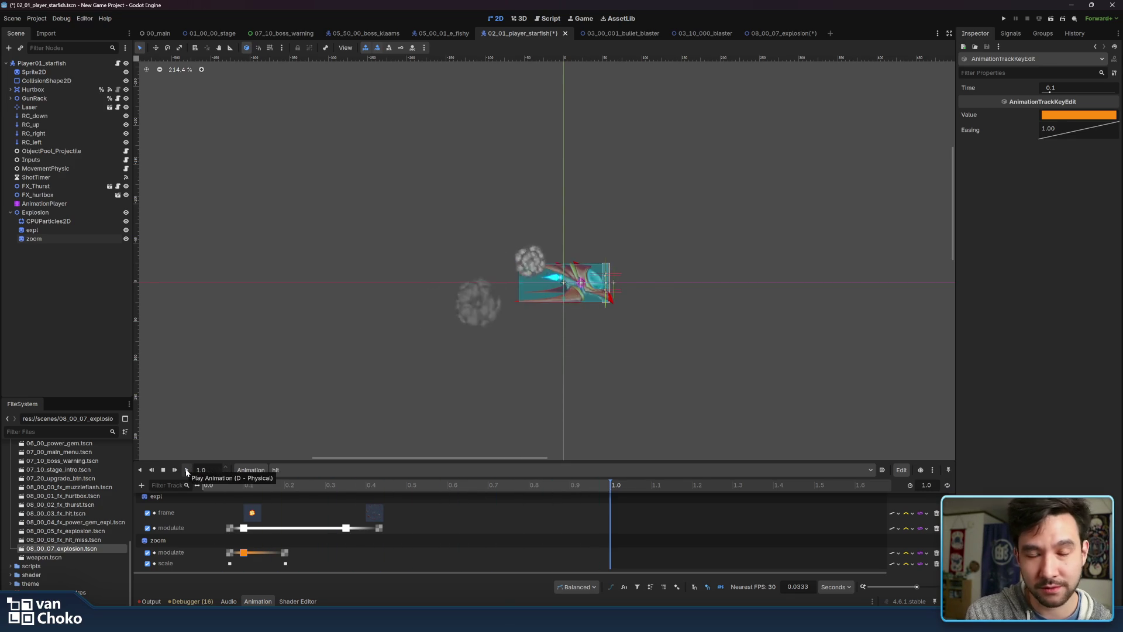
left_click(187, 471)
left_click(187, 471)
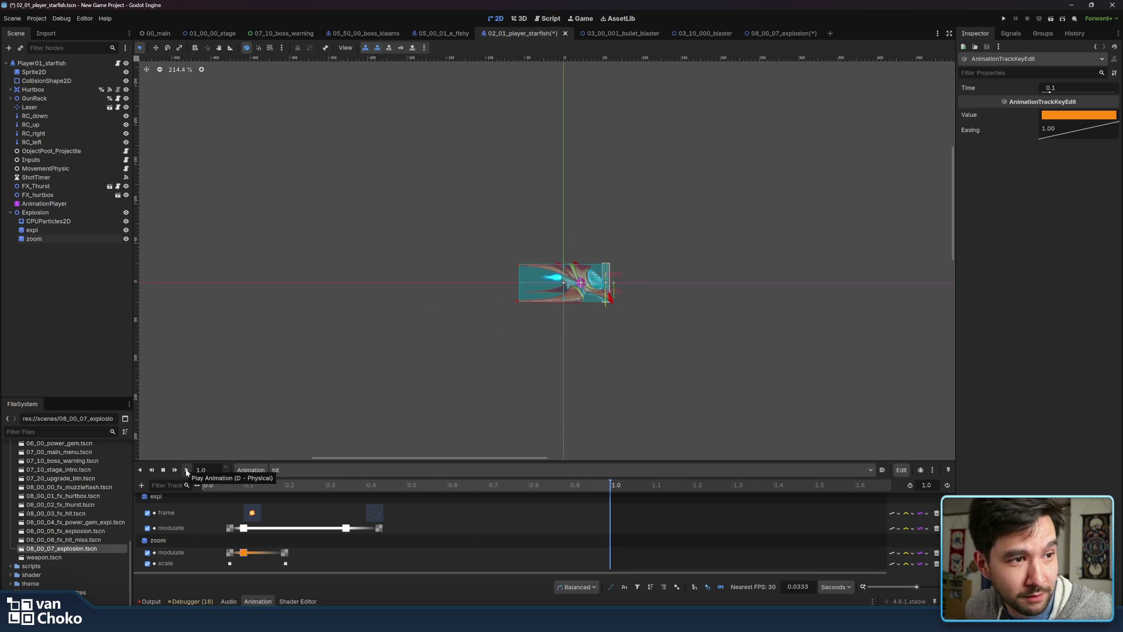
left_click(187, 471)
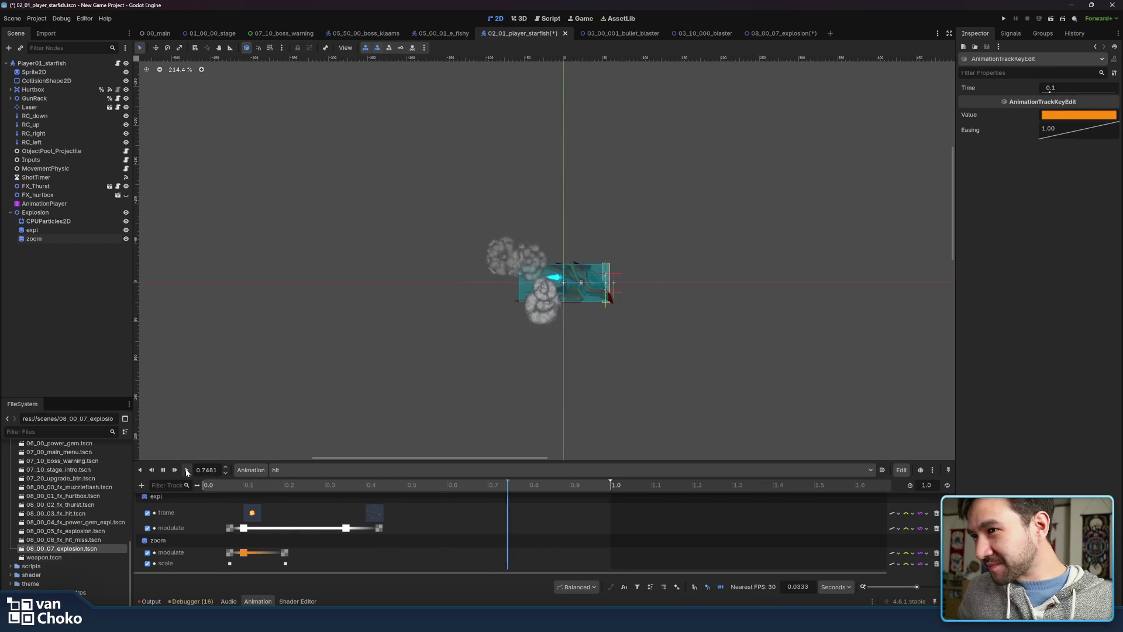
left_click(187, 470)
left_click(187, 471)
left_click(187, 471)
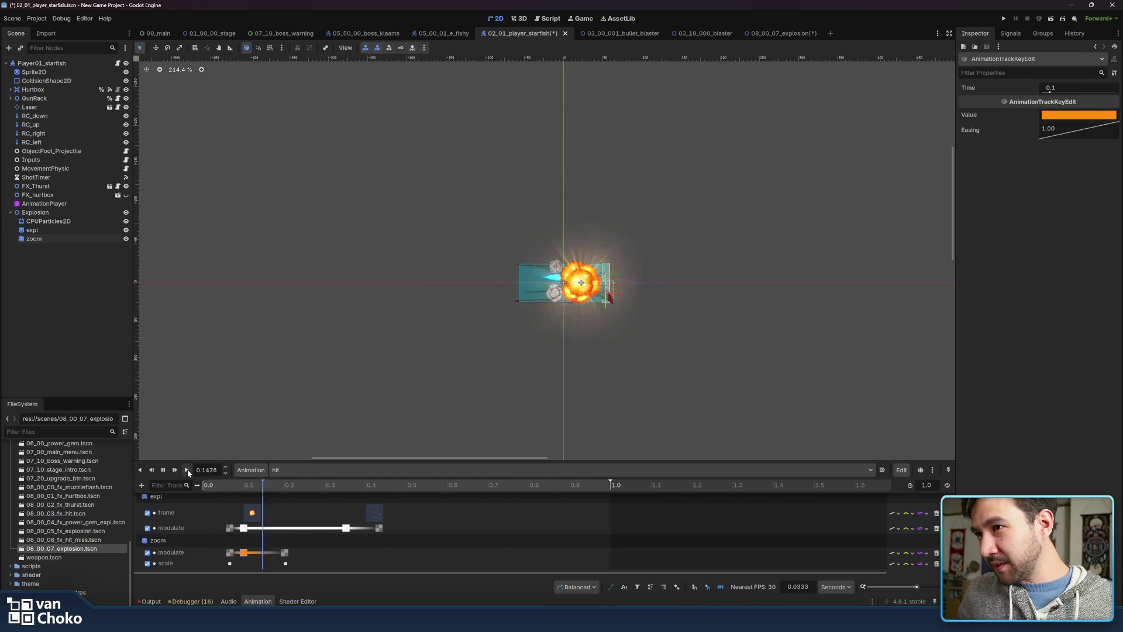
left_click(187, 471)
left_click(187, 471)
left_click(187, 472)
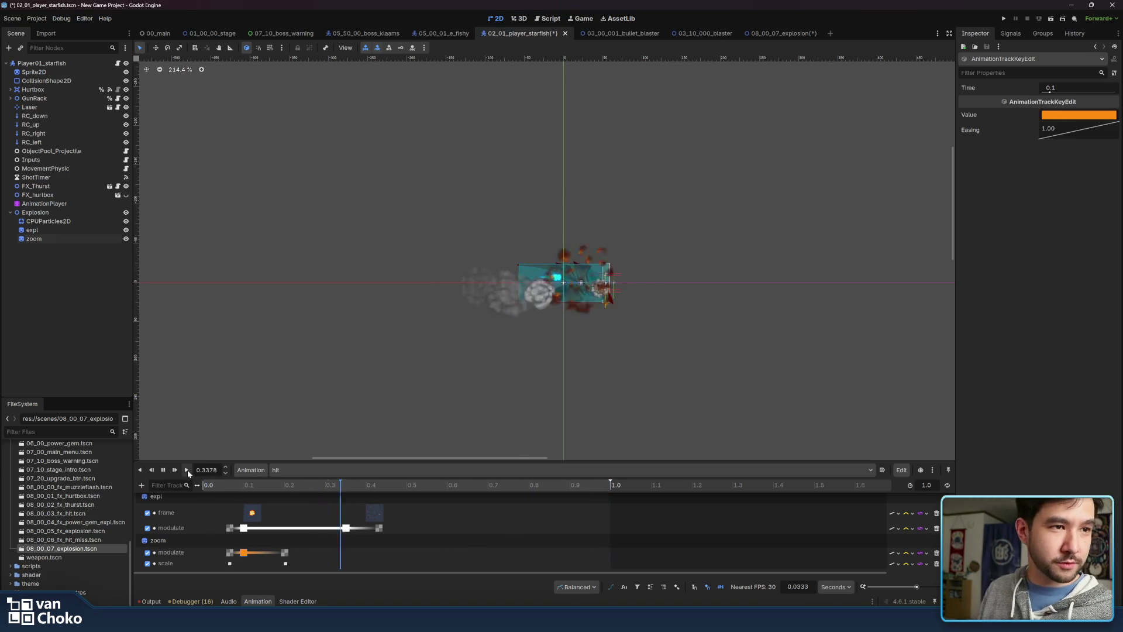
left_click(187, 472)
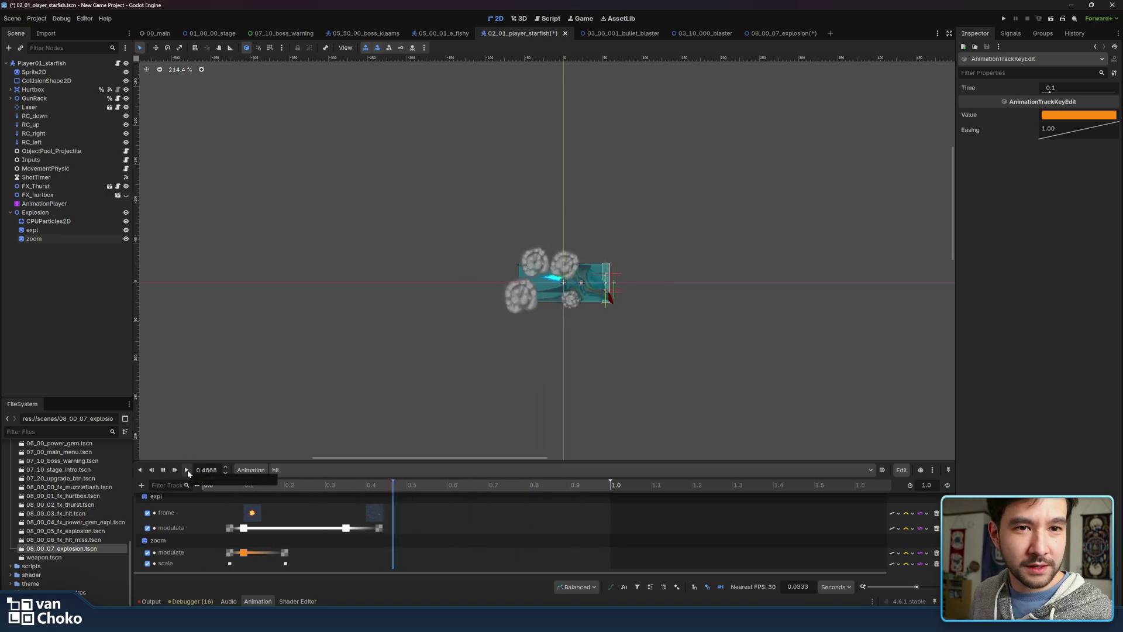
Look over the stage and explosion scenes, then close the 08_00_07_explosion scene
left_click(209, 34)
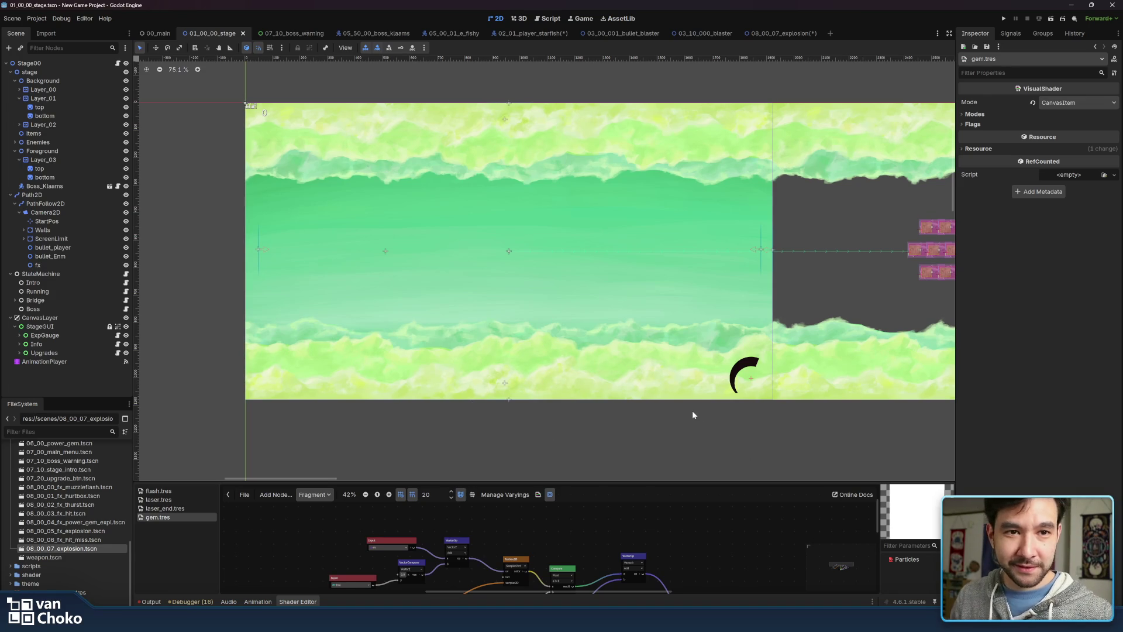
scroll(693, 411, "right", 2)
scroll(702, 409, "left", 4)
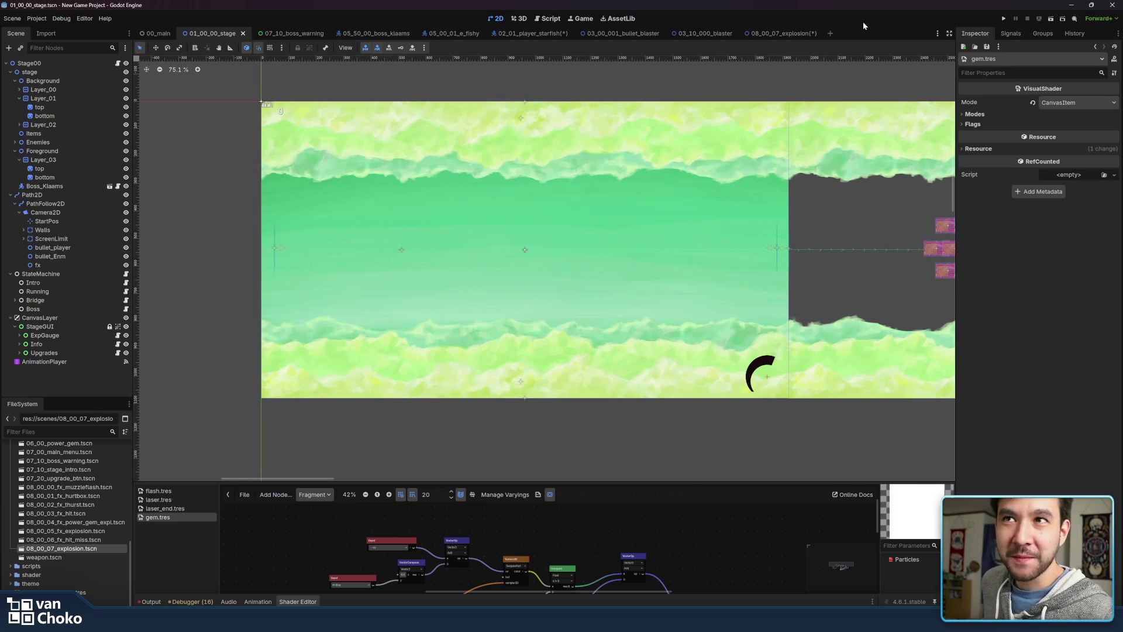
left_click(778, 33)
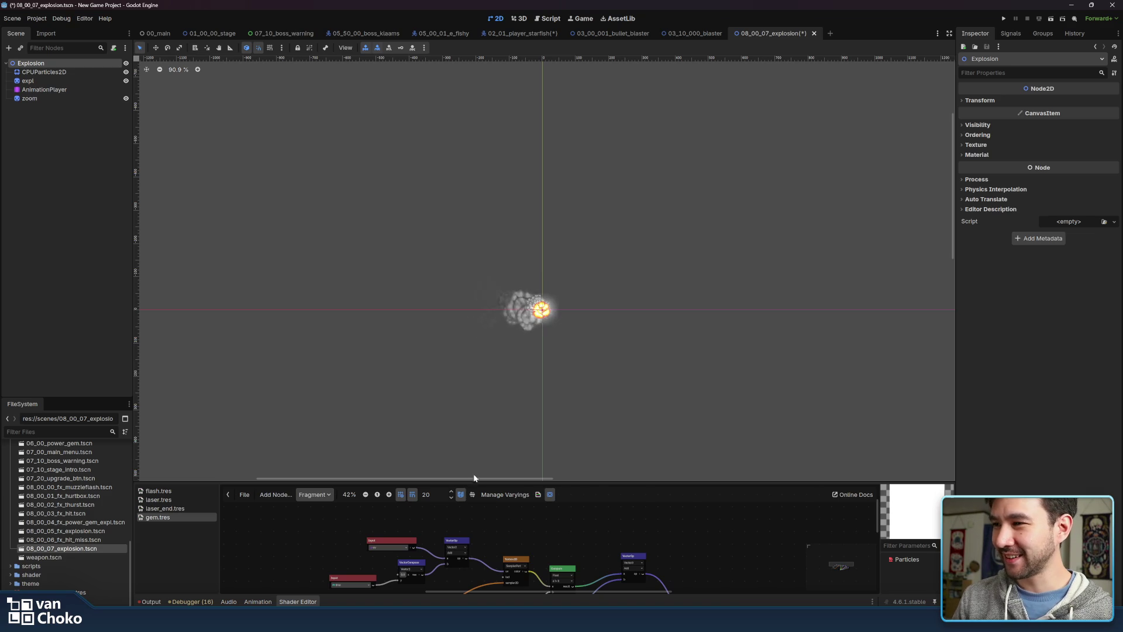
left_click_drag(474, 483, 526, 458)
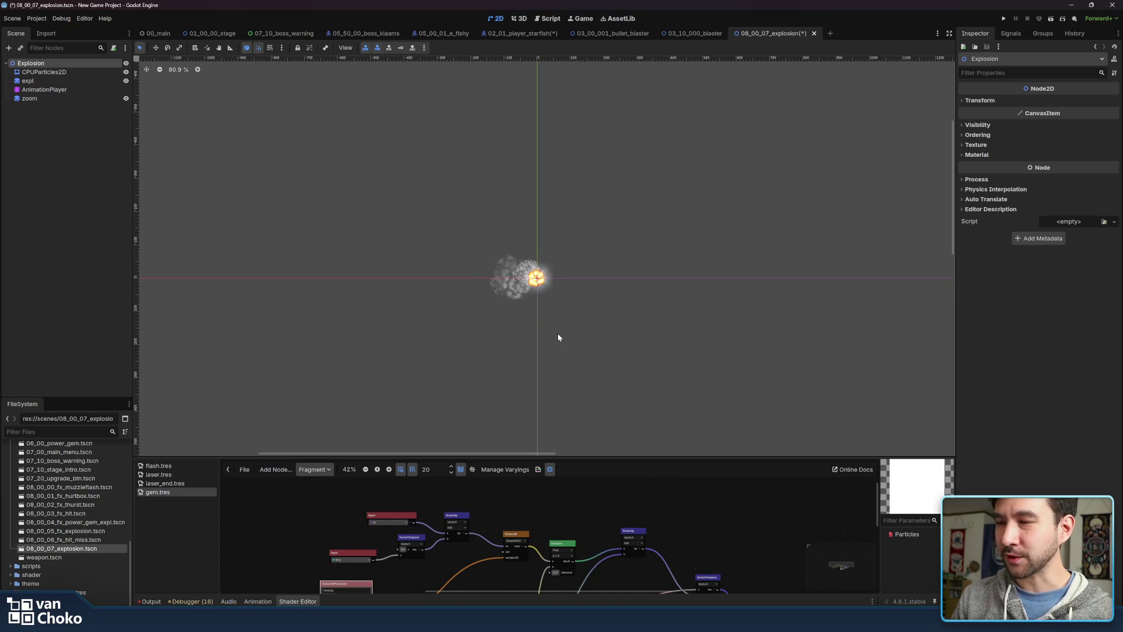
scroll(565, 331, "up", 5)
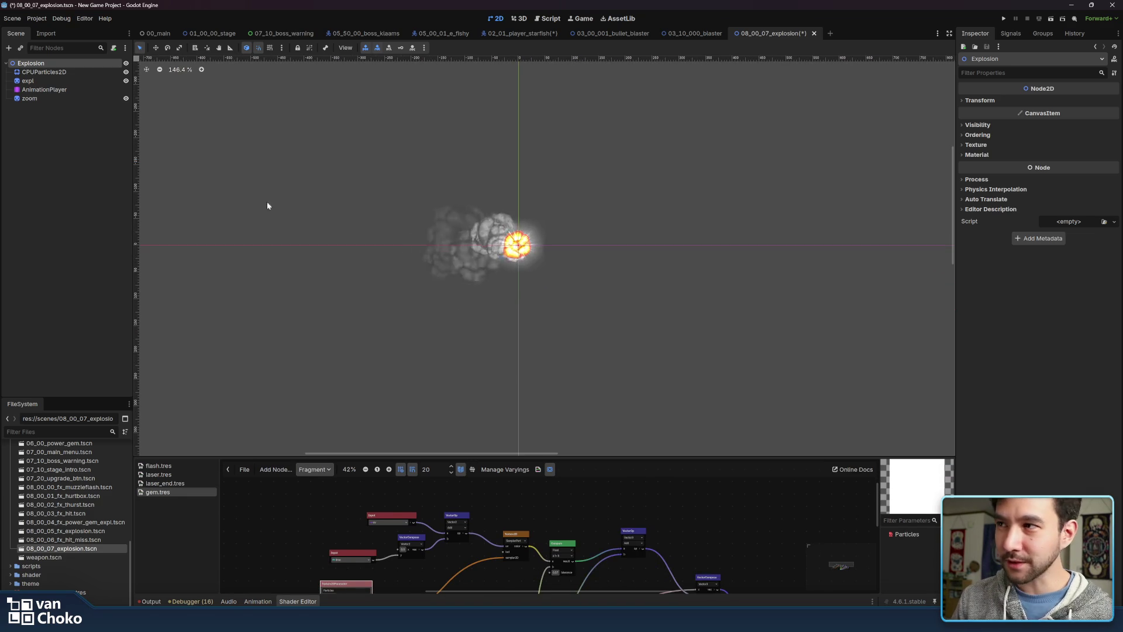
left_click(83, 149)
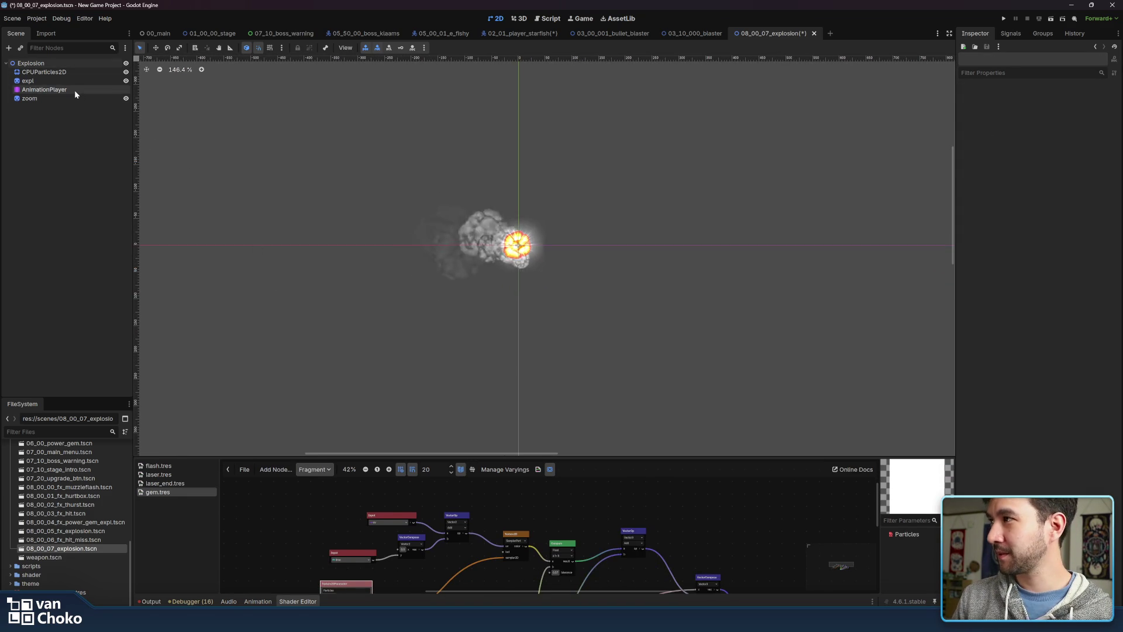
left_click(75, 90)
left_click(815, 33)
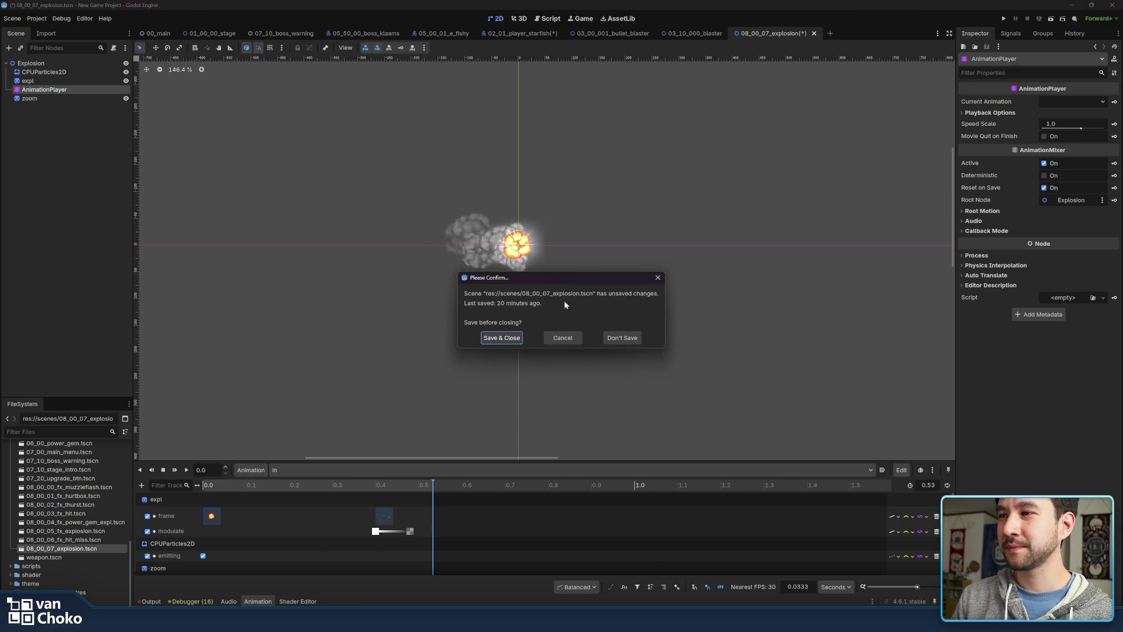
left_click(508, 337)
In the player starfish scene, preview the hit animation and inspect the Explosion node
left_click(510, 34)
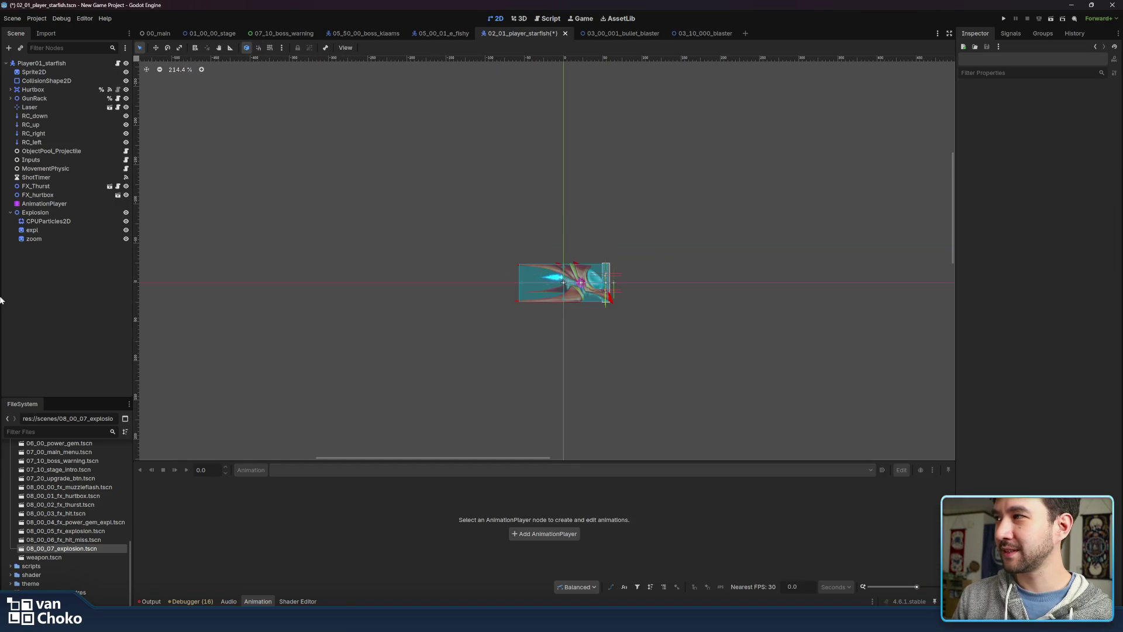
left_click(51, 204)
left_click(10, 212)
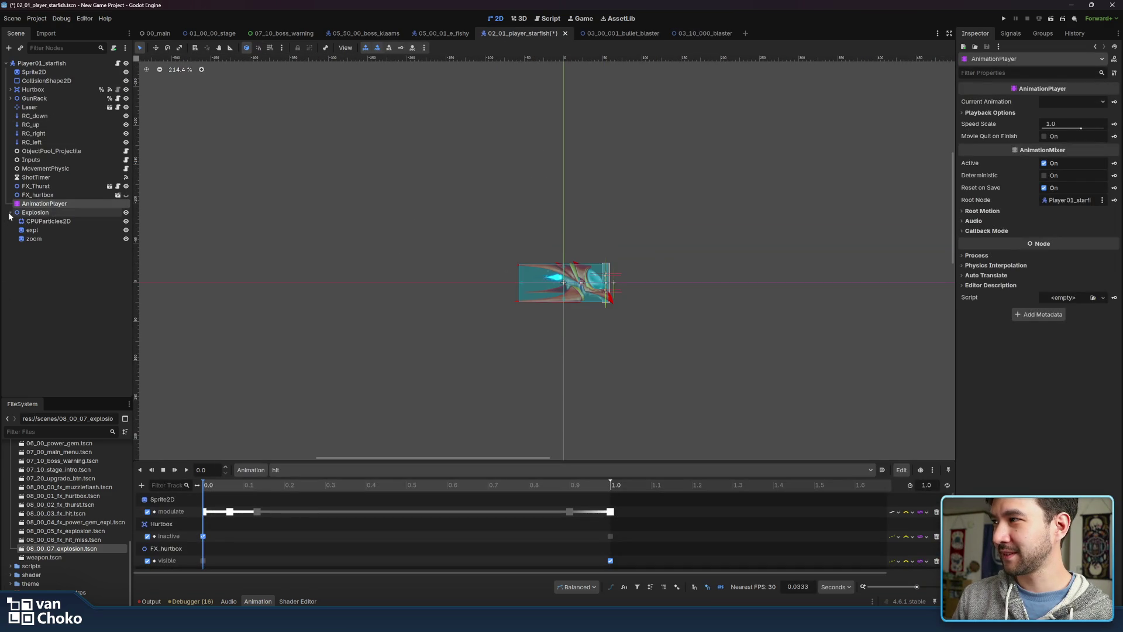
left_click(187, 470)
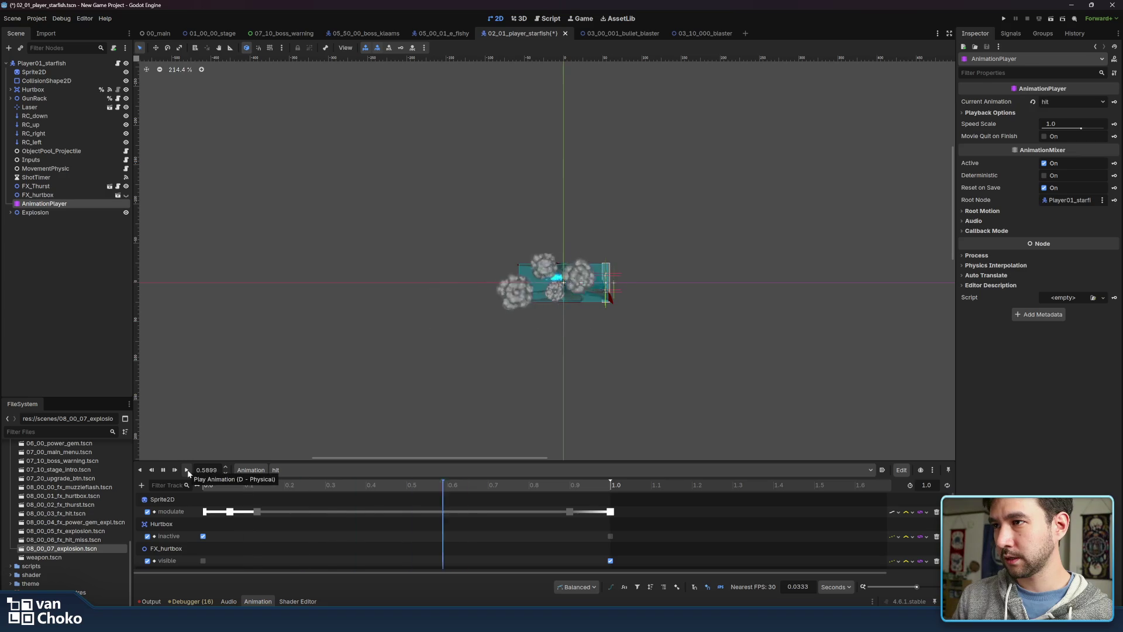
left_click(43, 214)
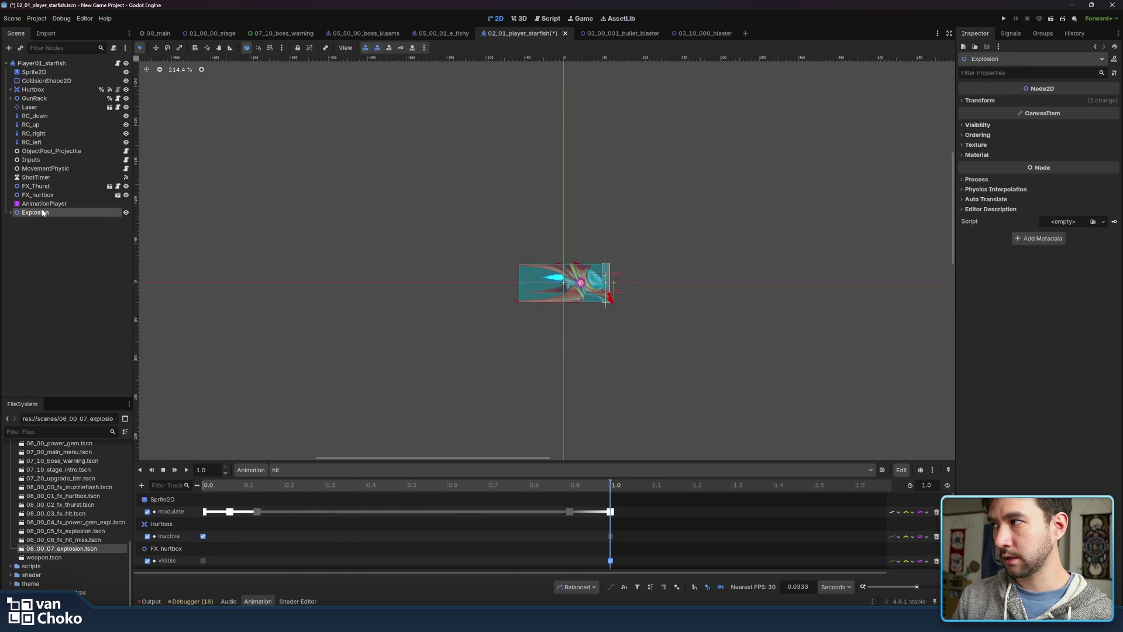
left_click(537, 72)
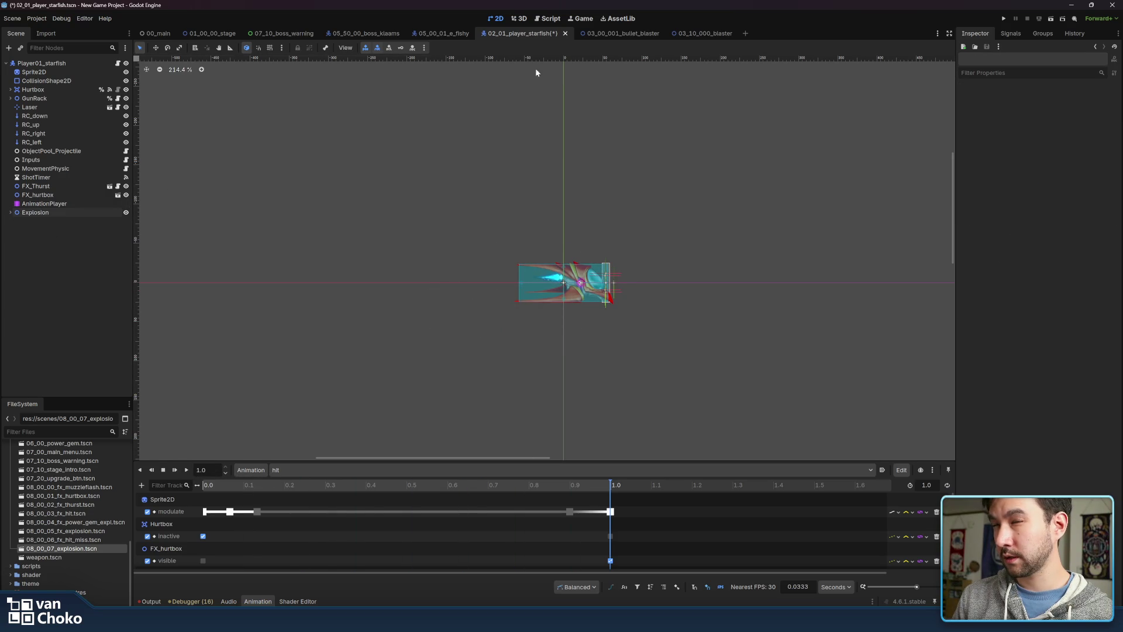
Save and run the game from the main menu, restarting it twice to reach Stage 1
left_click(1005, 20)
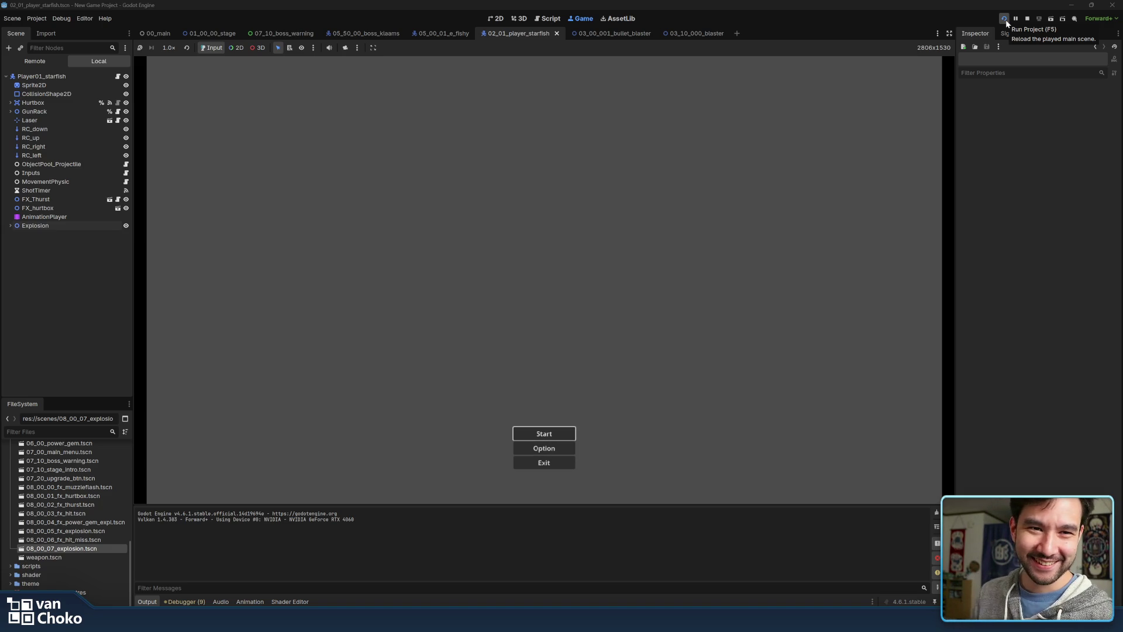
key("Return")
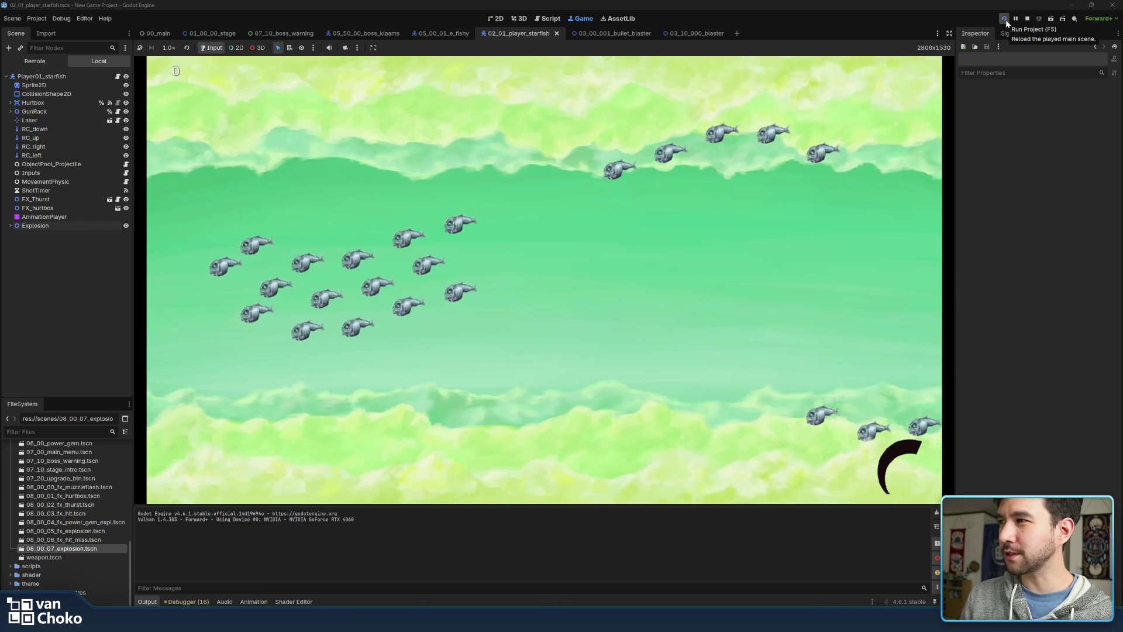
left_click(1005, 21)
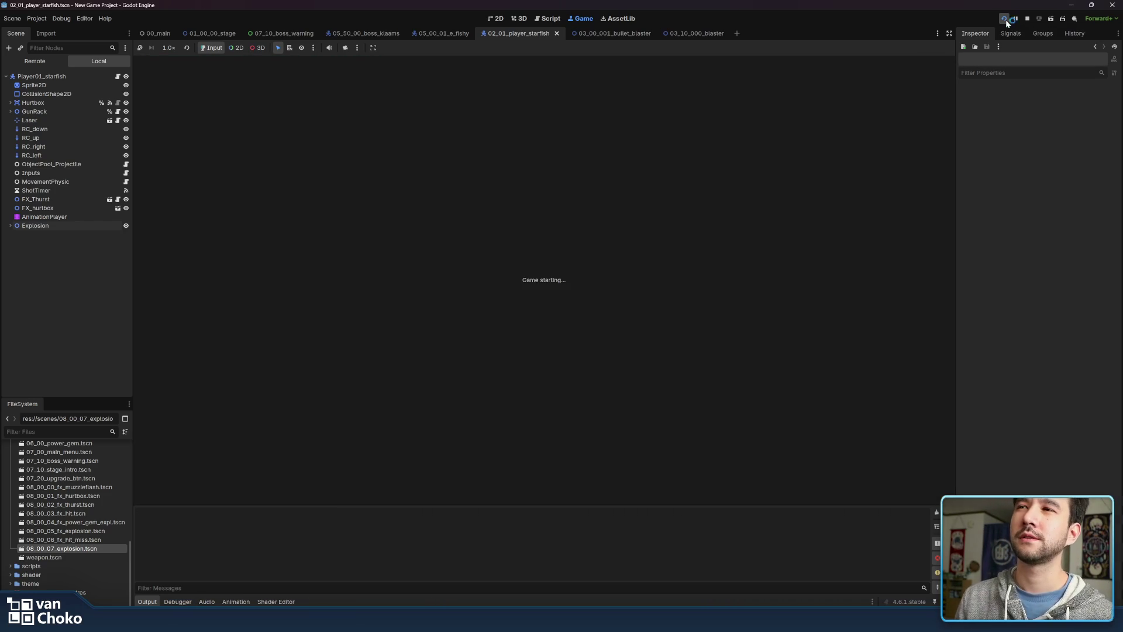
key("Return")
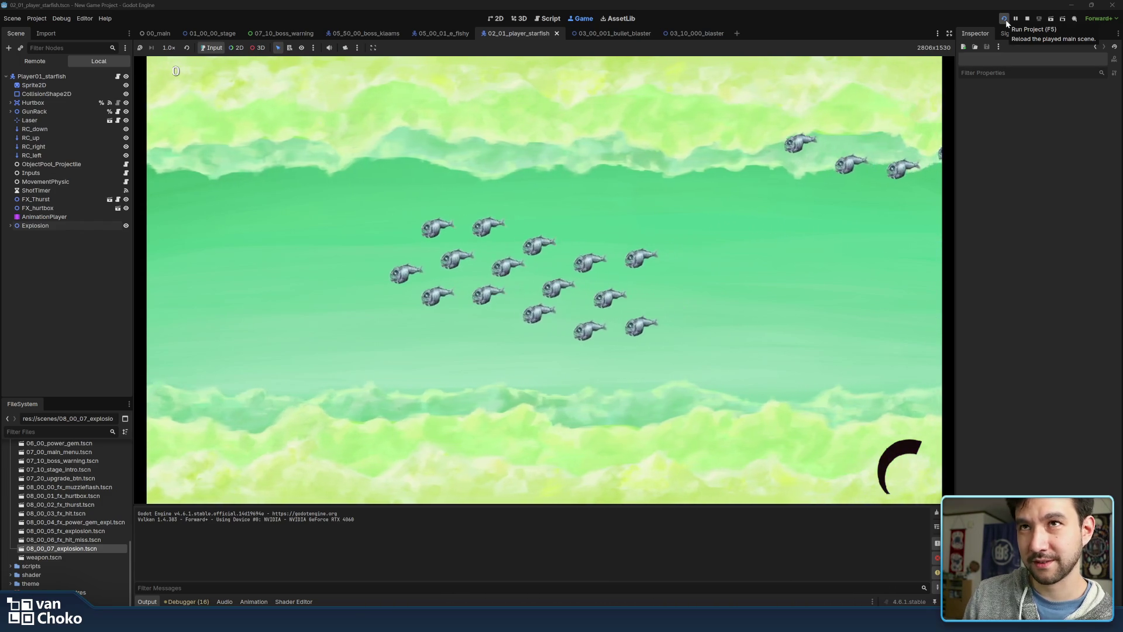
left_click(1004, 19)
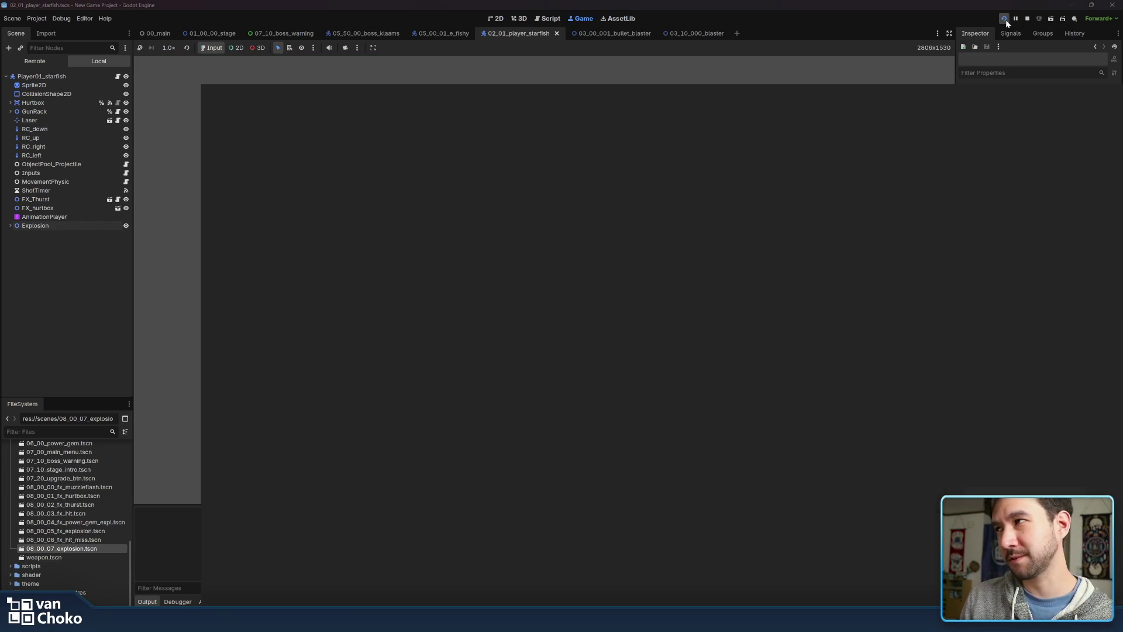
key("Return")
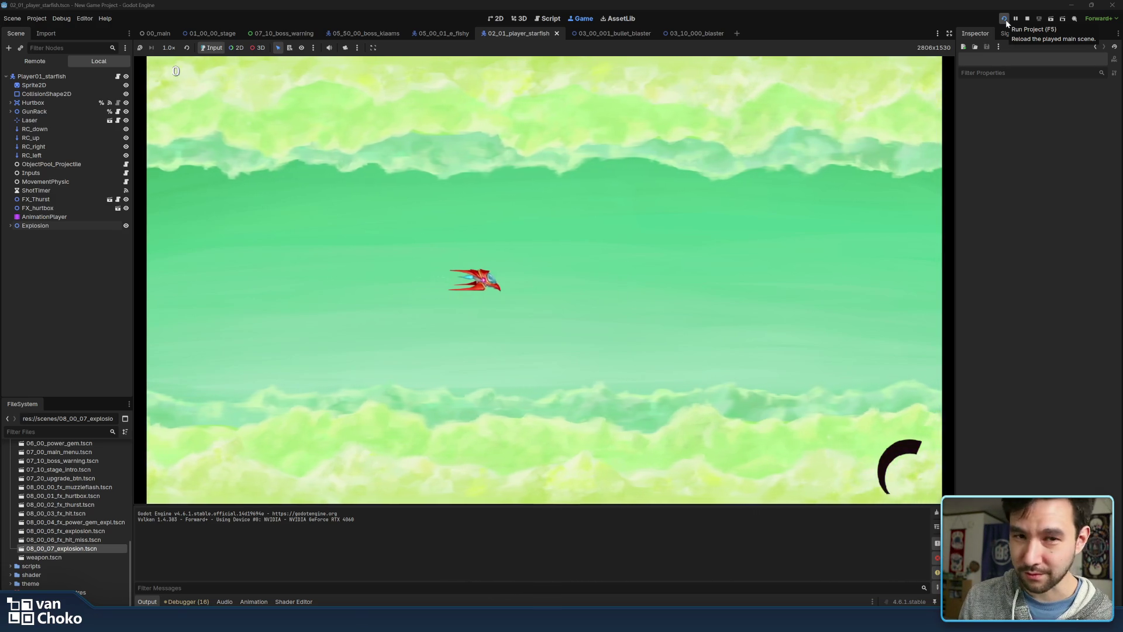
Fly and shoot through Stage 1's fish waves with the arrow keys, then stop the game
key("Right")
key("Right")
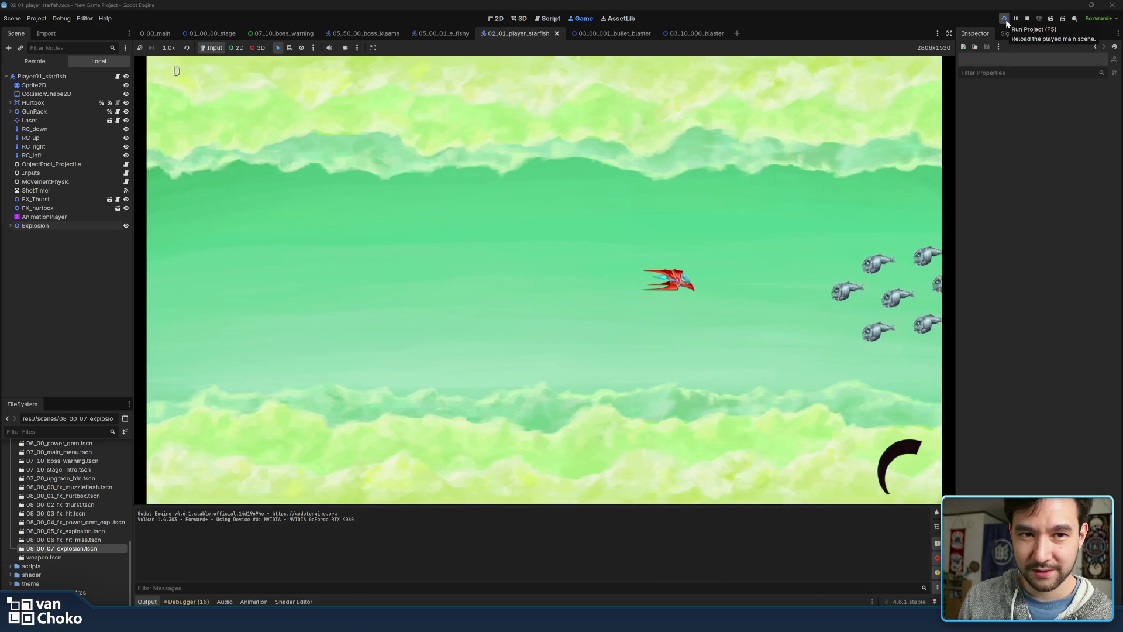
key("Left")
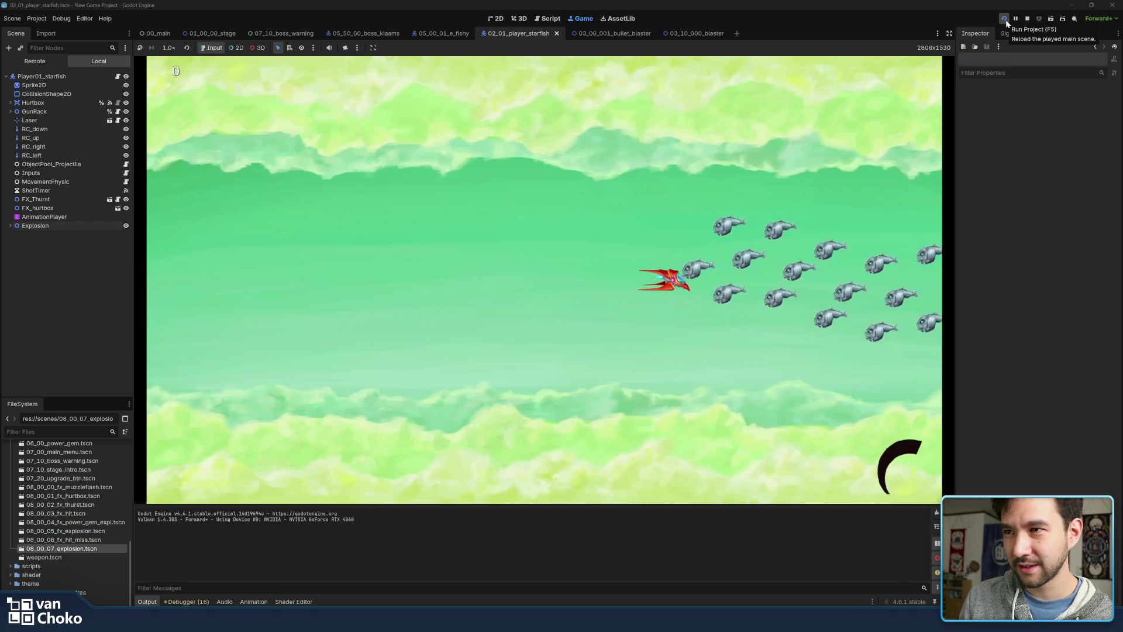
key("Left")
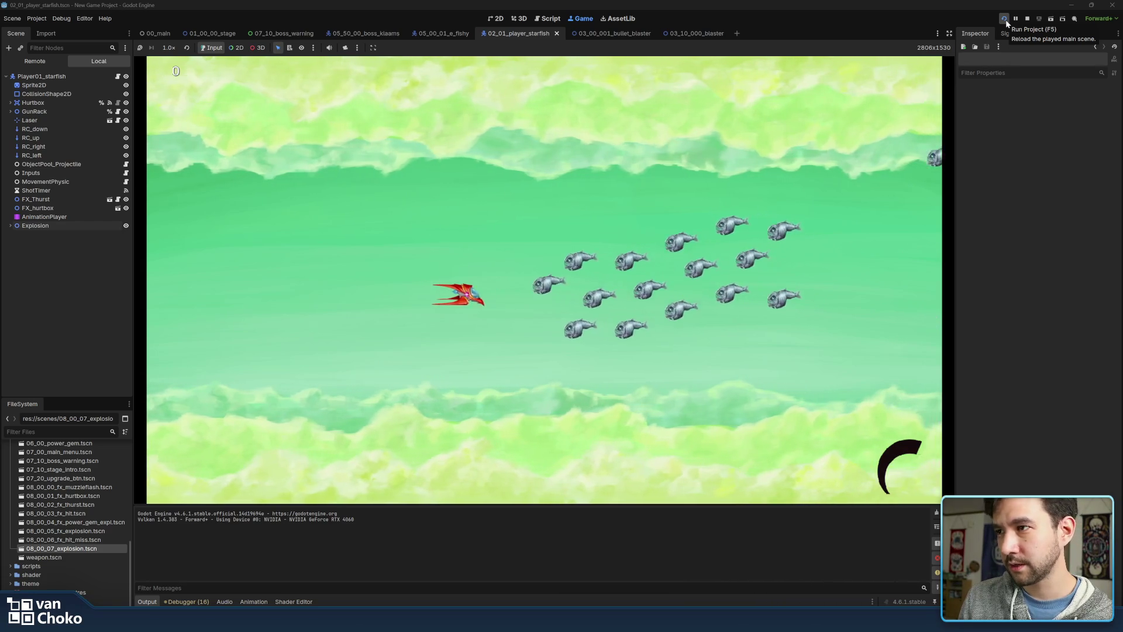
key("Down")
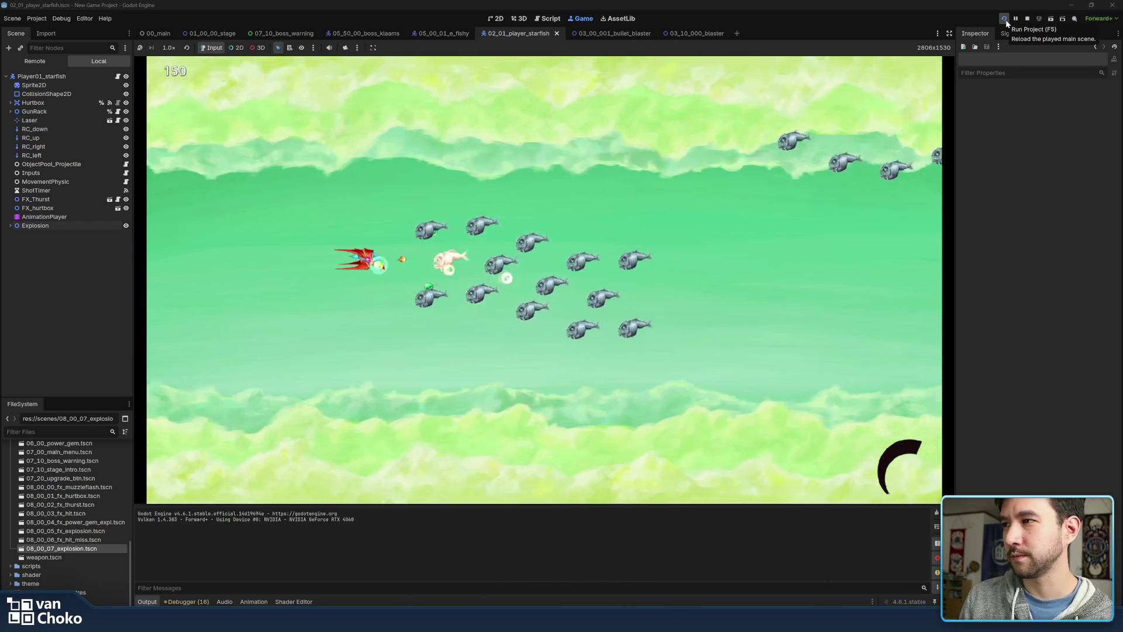
key("Right")
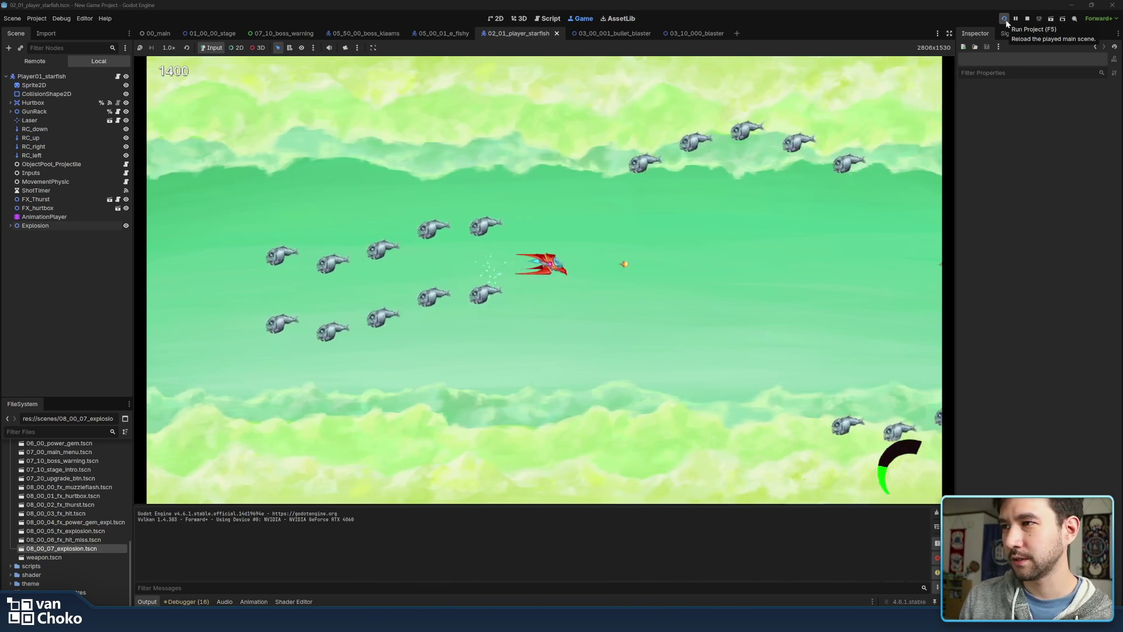
key("Right")
key("Down")
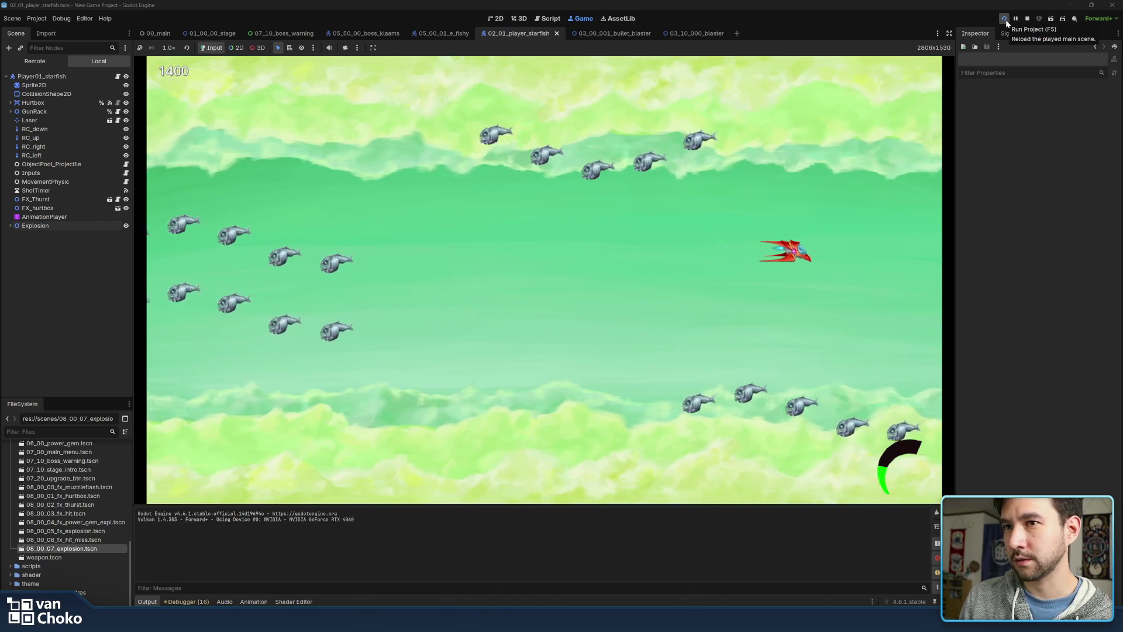
key("Left")
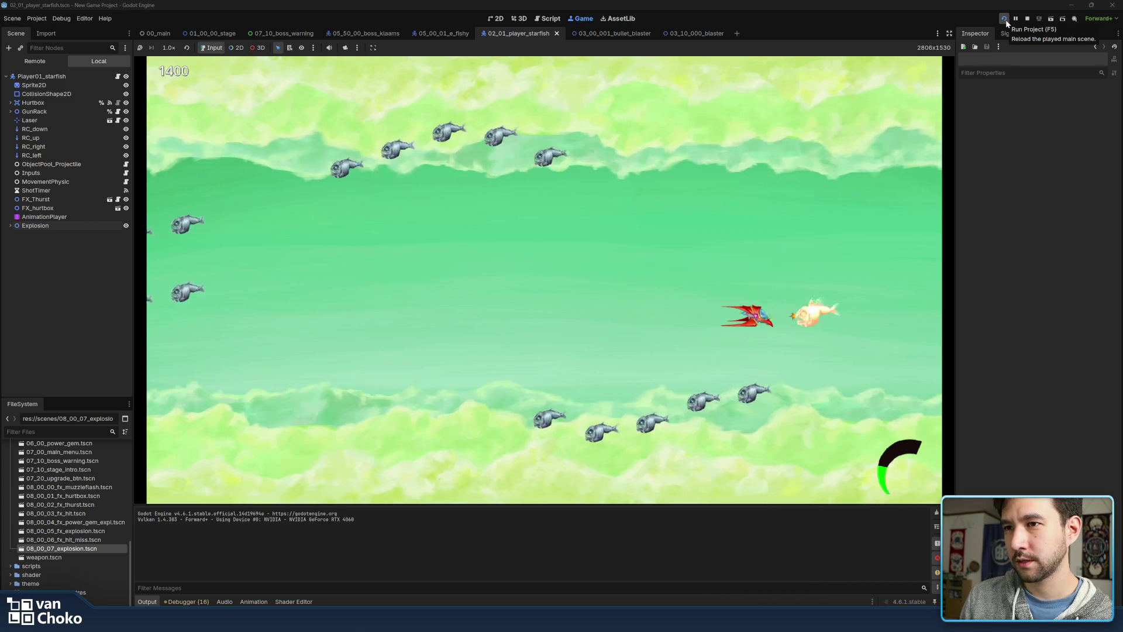
key("Right")
key("Down")
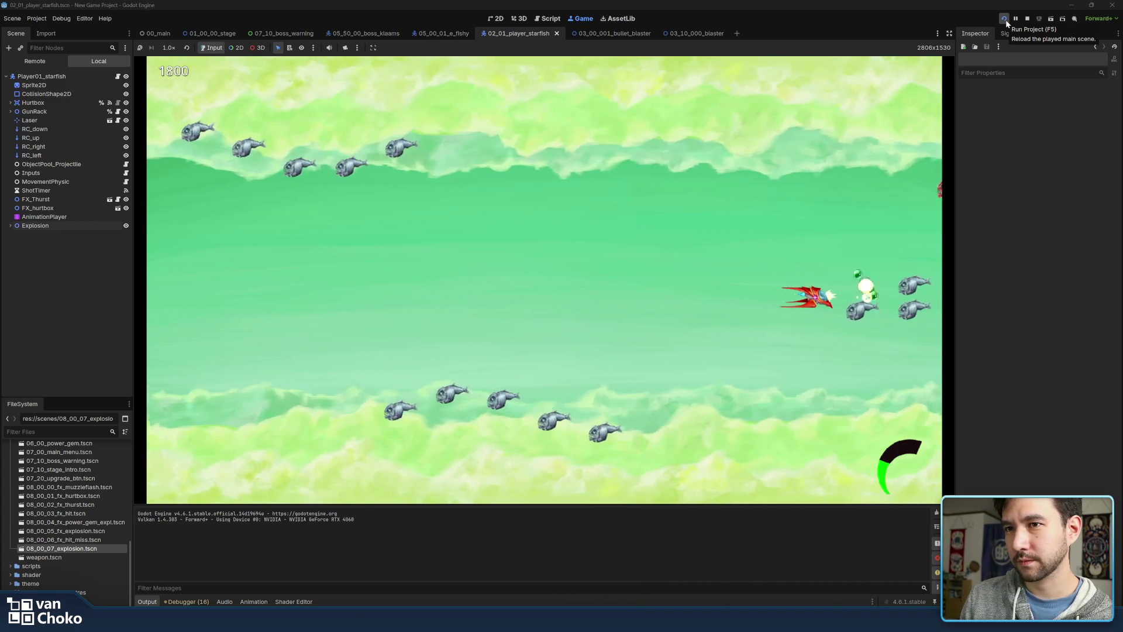
key("Left")
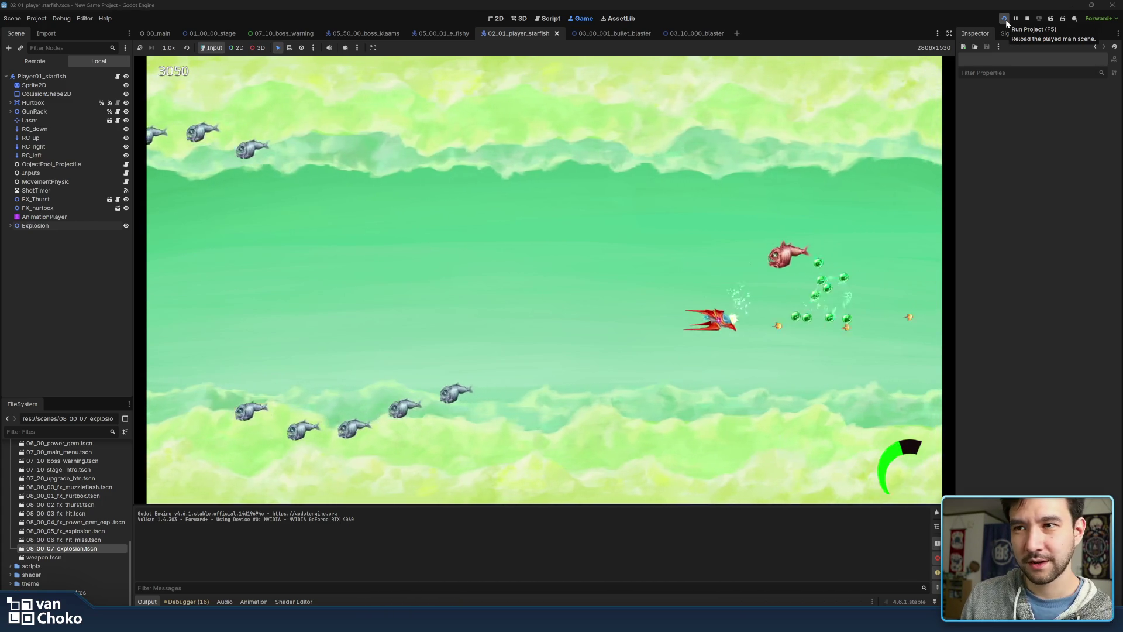
key("Up")
key("Right")
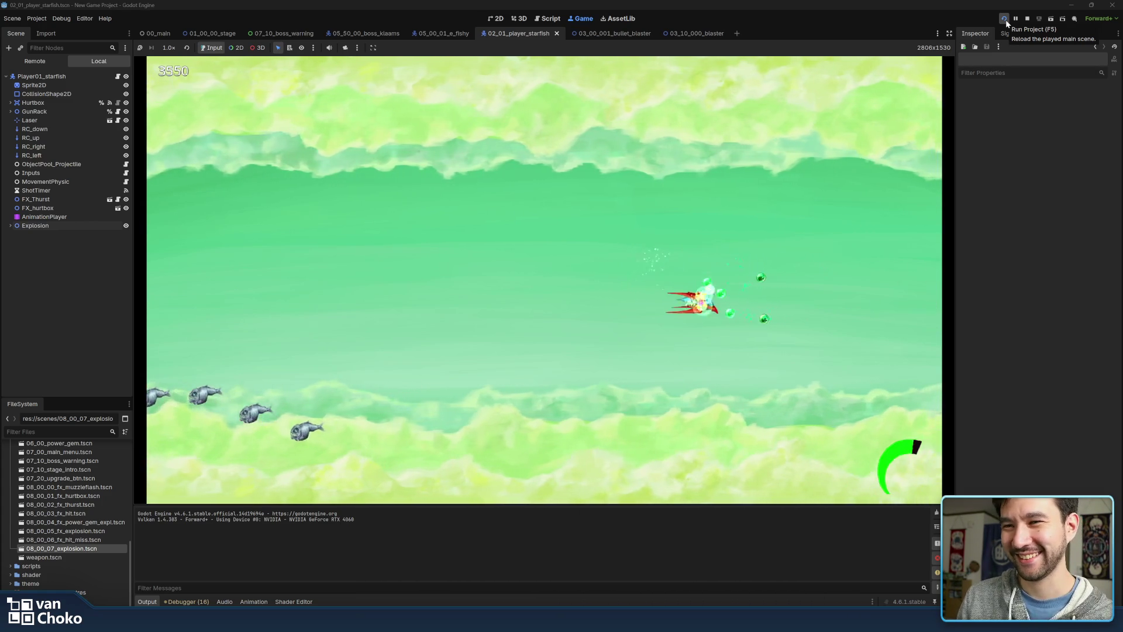
key("Up")
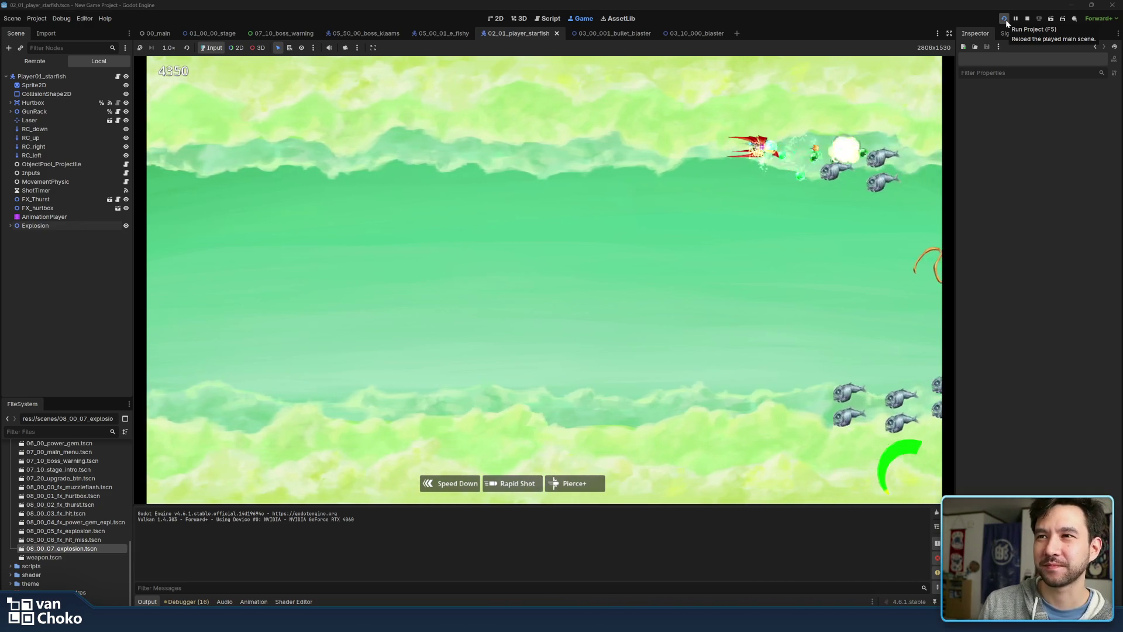
key("Down")
key("Right")
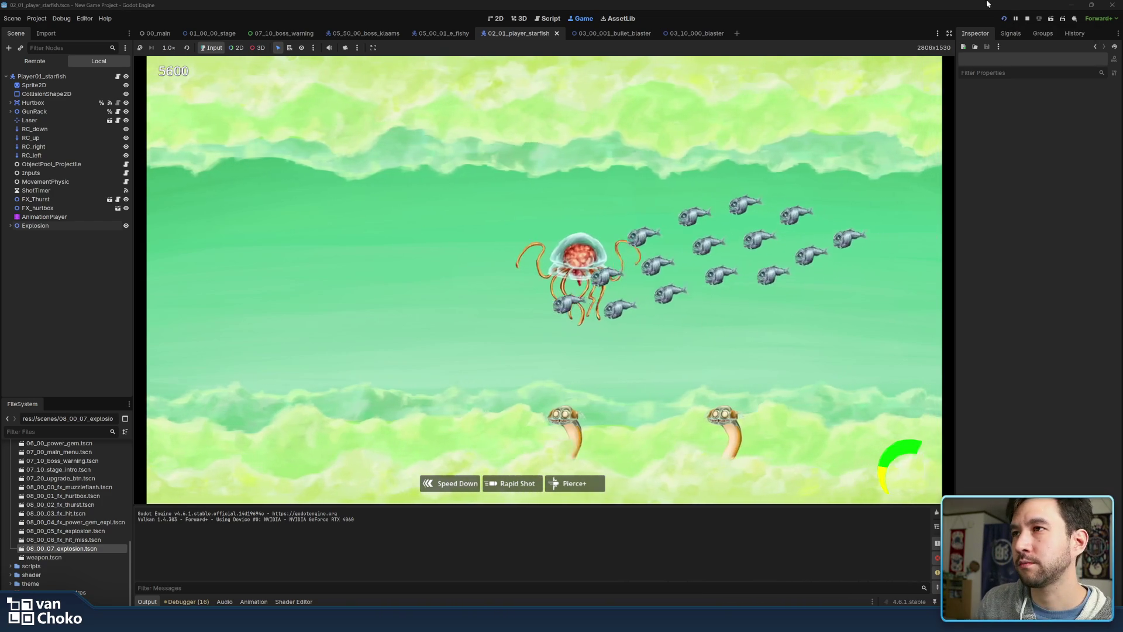
left_click(1027, 18)
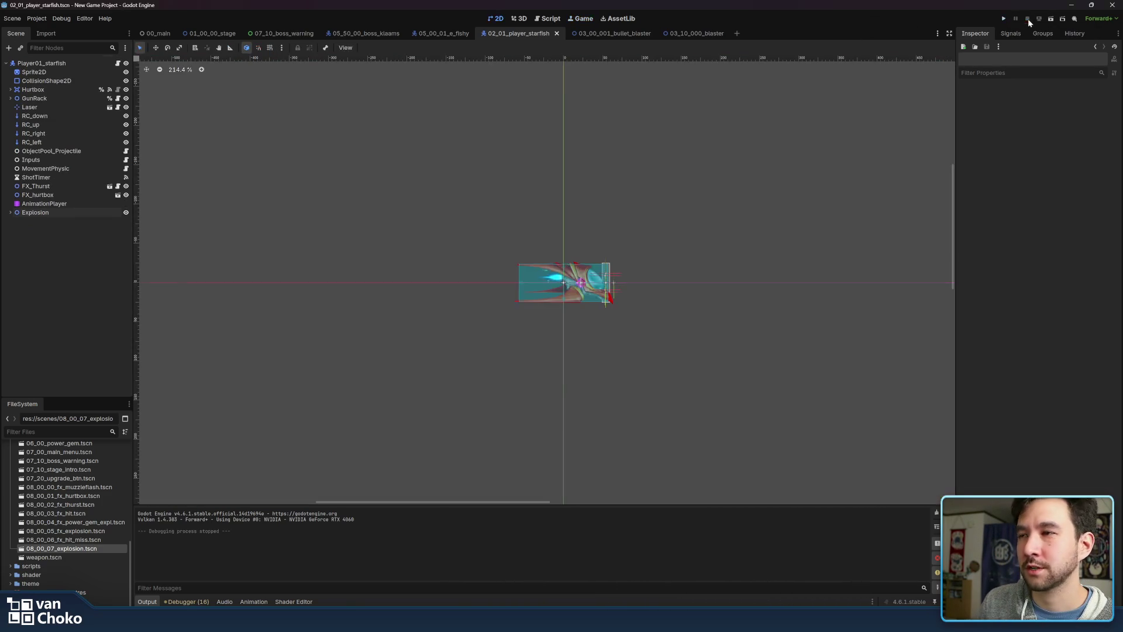
Reselect AnimationPlayer to show the 1-second hit tracks and pan the starfish view right
scroll(744, 174, "right", 2)
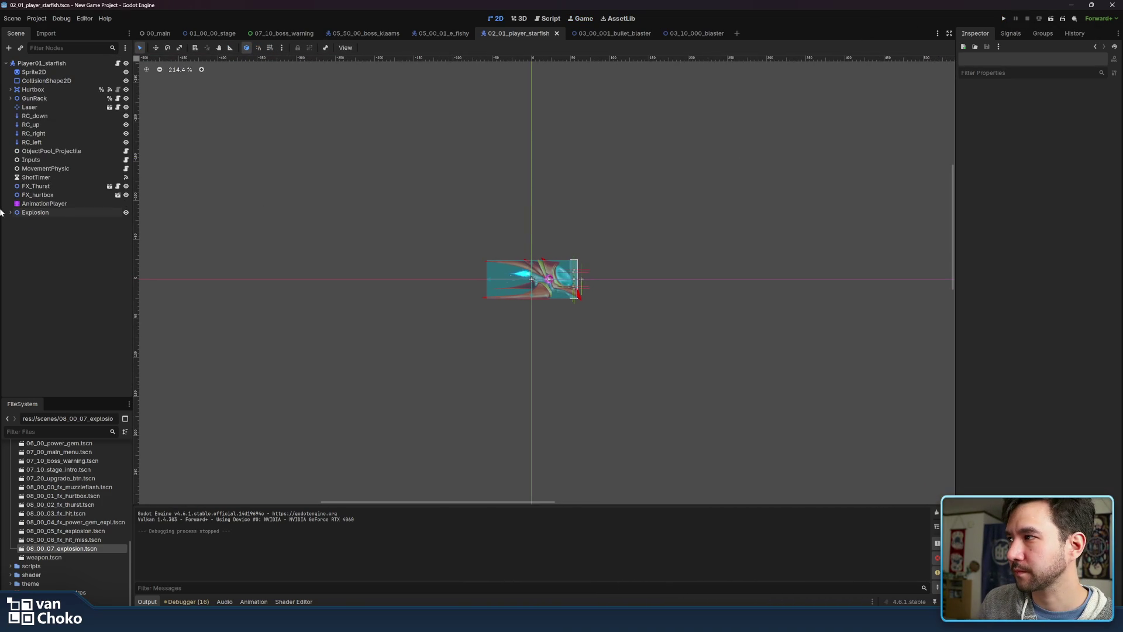
left_click(30, 206)
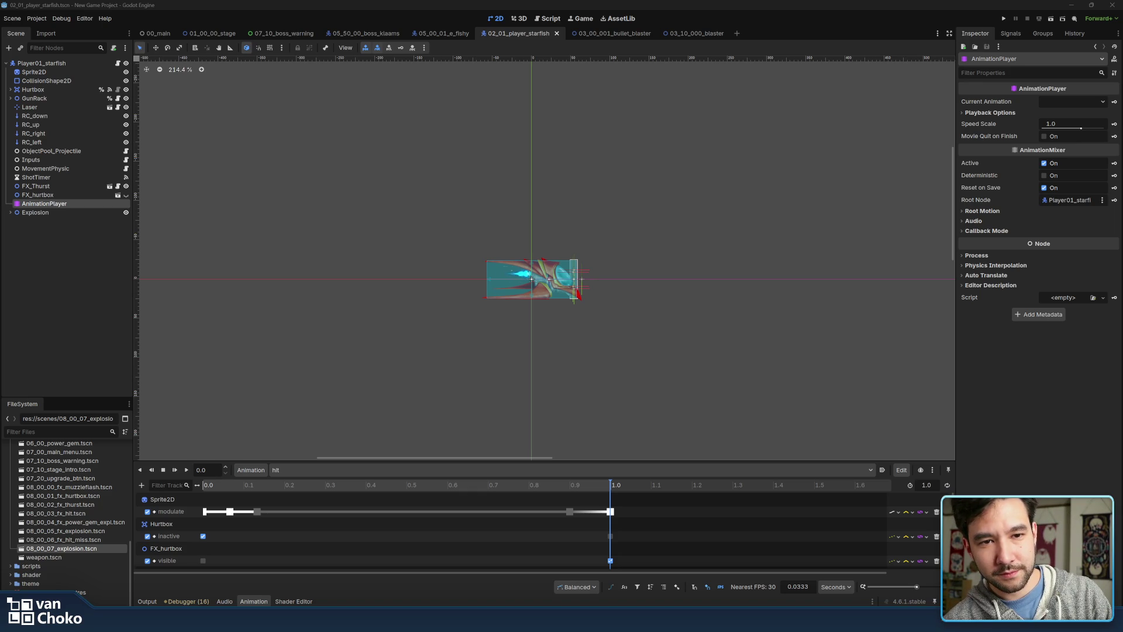
left_click_drag(471, 216, 549, 220)
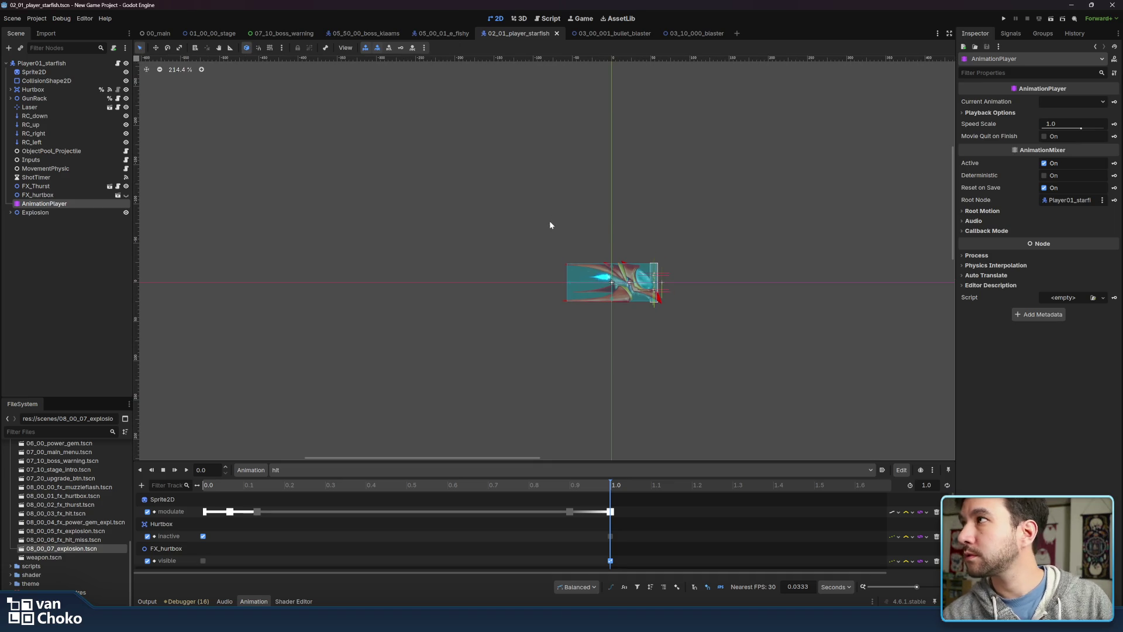
left_click(549, 220)
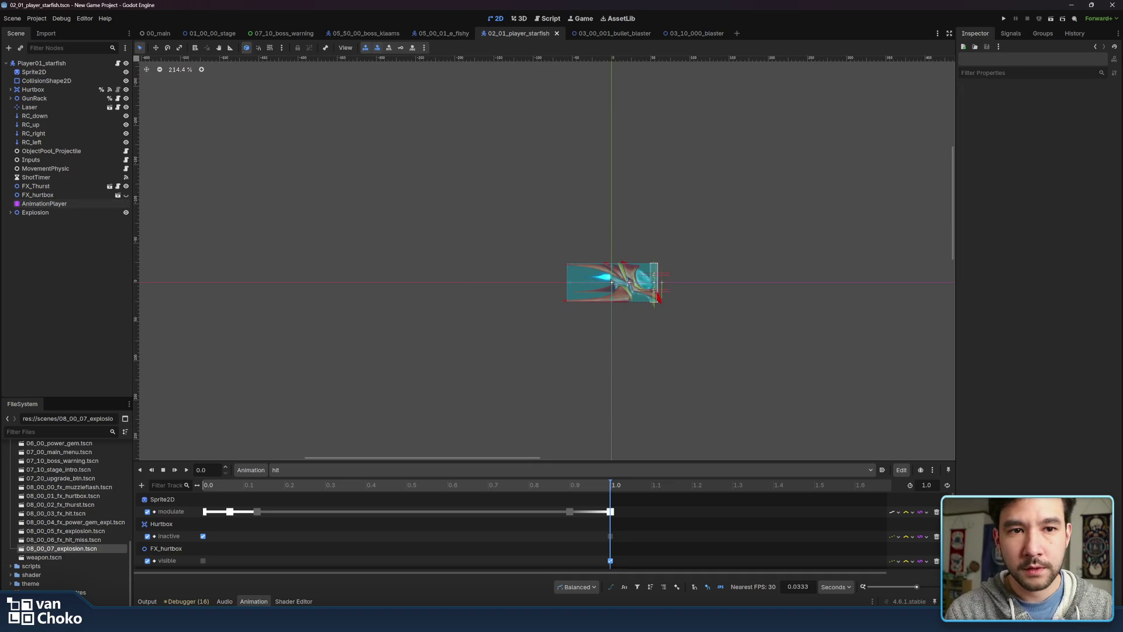